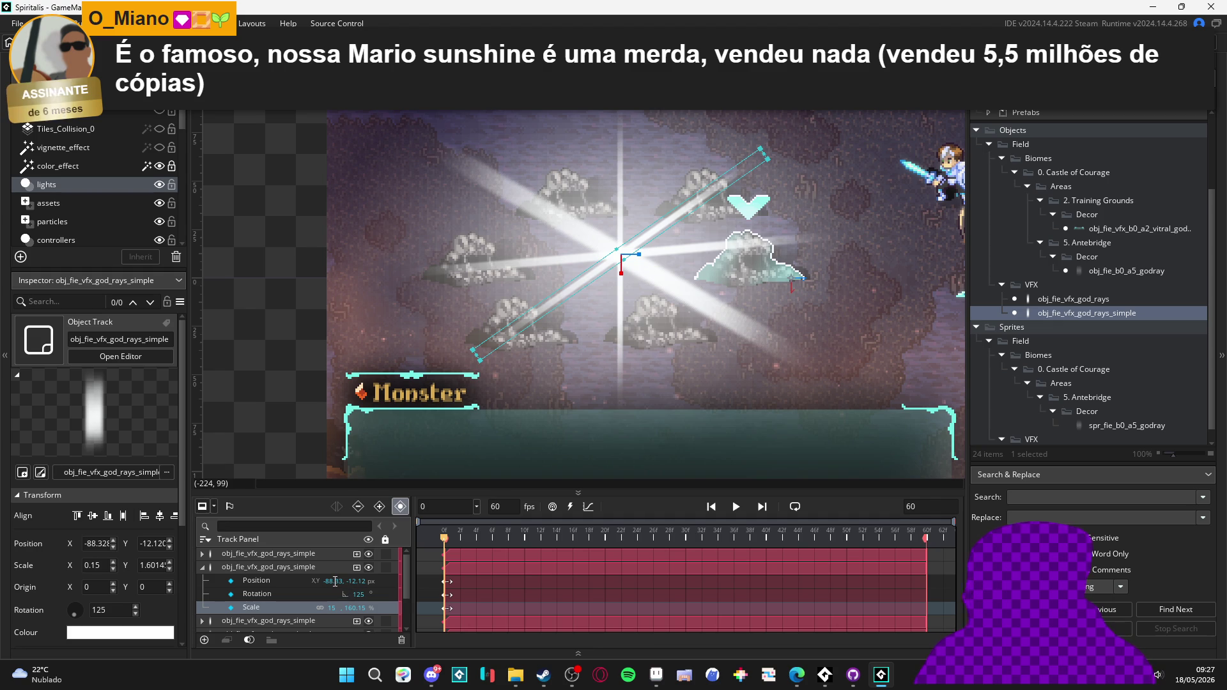
# - Set the diagonal god ray's horizontal scale to 50 (0.5) instead of 15
pyautogui.click(331, 607)
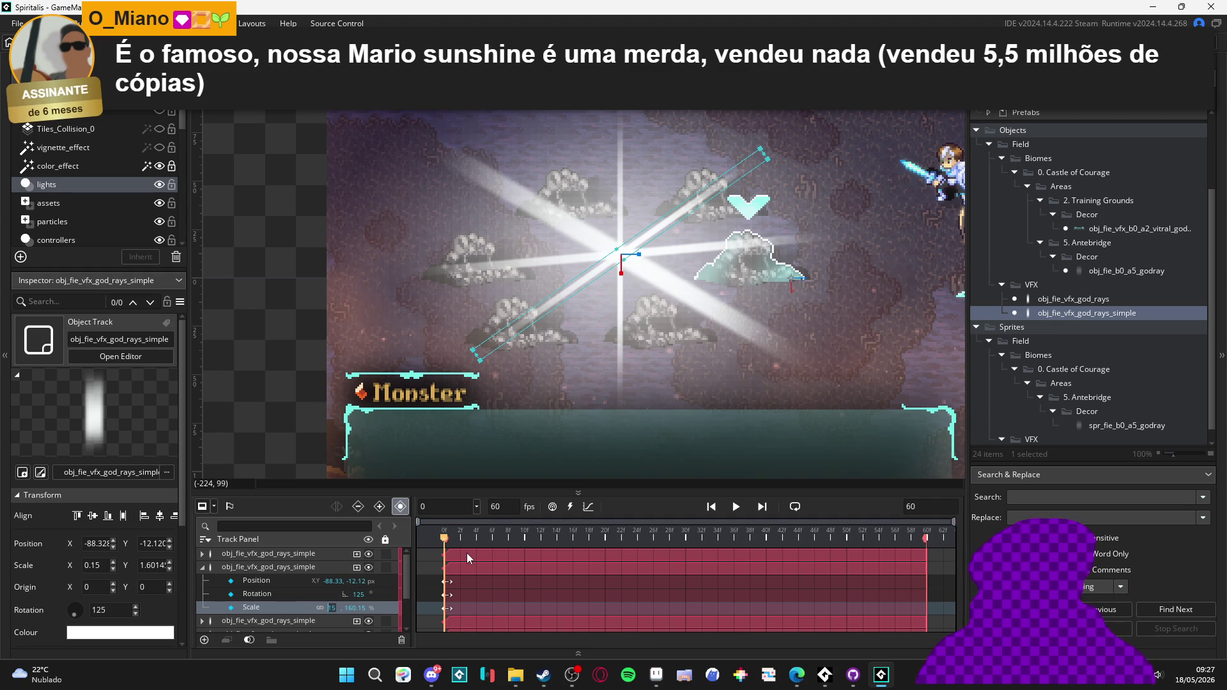
pyautogui.write('30')
pyautogui.press('Return')
pyautogui.press('BackSpace')
pyautogui.press('BackSpace')
pyautogui.write('50')
pyautogui.press('Return')
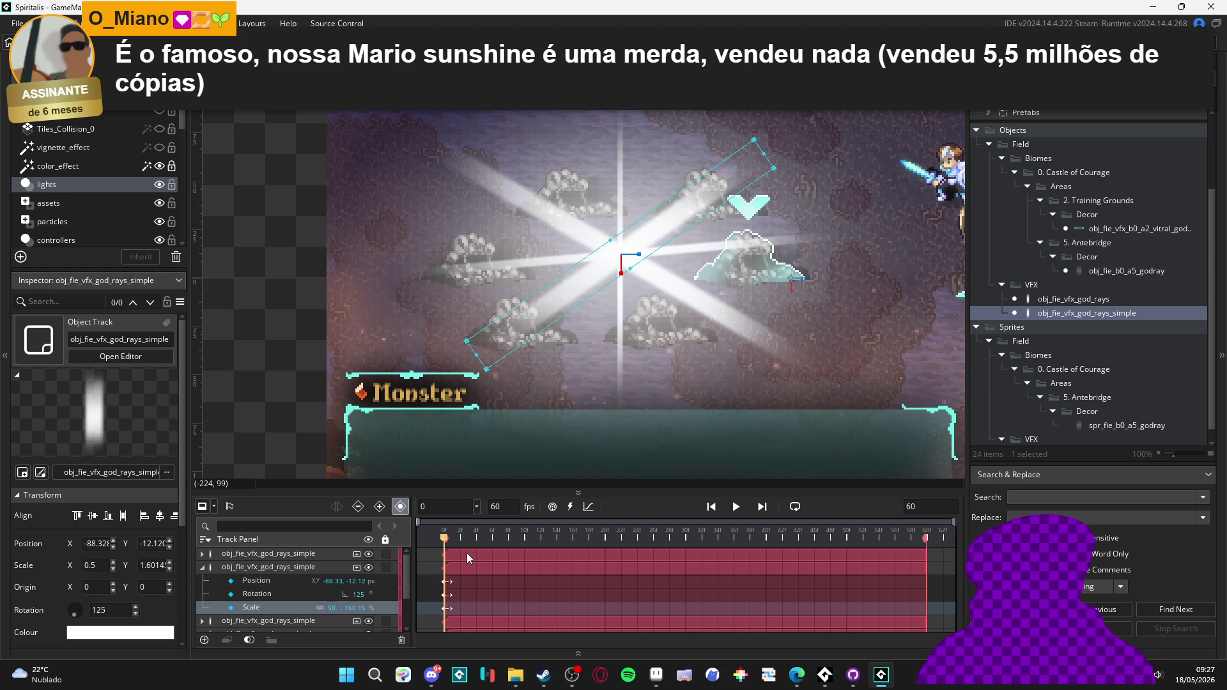
# - Collapse that track's parameters and select the vertical god ray and the third god-rays track
pyautogui.click(202, 567)
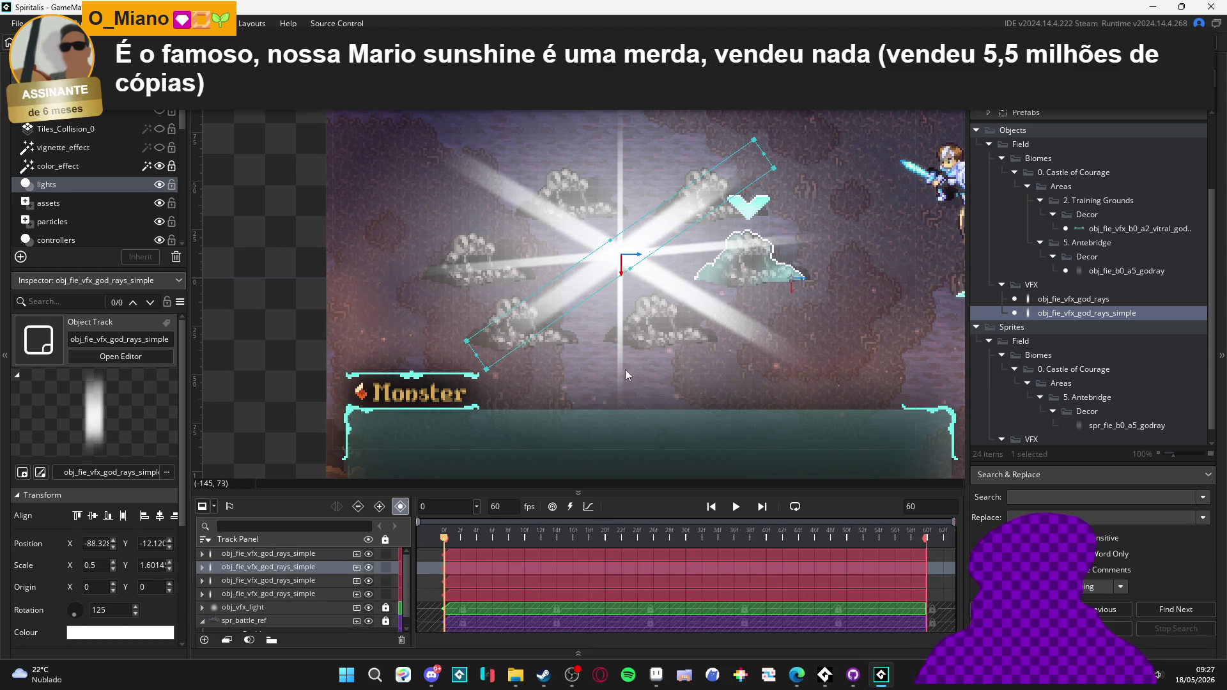
pyautogui.click(619, 334)
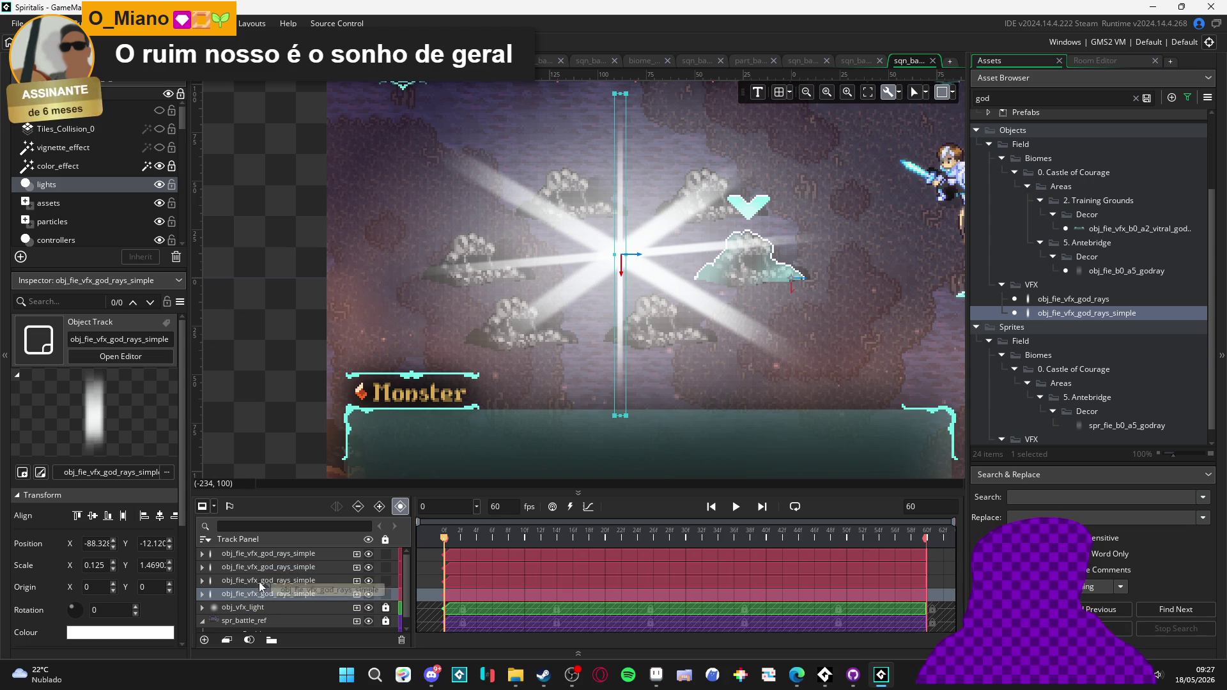
pyautogui.click(254, 582)
# - Reorder the god-rays track, add a Rotation parameter, and key it at 45
pyautogui.moveTo(249, 597); pyautogui.dragTo(316, 608)
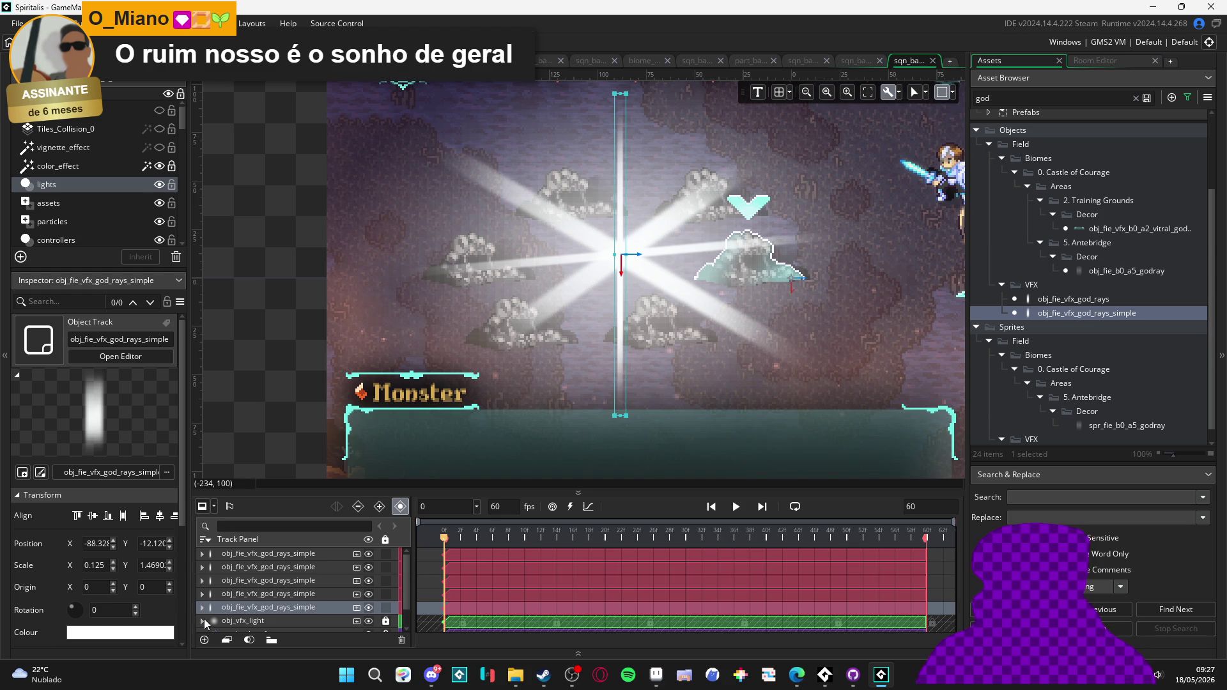
pyautogui.click(202, 607)
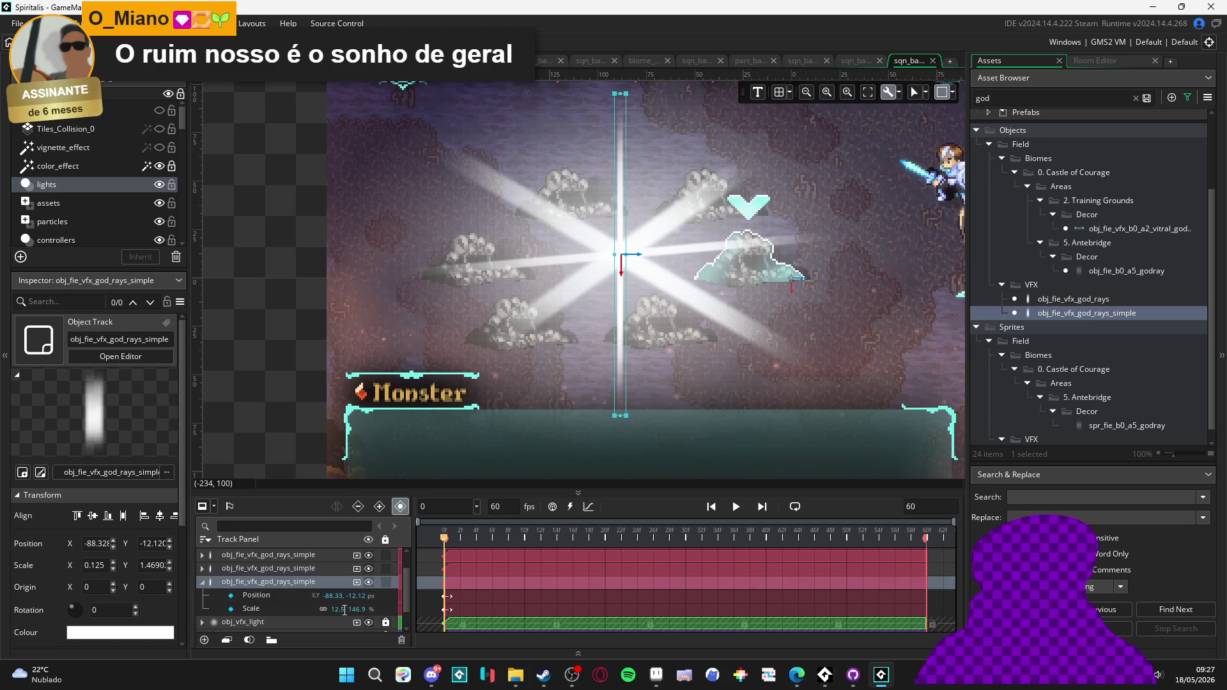
pyautogui.click(357, 581)
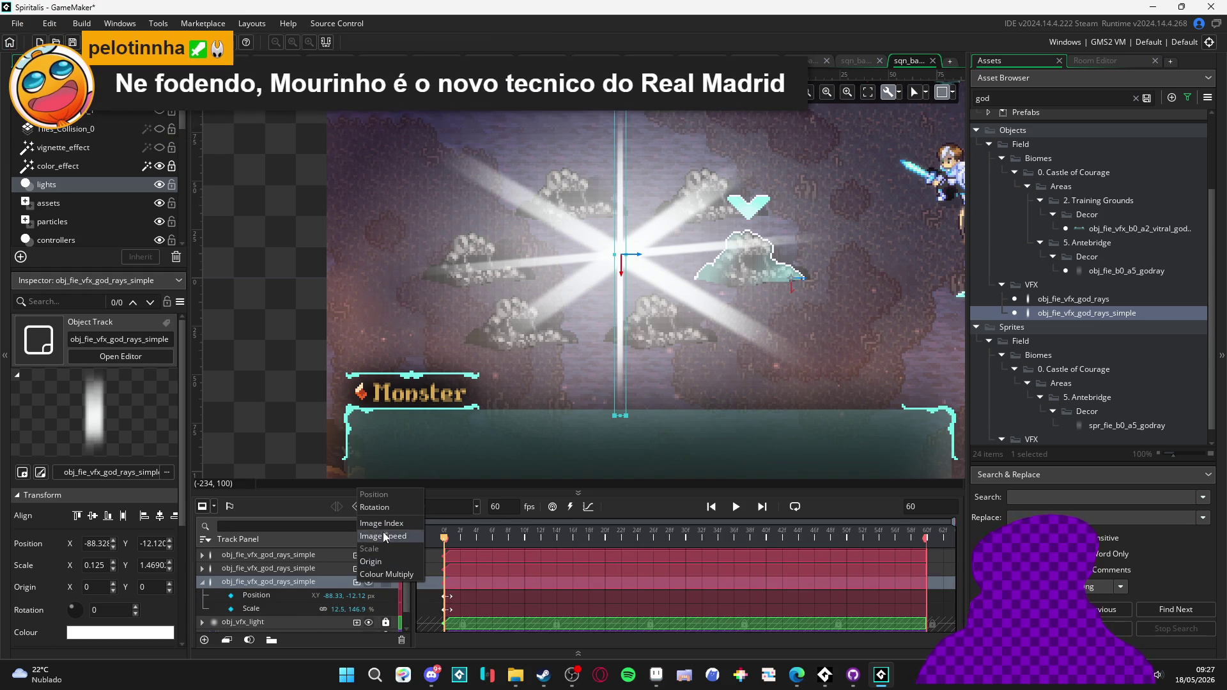
pyautogui.click(377, 508)
pyautogui.click(343, 606)
pyautogui.write('45')
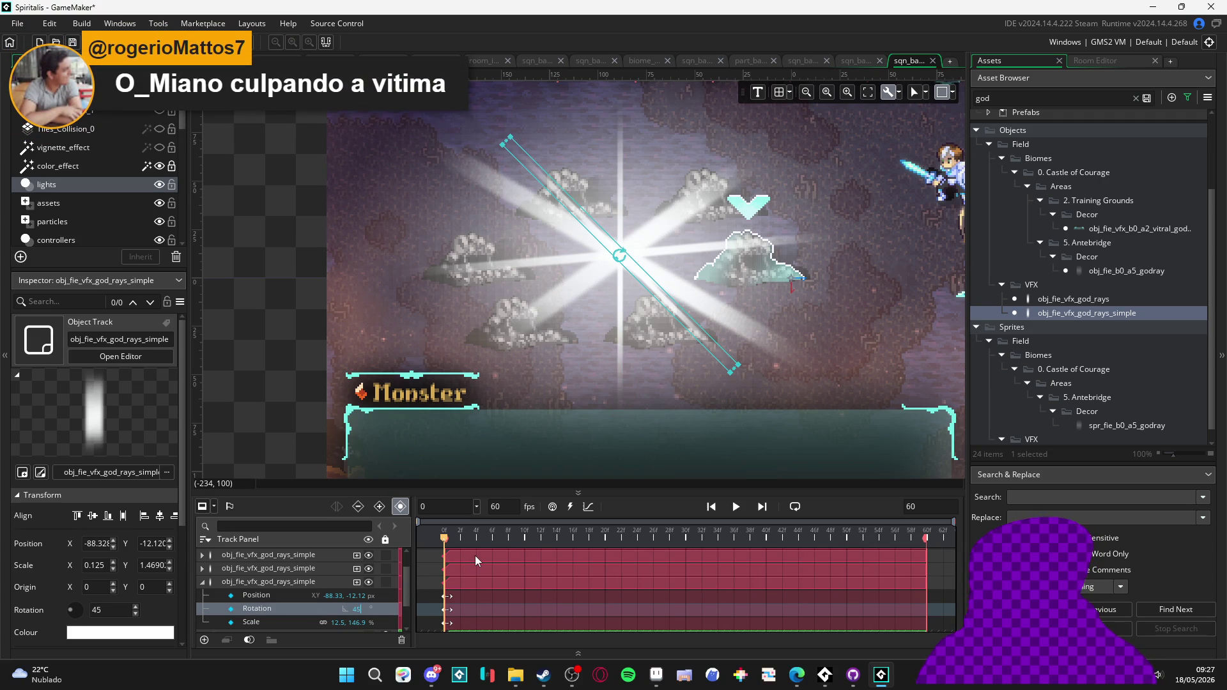
pyautogui.click(300, 604)
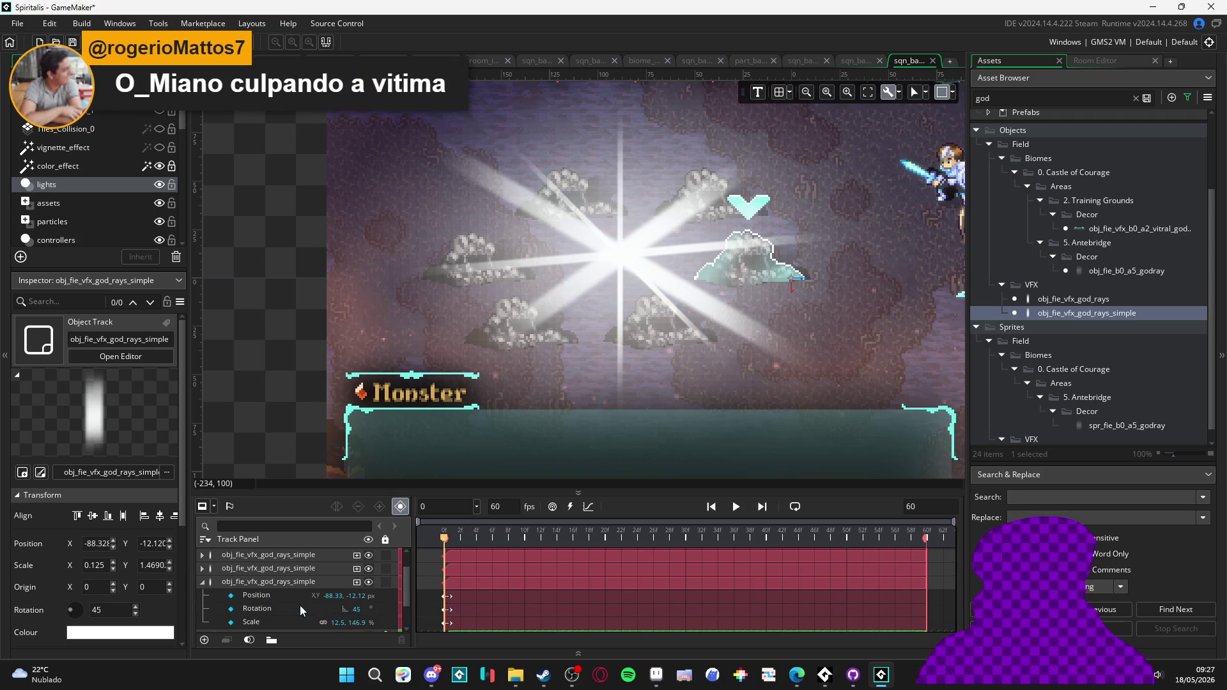
# - Set the 45-degree ray's horizontal scale to 90 (0.9), after trying 50 and 80
pyautogui.doubleClick(361, 625)
pyautogui.write('0')
pyautogui.press('Return')
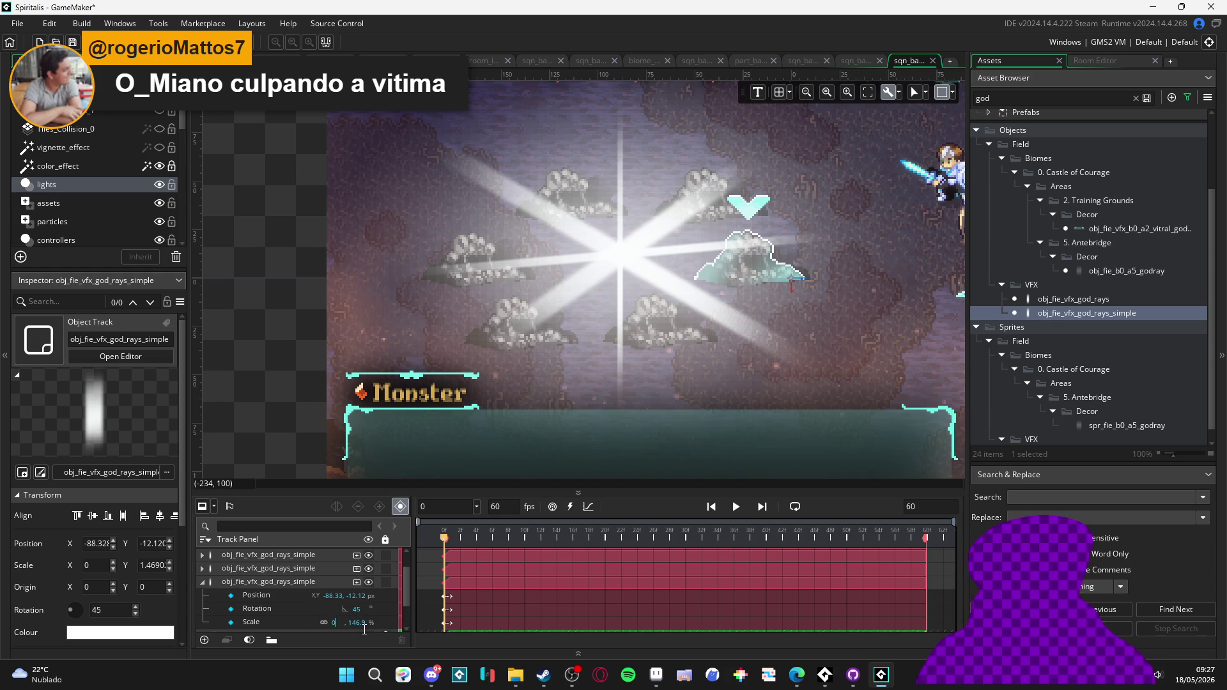
pyautogui.write('20')
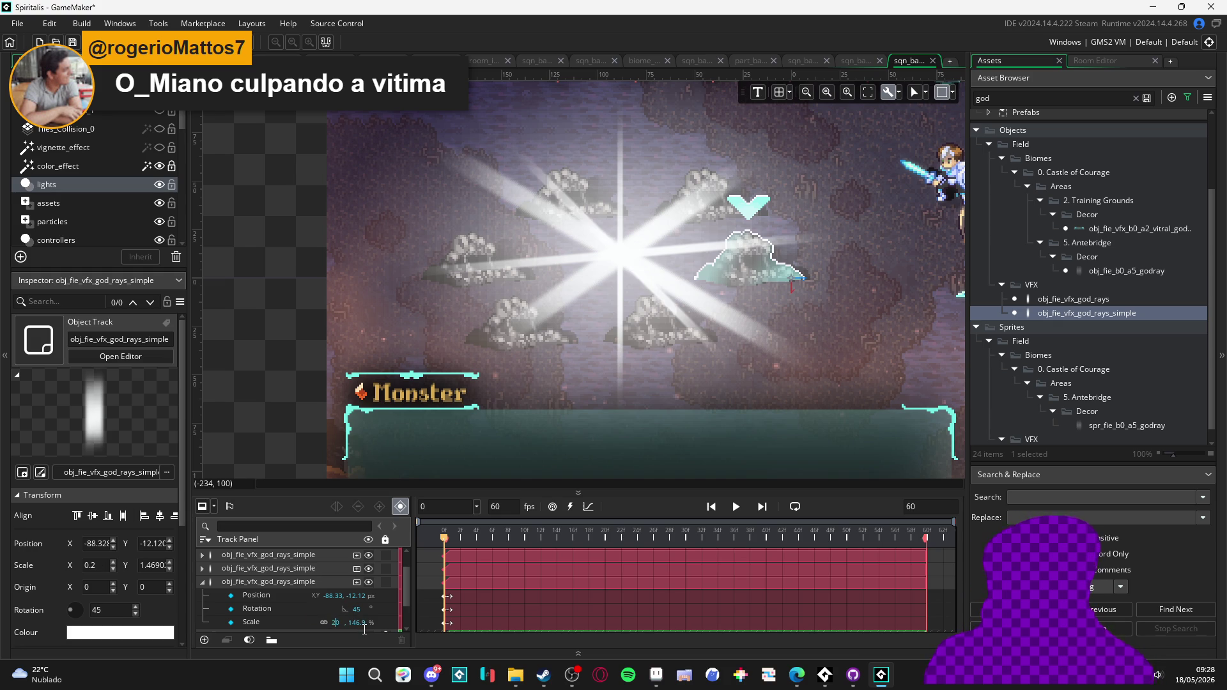
pyautogui.press('BackSpace')
pyautogui.press('BackSpace')
pyautogui.write('50')
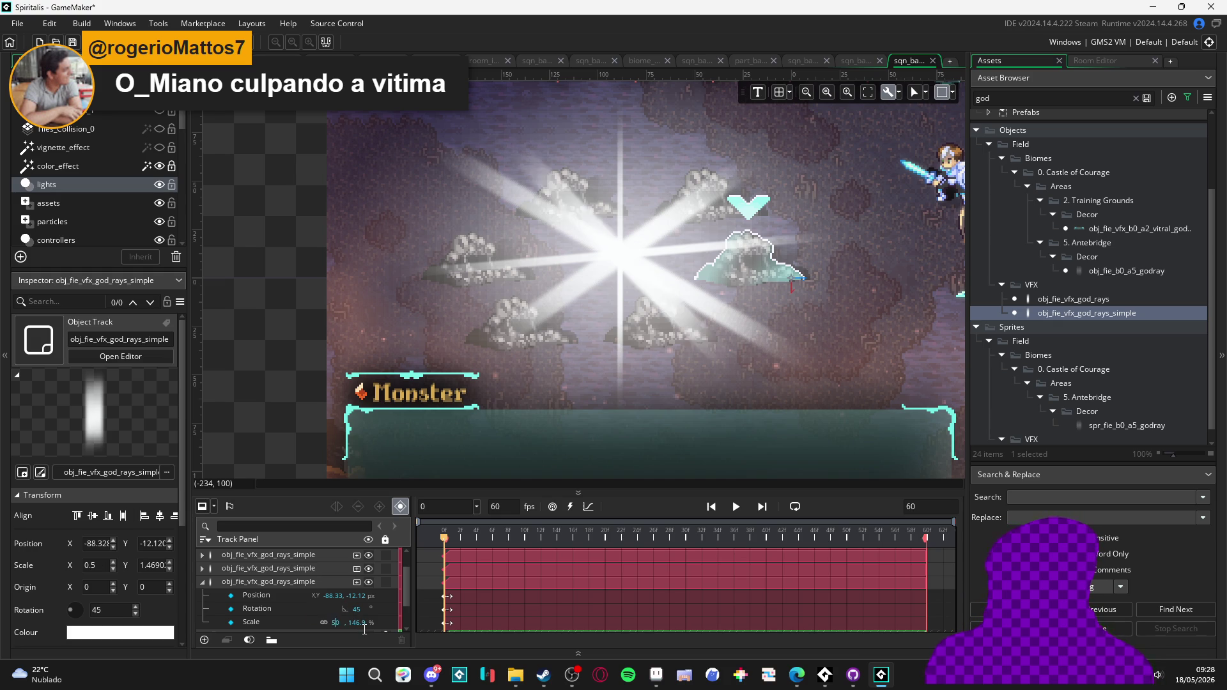
pyautogui.press('Return')
pyautogui.doubleClick(364, 629)
pyautogui.write('60')
pyautogui.press('BackSpace')
pyautogui.press('BackSpace')
pyautogui.write('80')
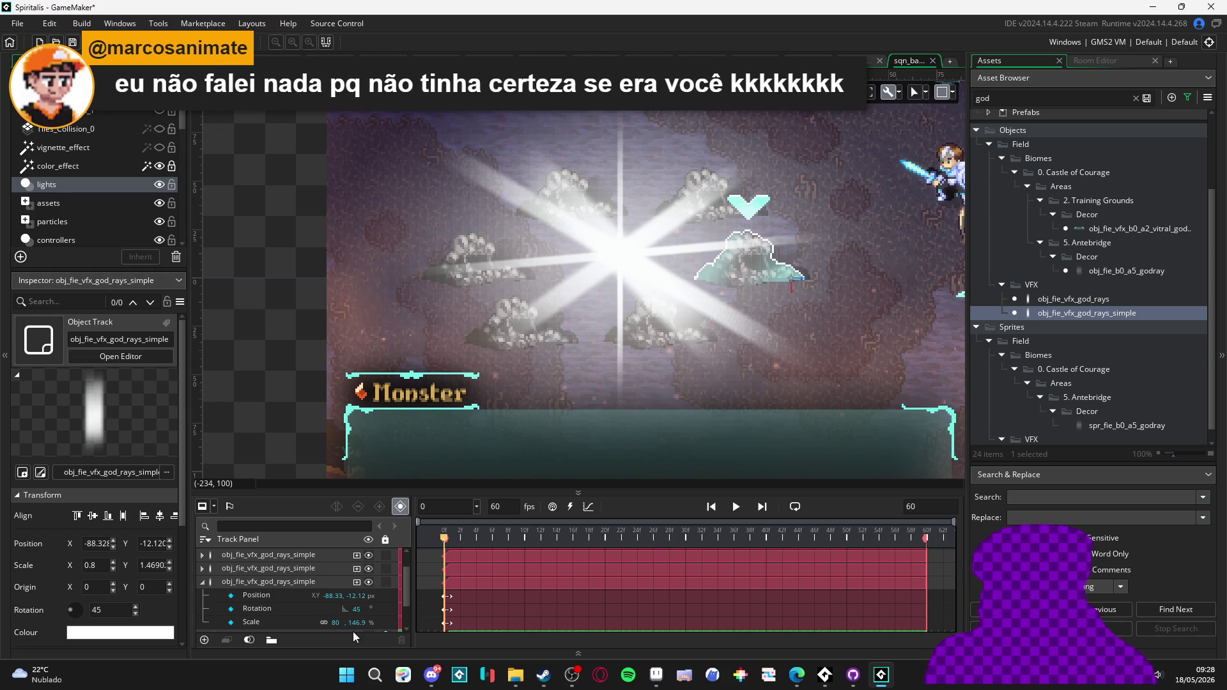
pyautogui.write('9')
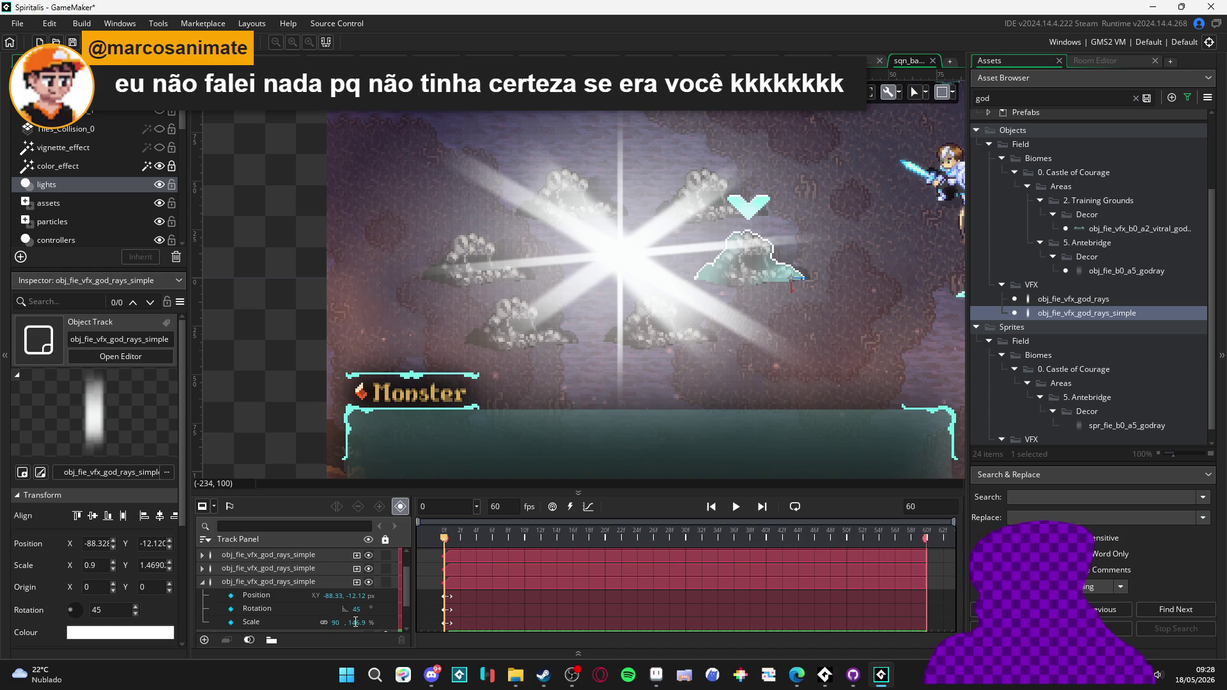
pyautogui.press('Return')
pyautogui.click(270, 610)
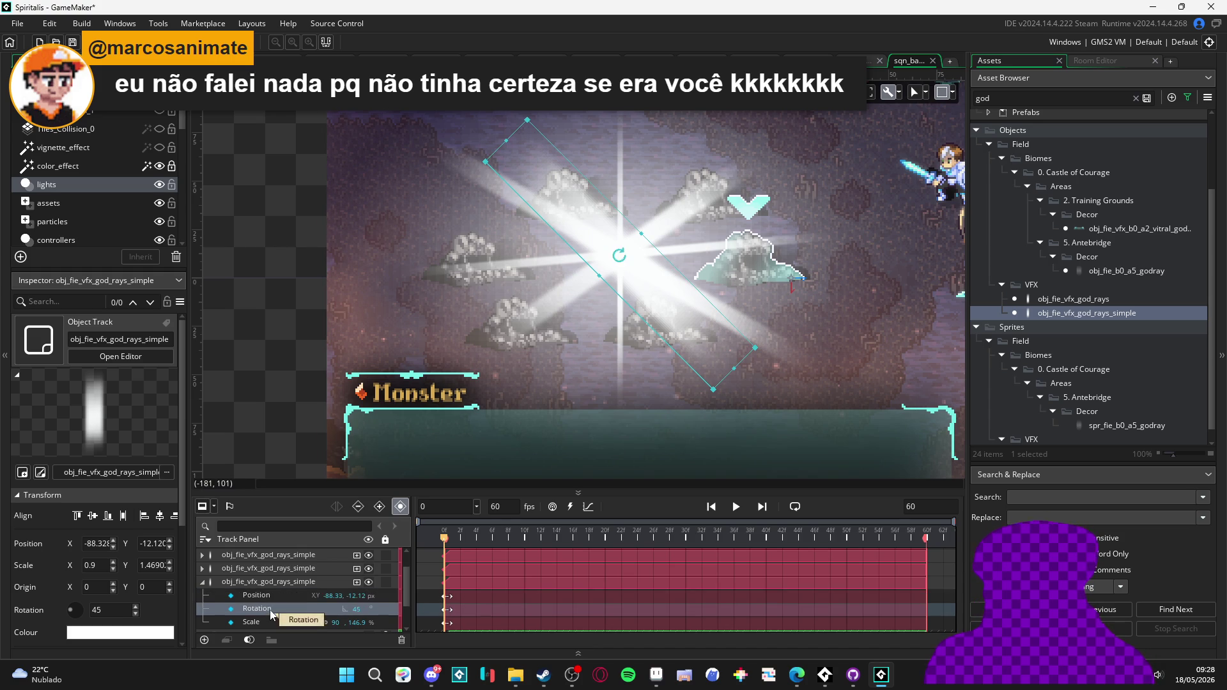
# - Rotate the diagonal god ray, then duplicate the vertical god-rays track with Ctrl+D
pyautogui.moveTo(618, 256)
pyautogui.mouseDown()
pyautogui.moveTo(690, 352)
pyautogui.moveTo(686, 363)
pyautogui.mouseUp()
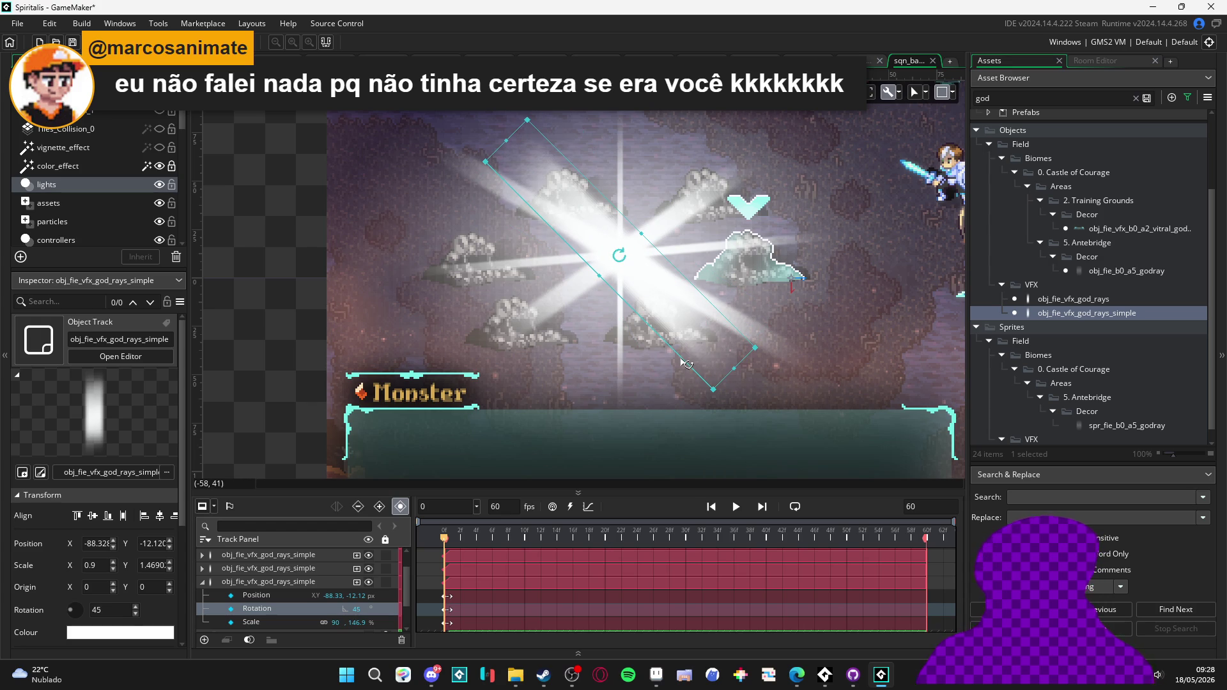
pyautogui.click(624, 388)
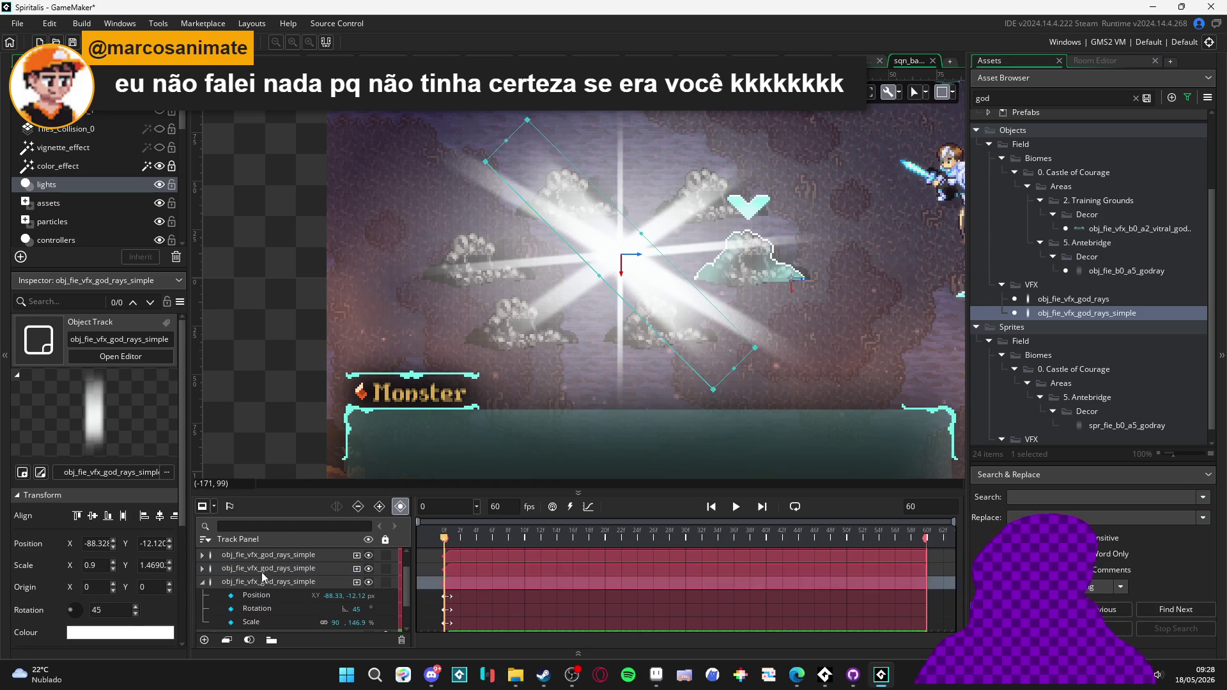
pyautogui.hotkey('ctrl', 'd')
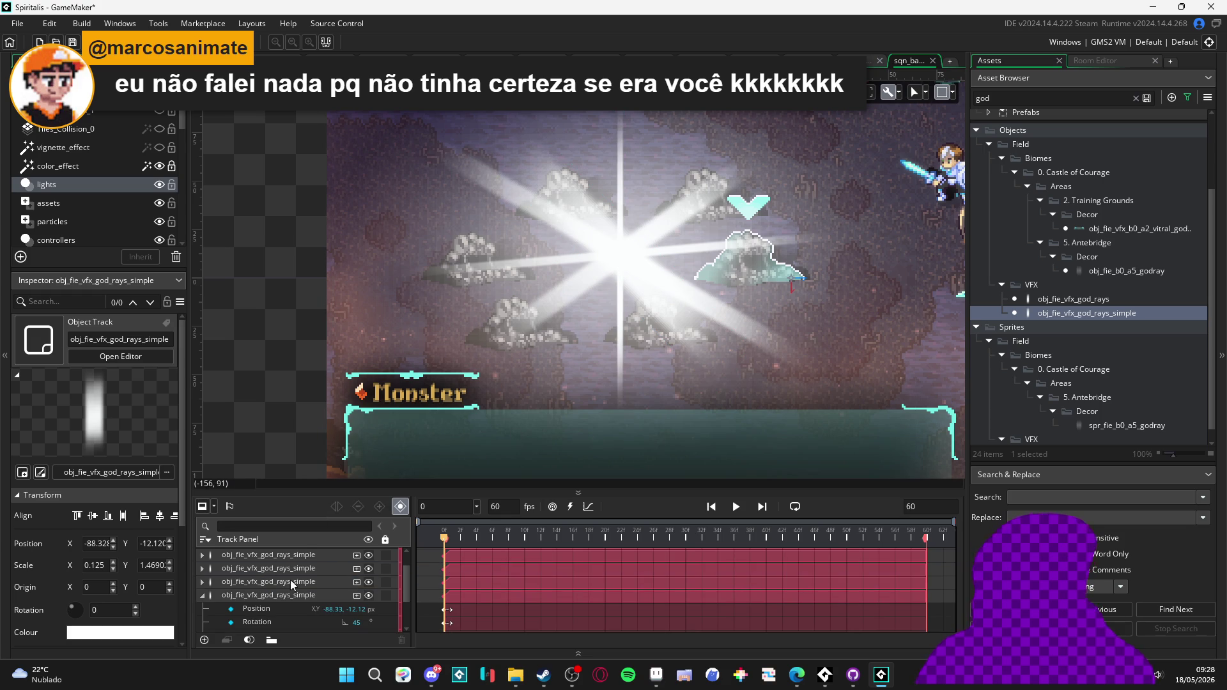
# - Expand the second god-rays track and add a Rotation parameter to it
pyautogui.click(281, 568)
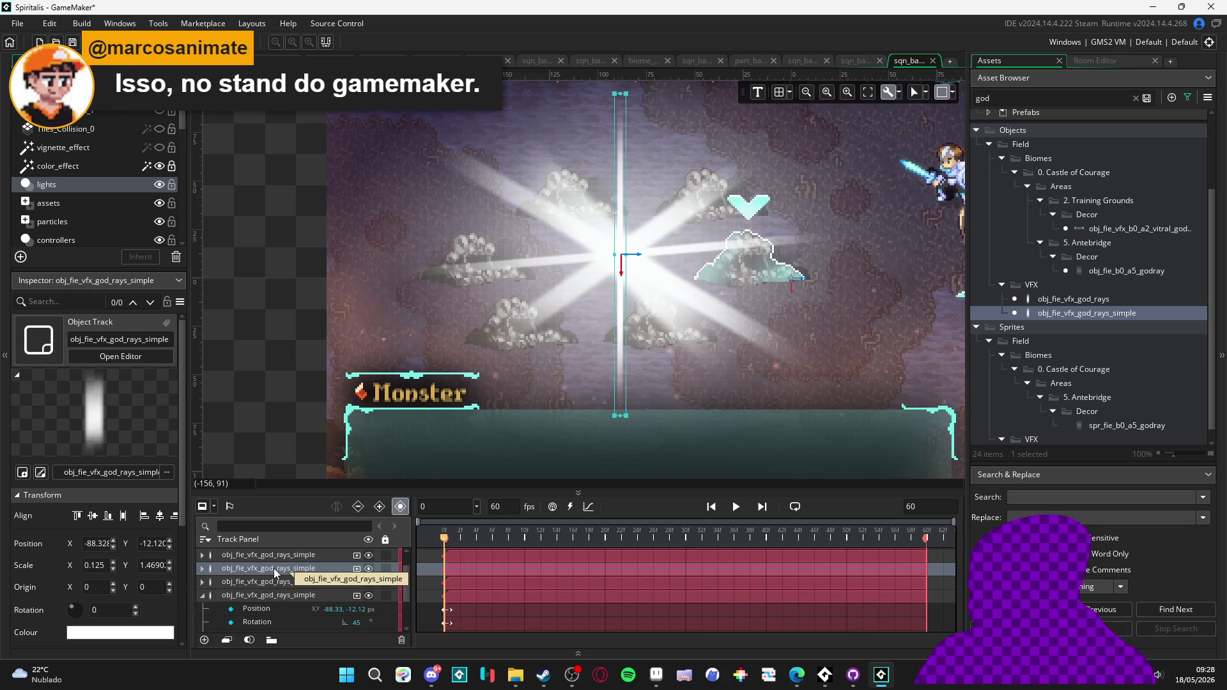
pyautogui.click(202, 569)
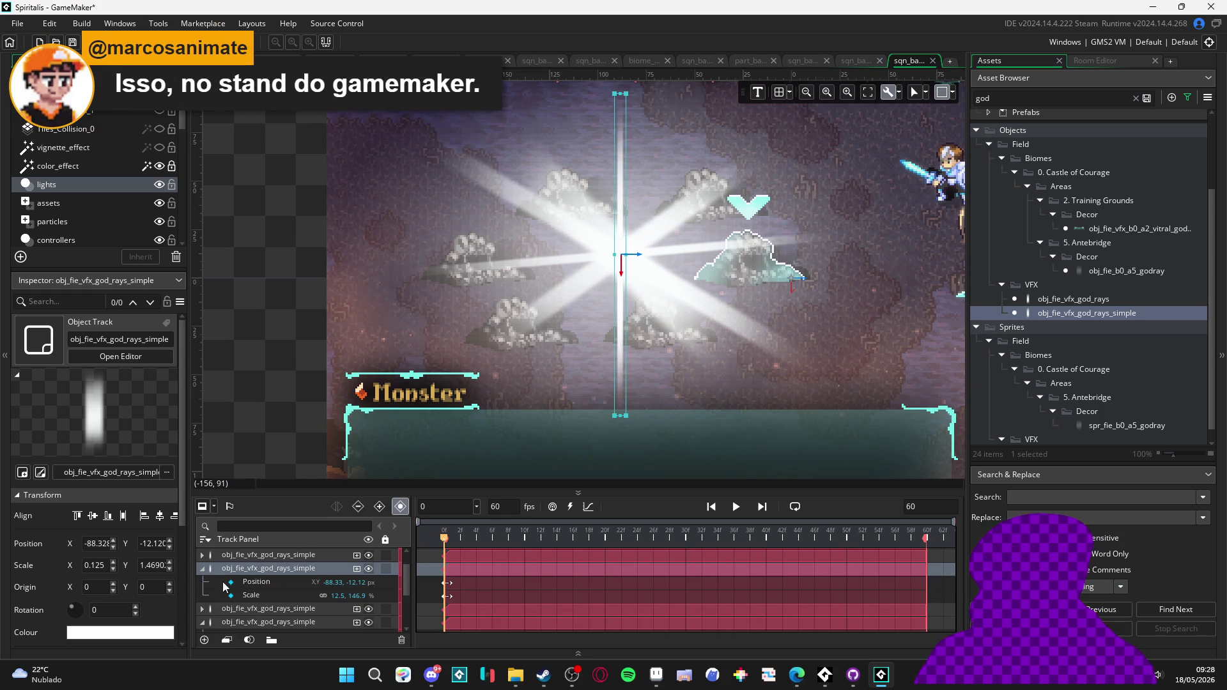
pyautogui.click(257, 592)
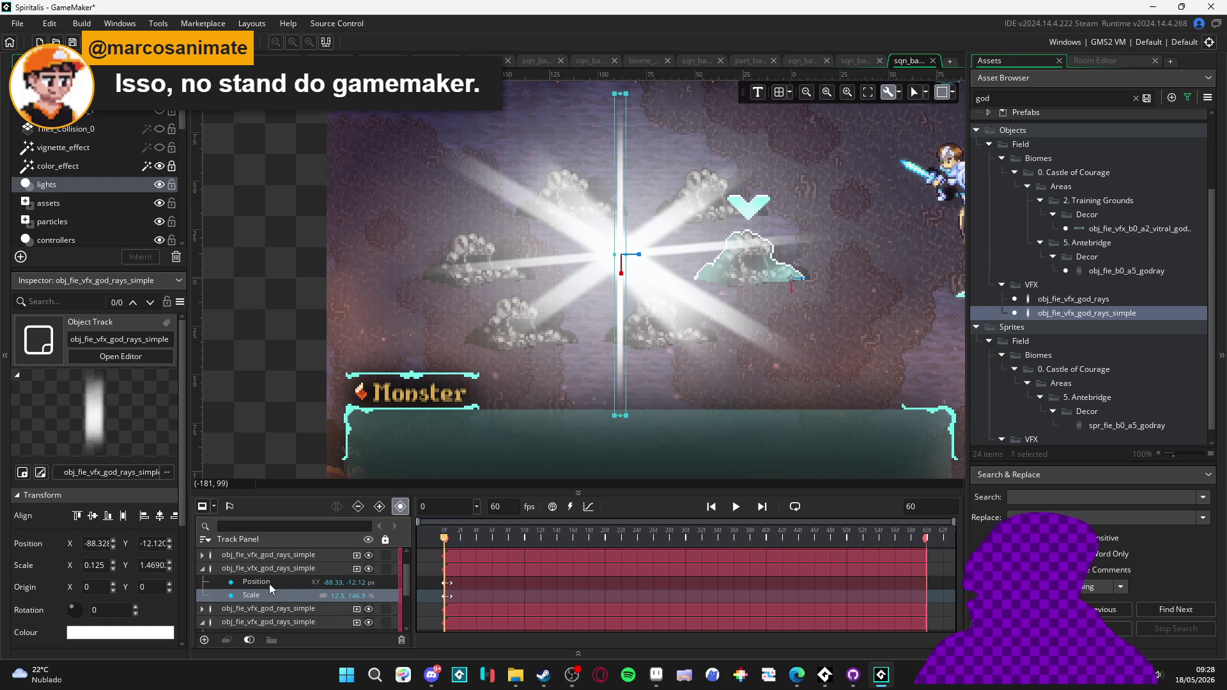
pyautogui.click(356, 568)
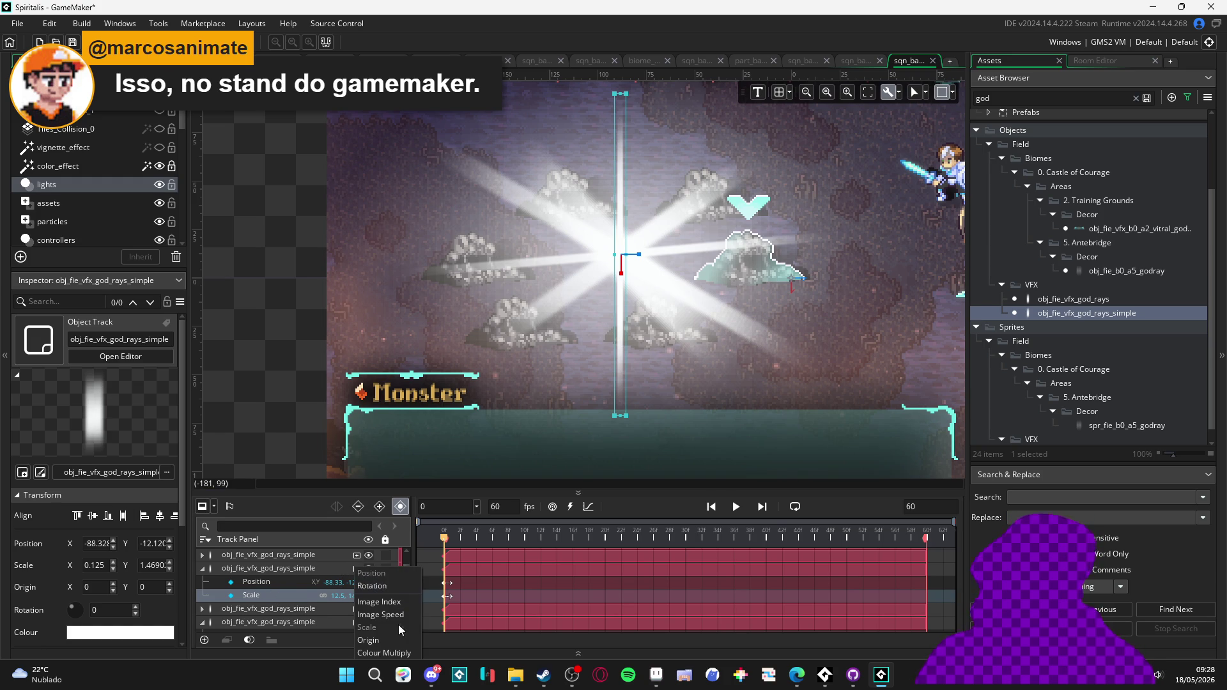
pyautogui.click(390, 586)
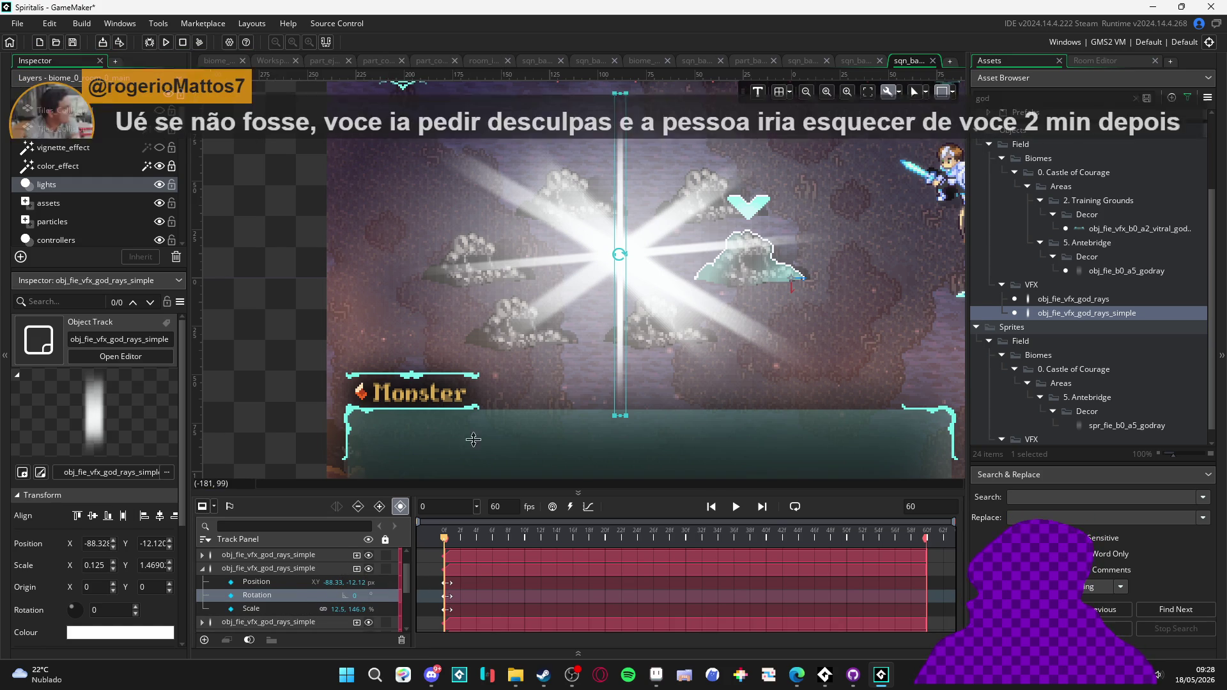
# - Tilt the second vertical ray to about -38.6 degrees and scale it 0.05 by 1.8
pyautogui.moveTo(631, 262)
pyautogui.mouseDown()
pyautogui.moveTo(616, 366)
pyautogui.moveTo(562, 416)
pyautogui.moveTo(605, 409)
pyautogui.moveTo(546, 399)
pyautogui.moveTo(534, 383)
pyautogui.moveTo(549, 385)
pyautogui.moveTo(519, 390)
pyautogui.moveTo(514, 405)
pyautogui.mouseUp()
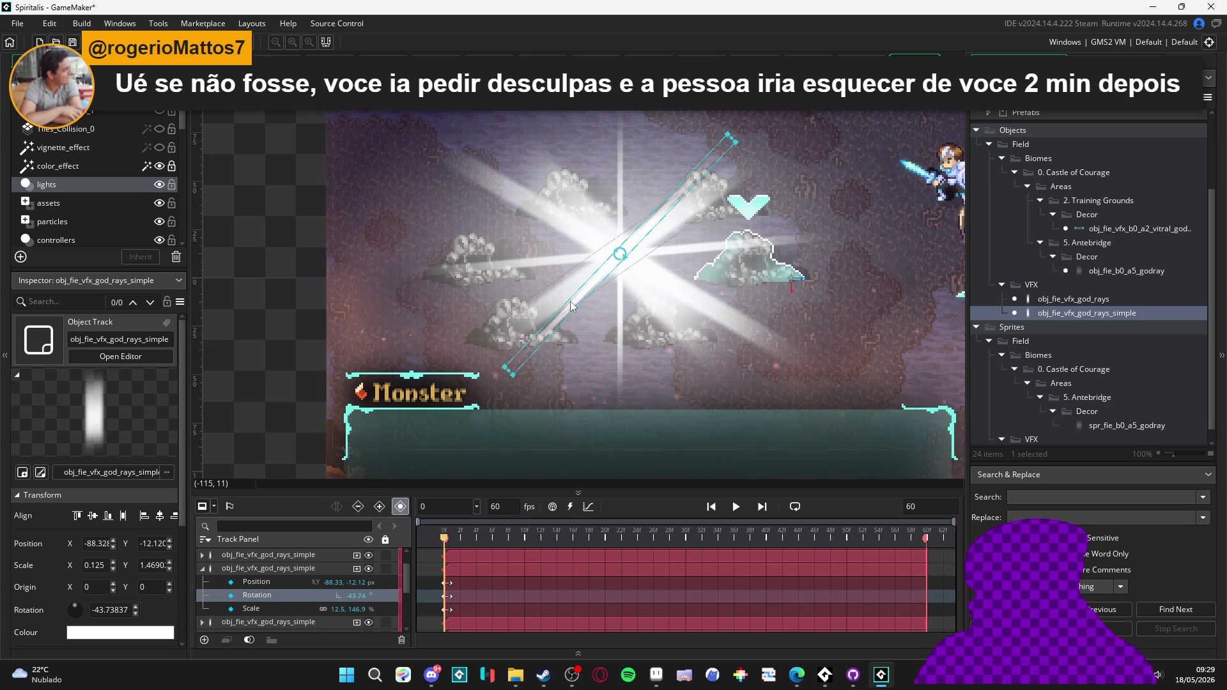
pyautogui.moveTo(562, 329)
pyautogui.mouseDown()
pyautogui.moveTo(634, 298)
pyautogui.moveTo(573, 355)
pyautogui.moveTo(611, 384)
pyautogui.moveTo(557, 380)
pyautogui.mouseUp()
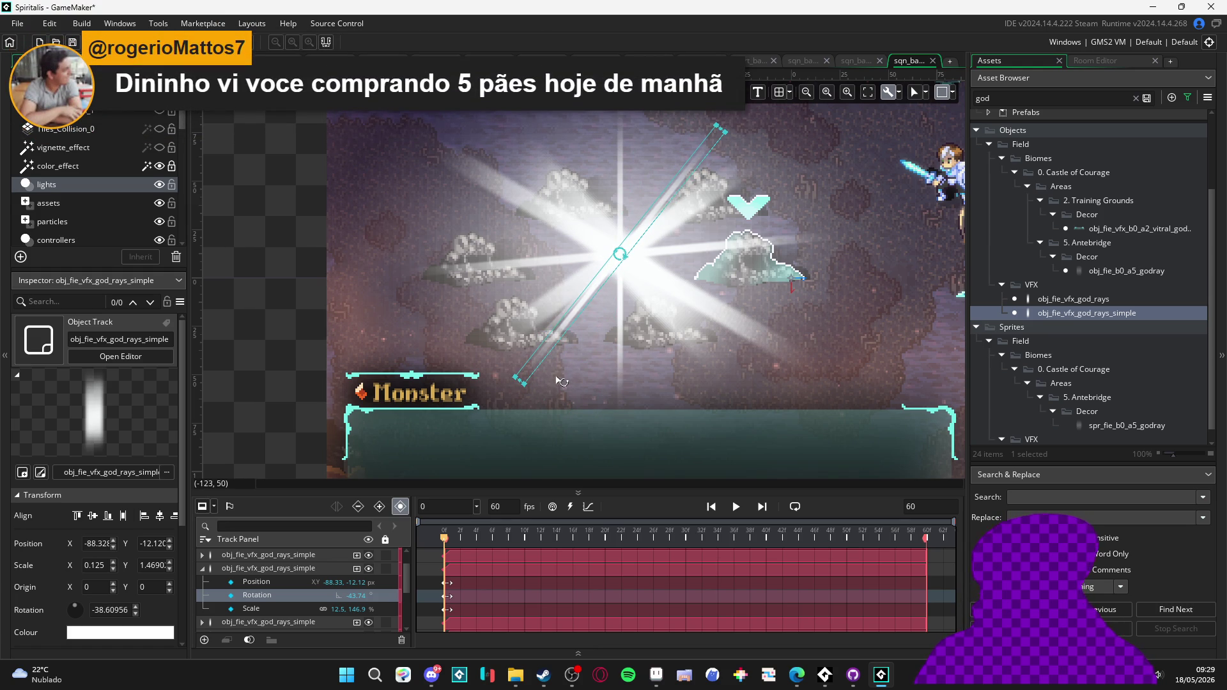
pyautogui.click(246, 608)
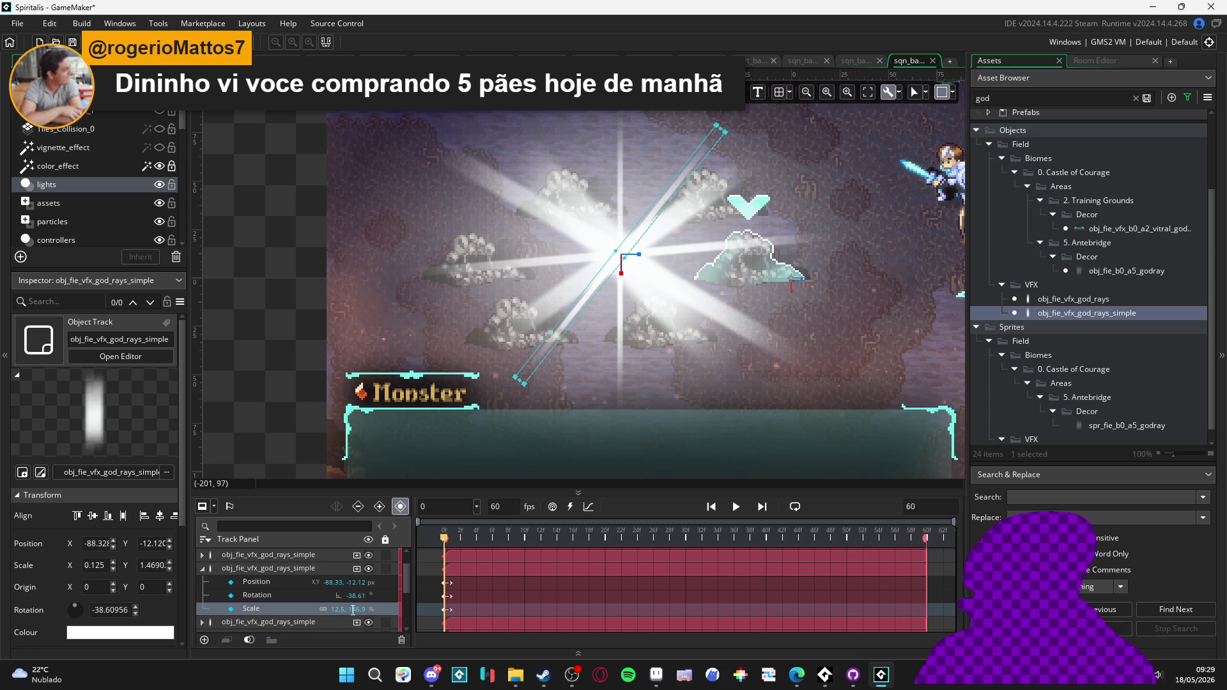
pyautogui.write('180')
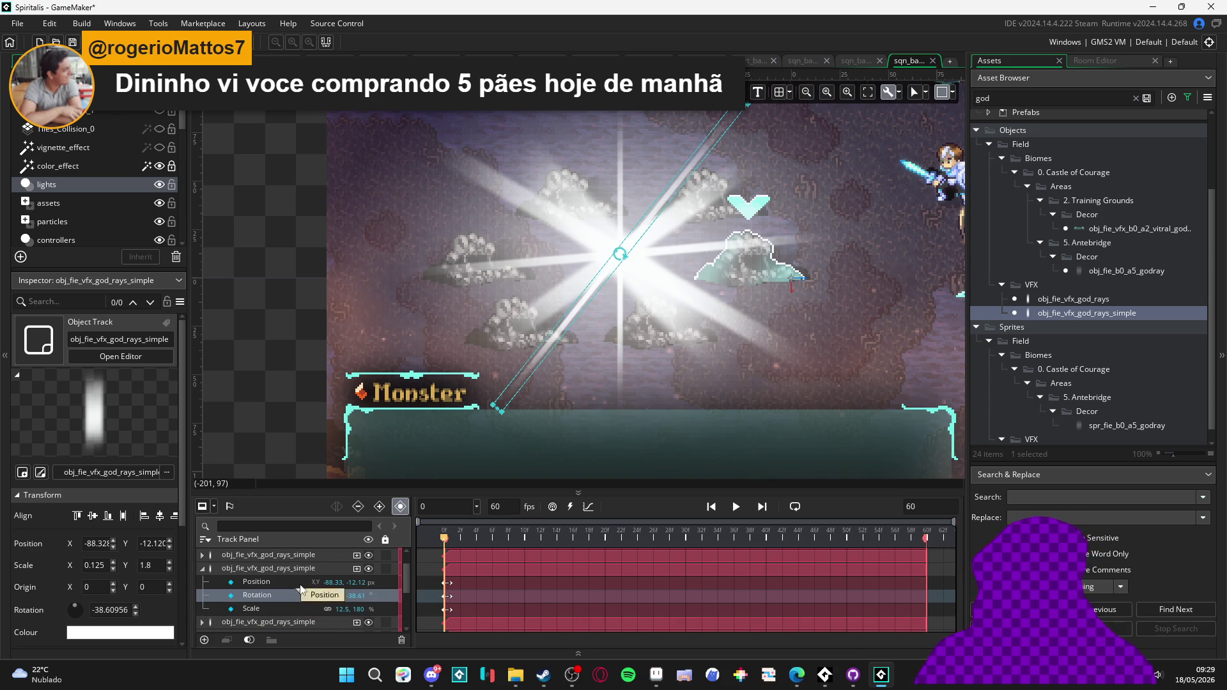
pyautogui.doubleClick(341, 609)
pyautogui.write('5')
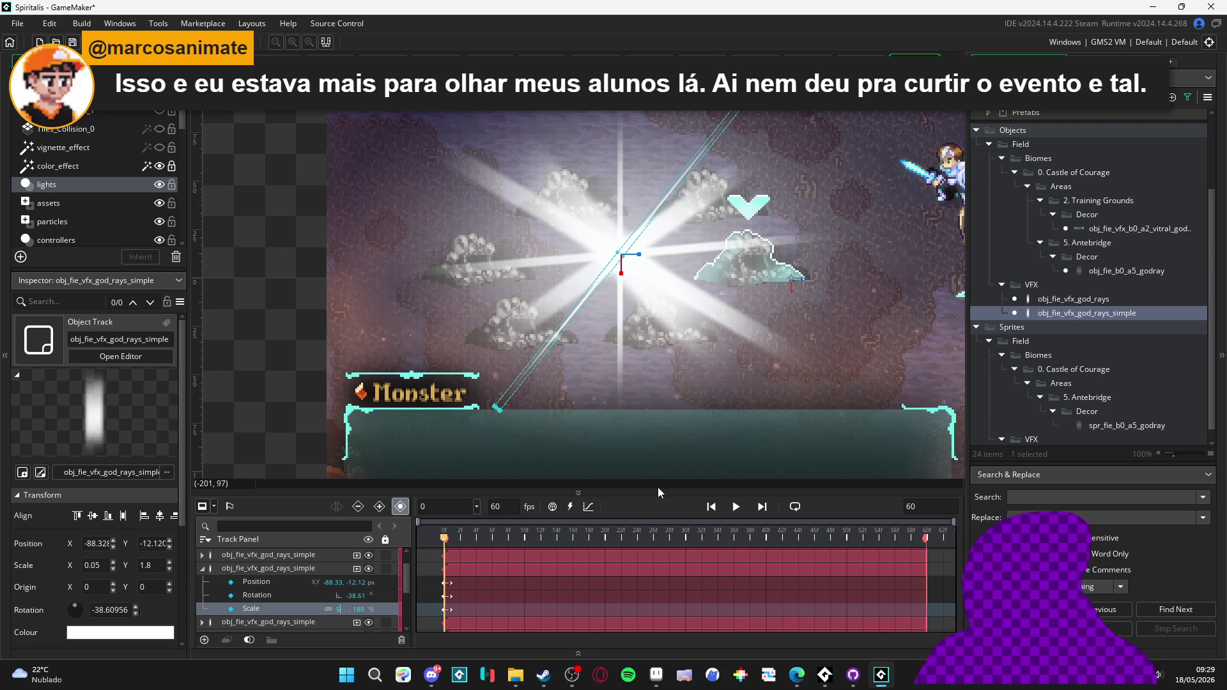
# - Deselect and reselect the god-ray instance on the canvas to preview the starburst
pyautogui.click(497, 229)
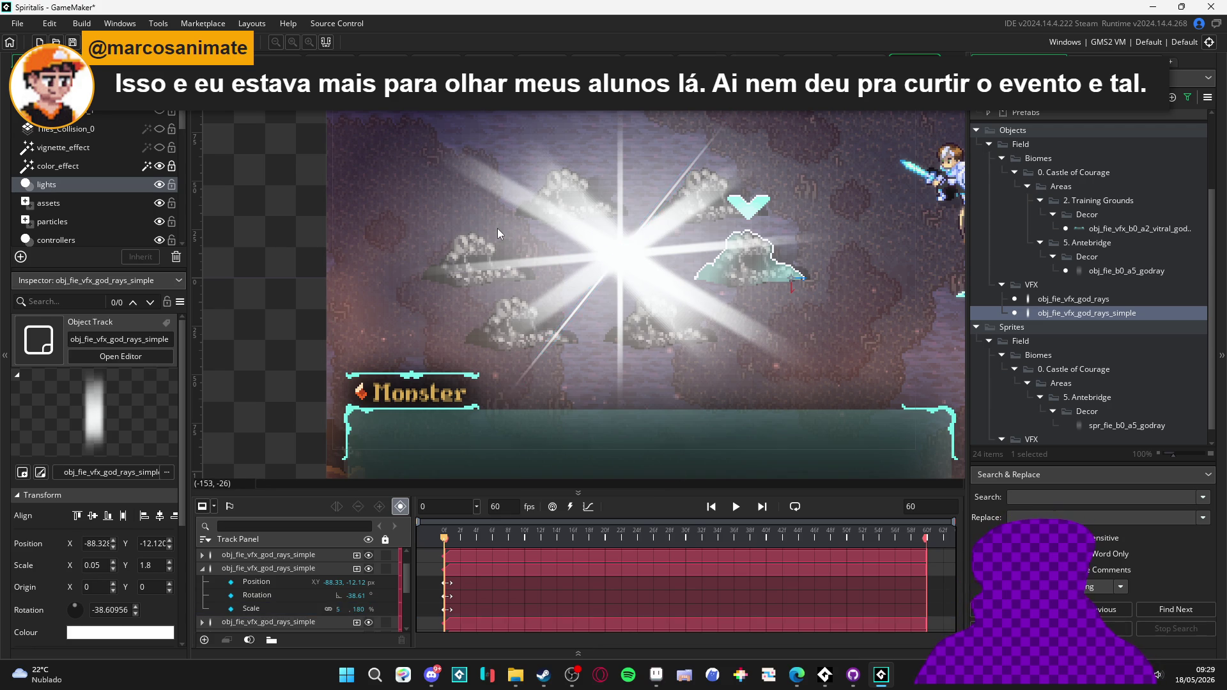
pyautogui.click(570, 329)
pyautogui.click(598, 352)
pyautogui.moveTo(599, 353)
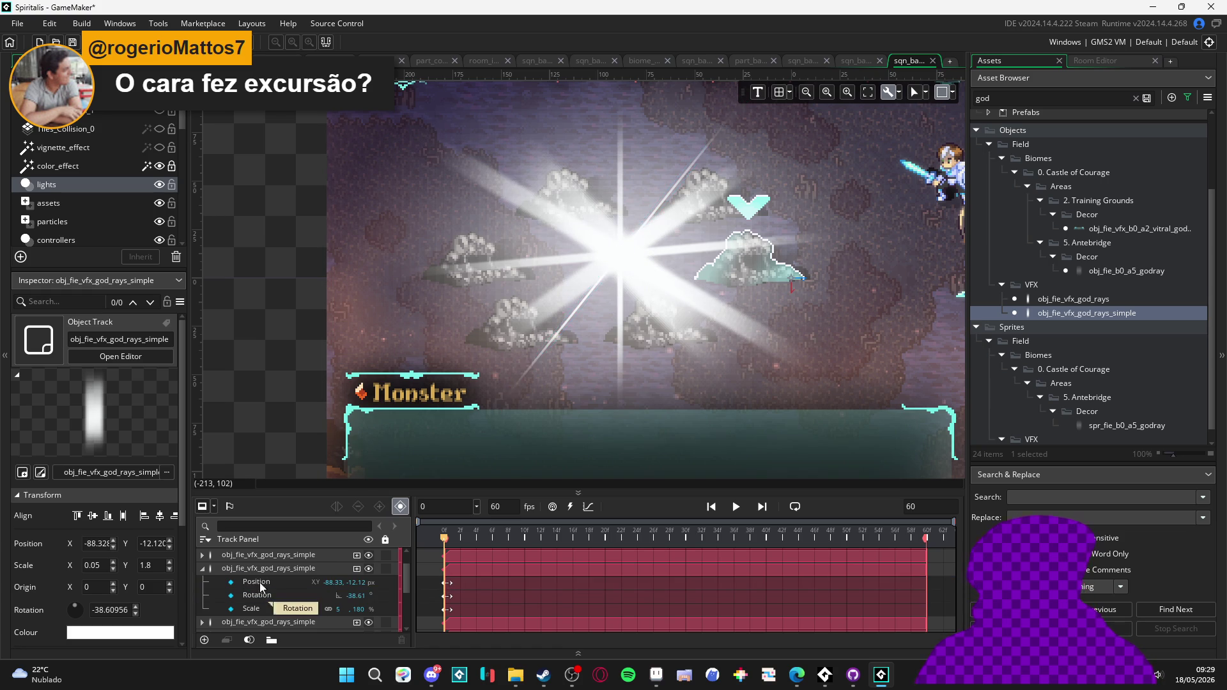
# - Duplicate the fourth god-rays track and rotate the copy's ray to about -21.7 degrees
pyautogui.click(235, 555)
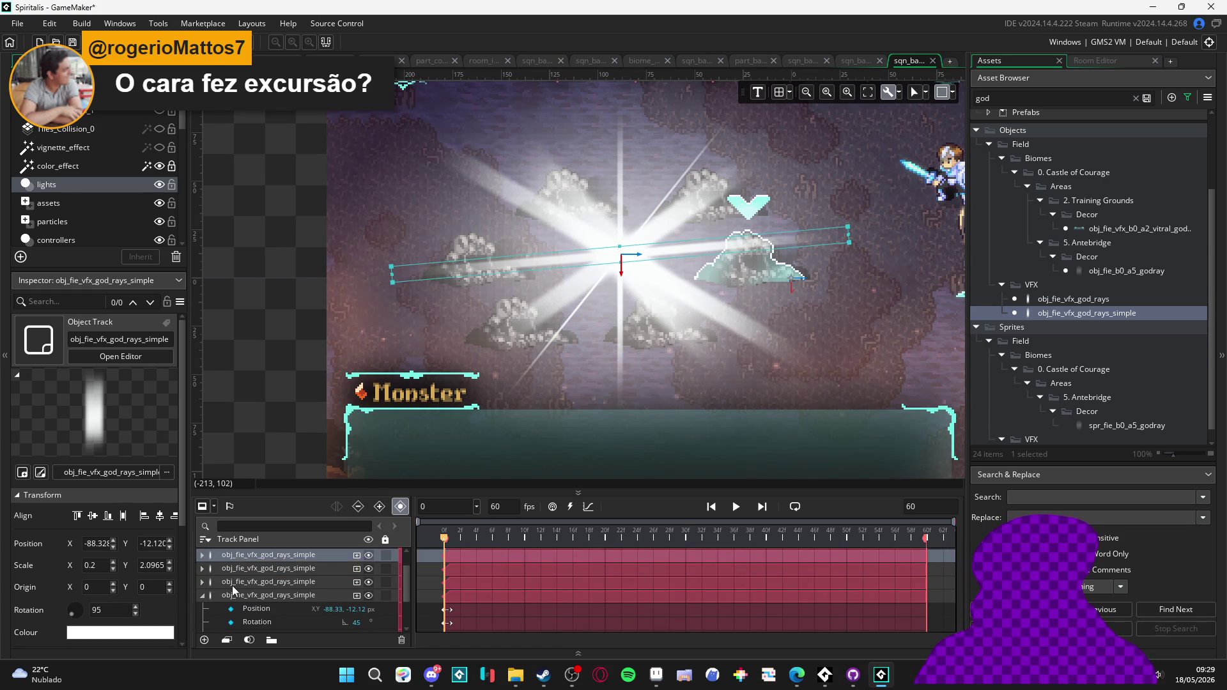
pyautogui.click(232, 585)
pyautogui.click(227, 598)
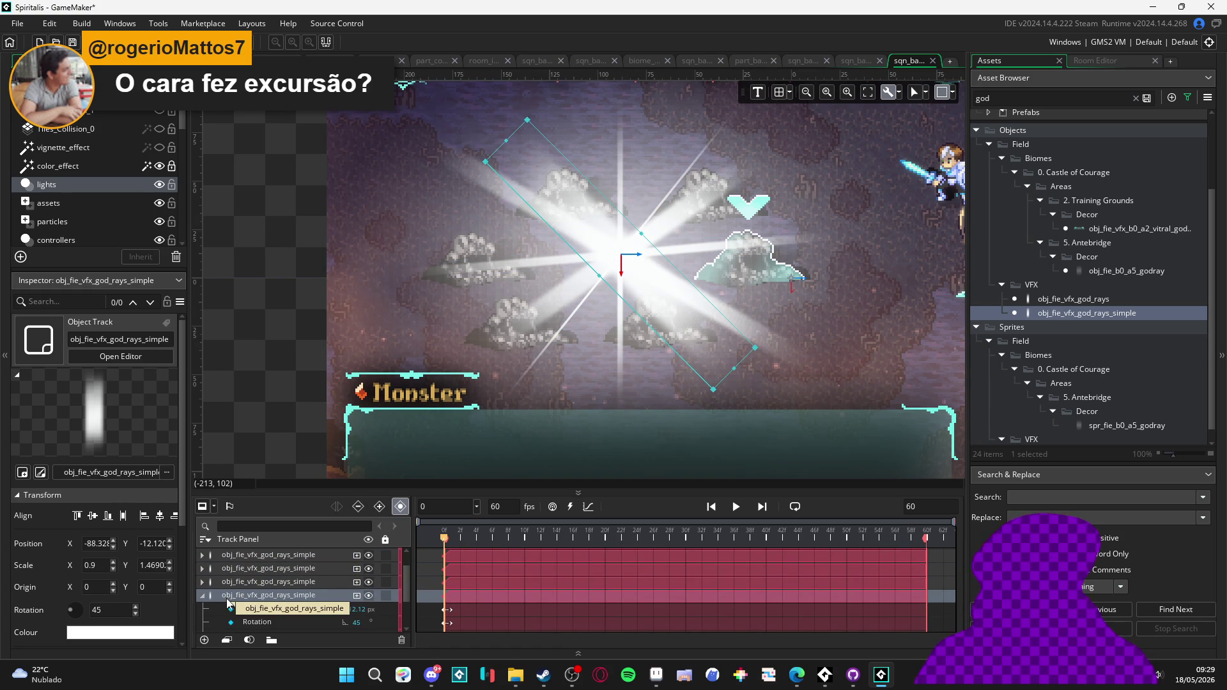
pyautogui.click(201, 595)
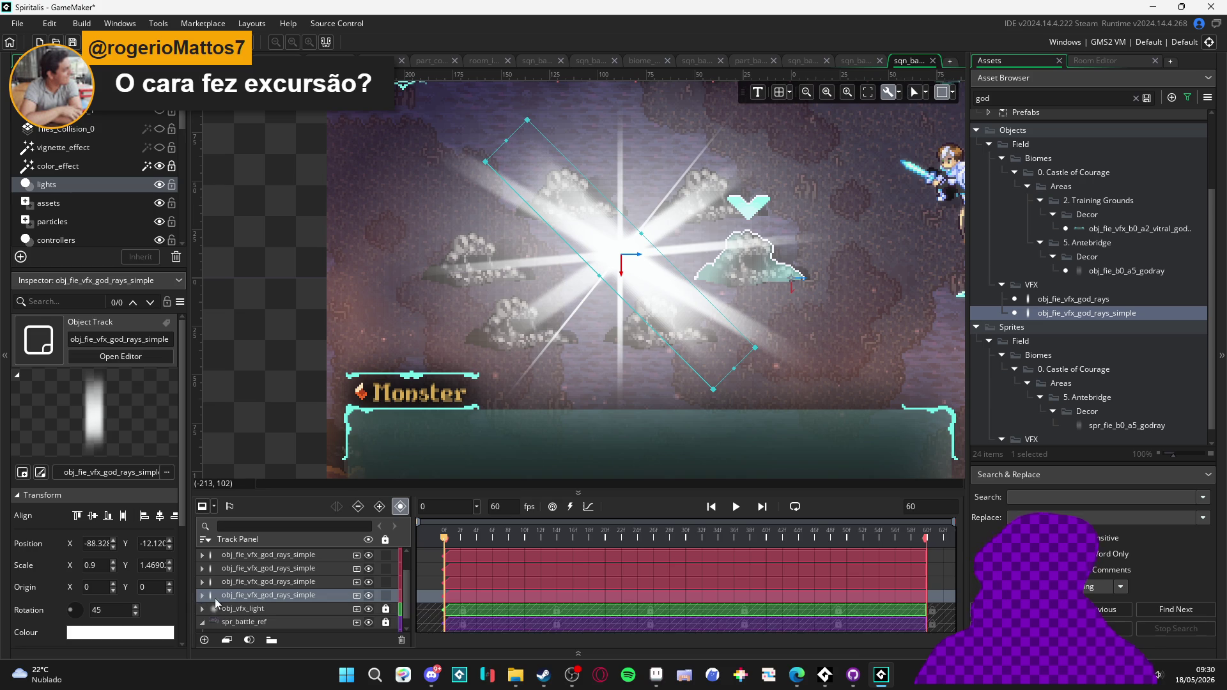
pyautogui.hotkey('ctrl', 'd')
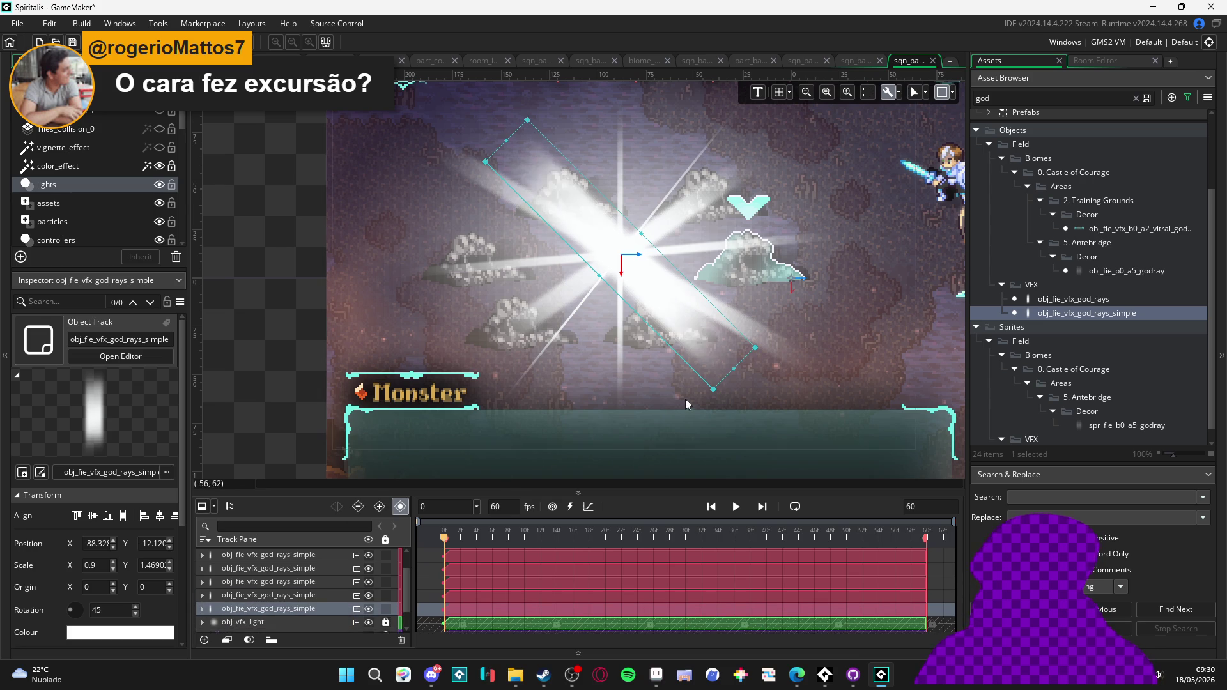
pyautogui.scroll(-2, 313, 595)
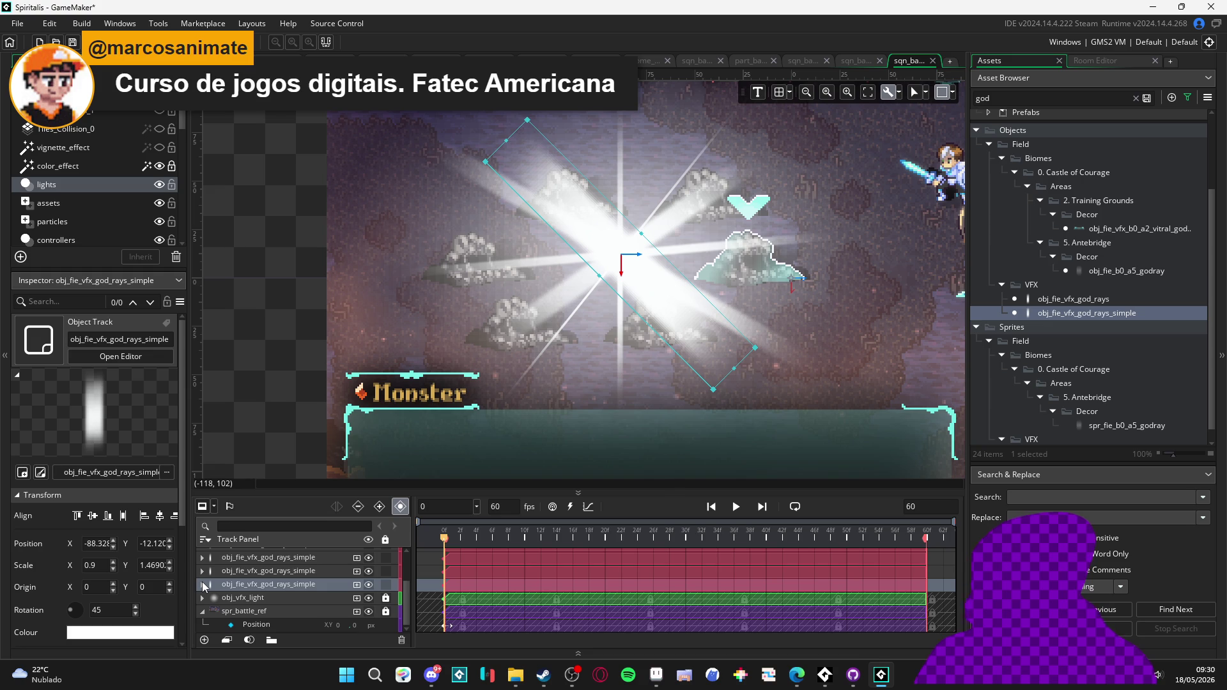
pyautogui.click(203, 585)
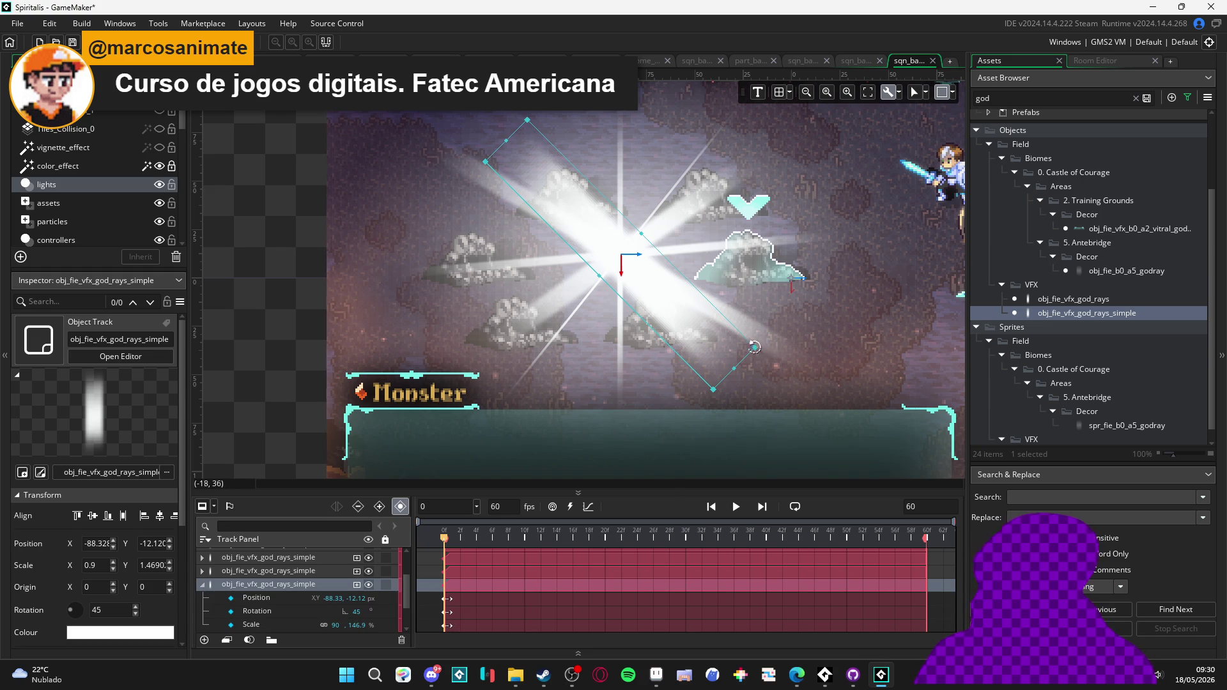
pyautogui.moveTo(761, 354)
pyautogui.mouseDown()
pyautogui.moveTo(703, 390)
pyautogui.moveTo(565, 407)
pyautogui.moveTo(615, 412)
pyautogui.moveTo(569, 417)
pyautogui.moveTo(587, 417)
pyautogui.mouseUp()
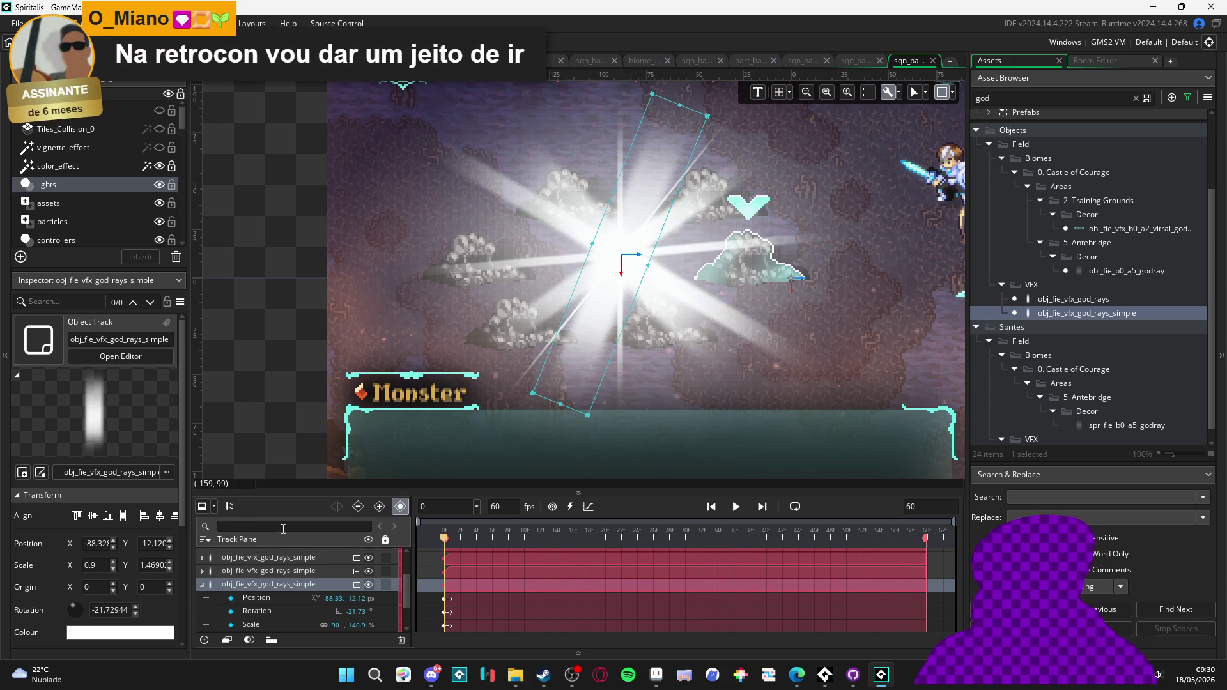
# - Scale the new ray to 150 by 180 percent, after trying widths of 110 and 120
pyautogui.click(260, 601)
pyautogui.click(259, 585)
pyautogui.click(328, 626)
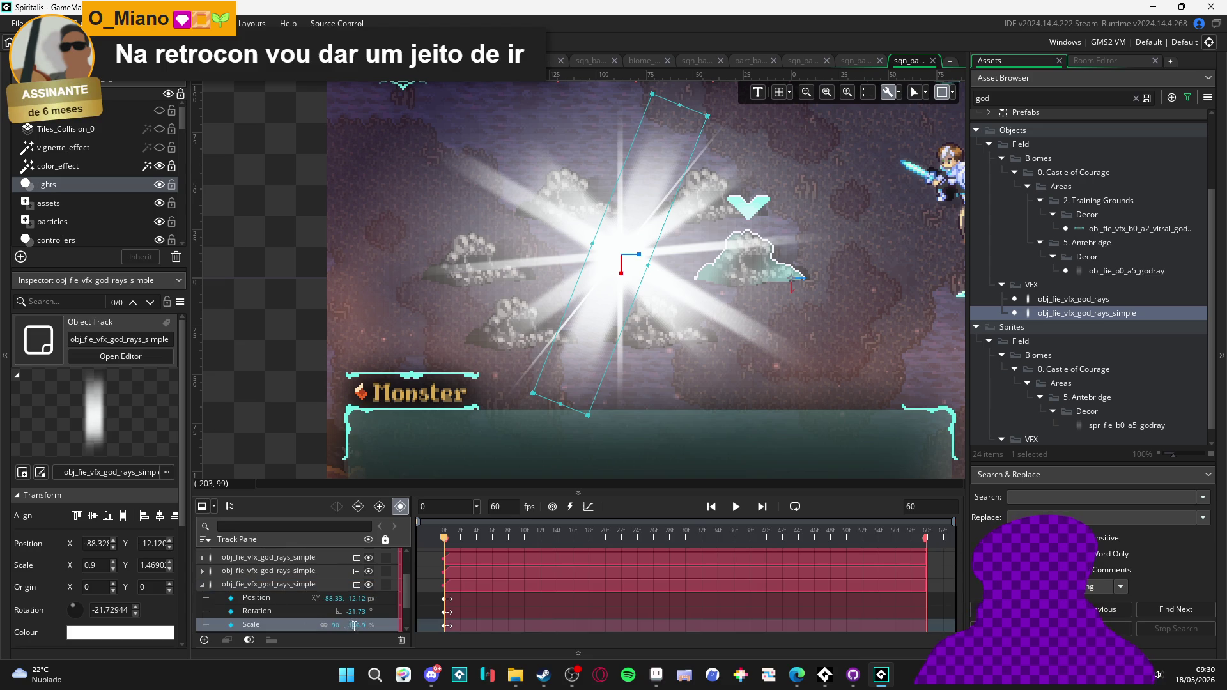
pyautogui.write('180')
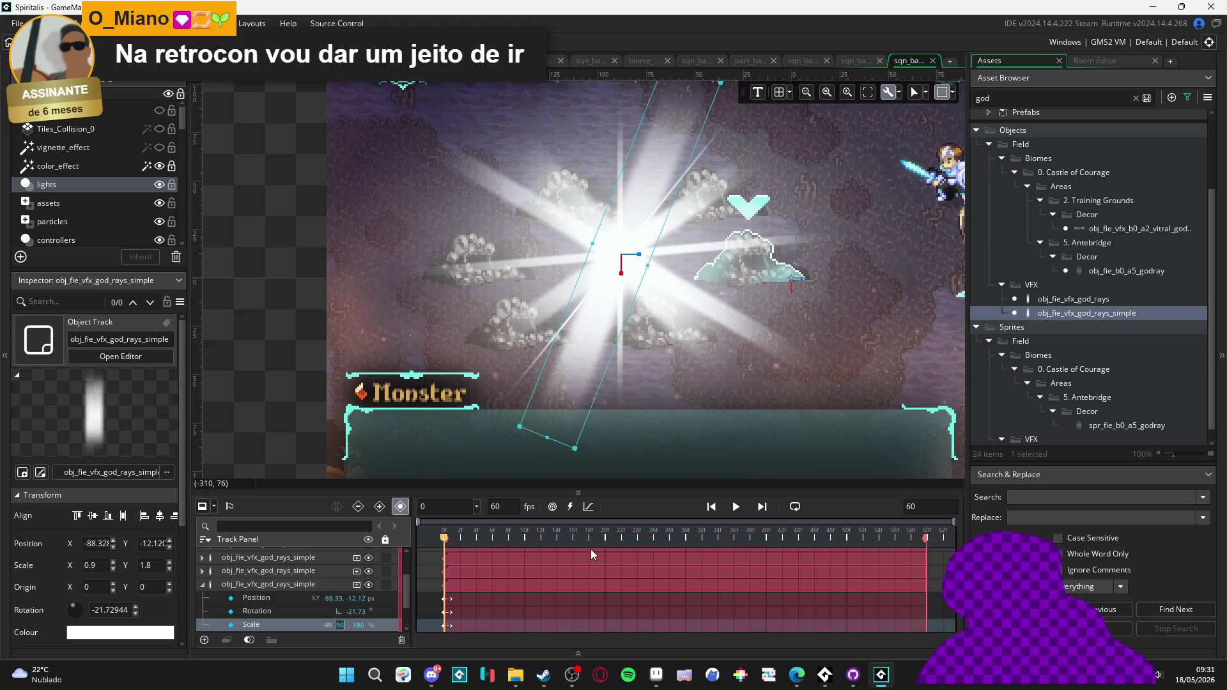
pyautogui.write('110')
pyautogui.press('Return')
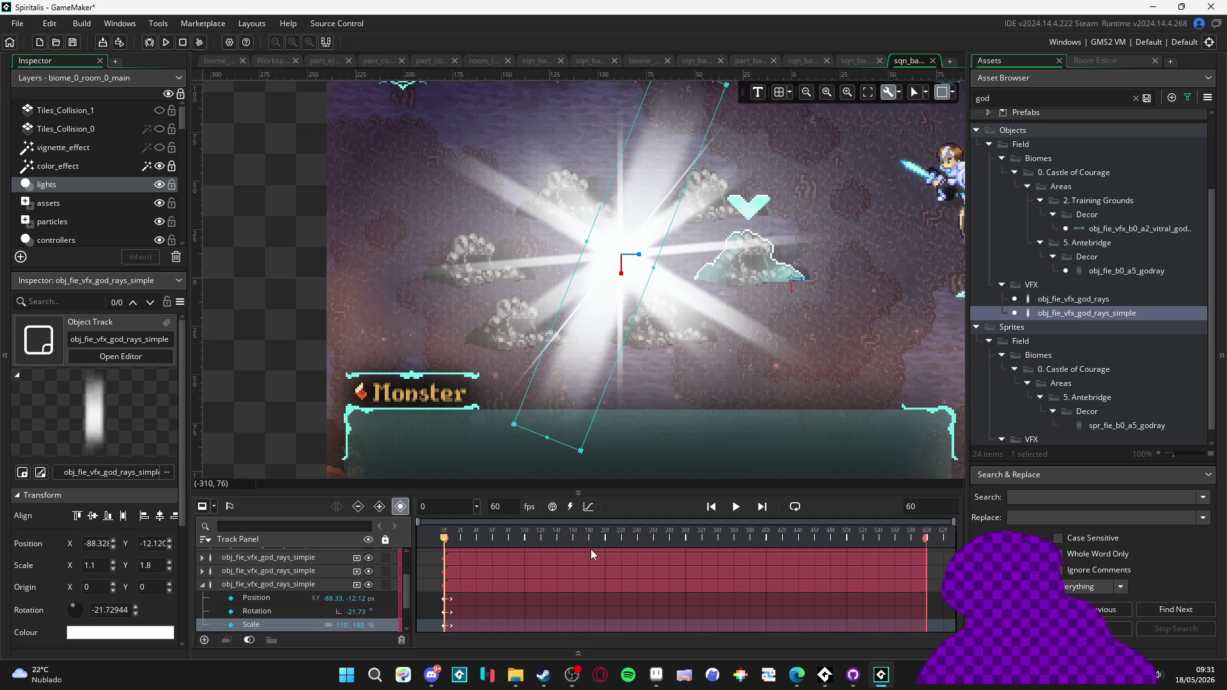
pyautogui.write('120')
pyautogui.press('Return')
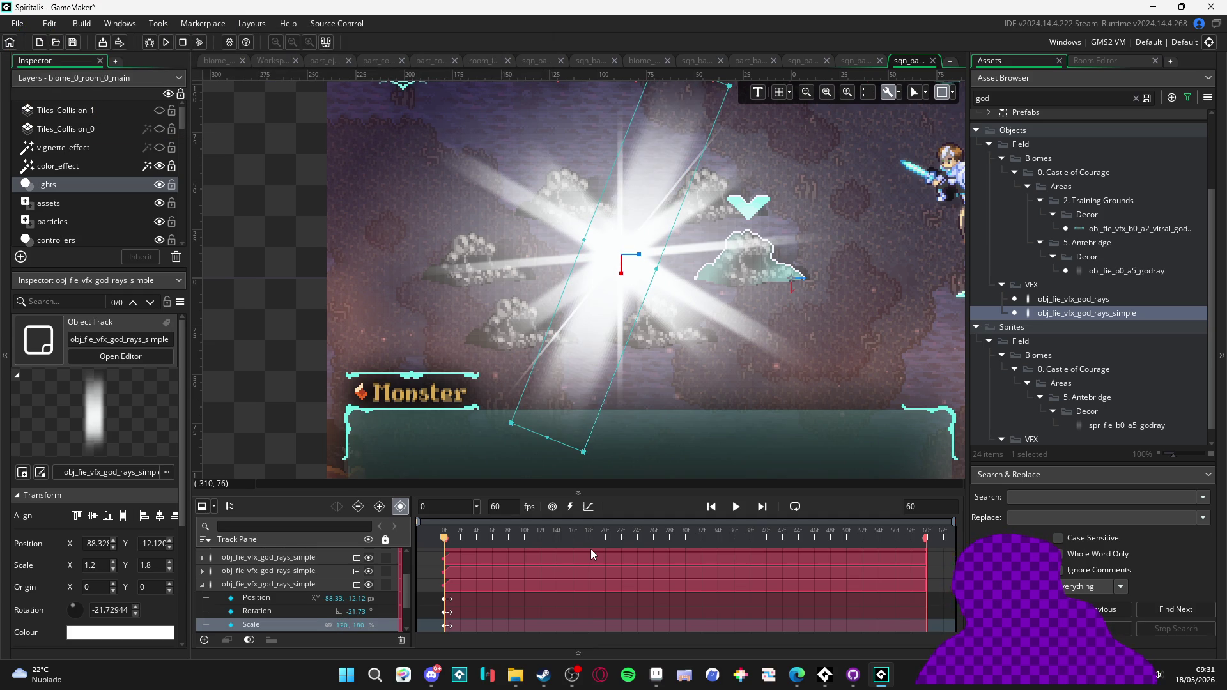
pyautogui.write('150')
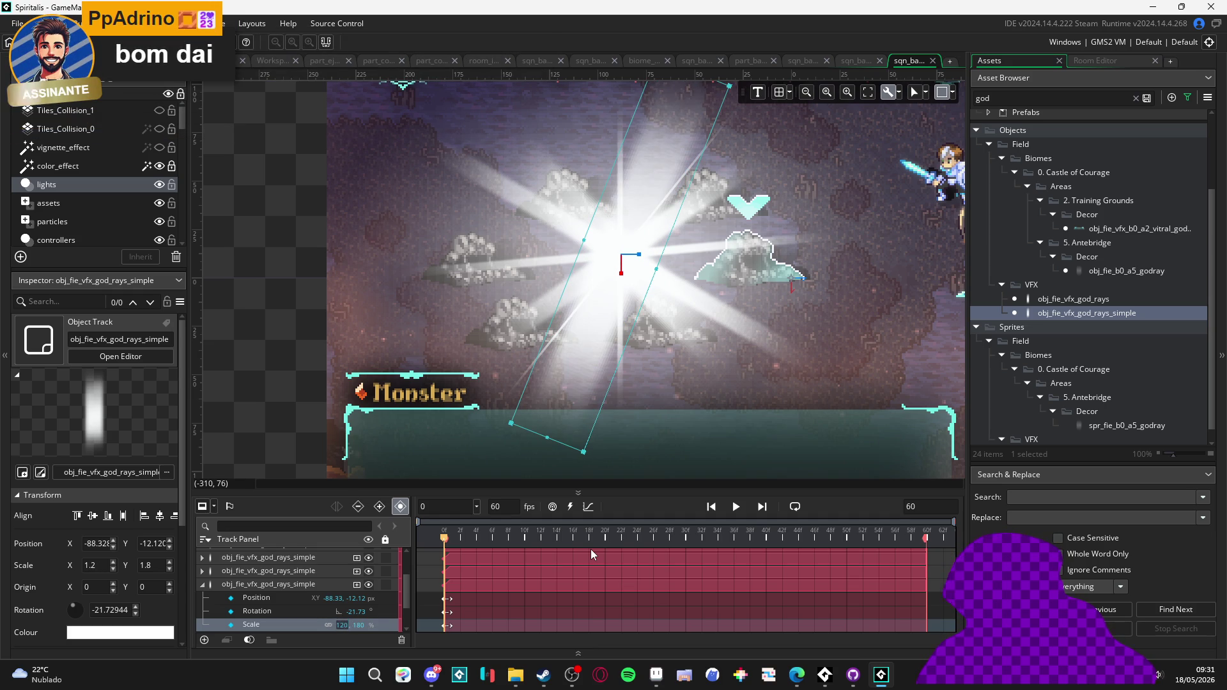
pyautogui.press('Return')
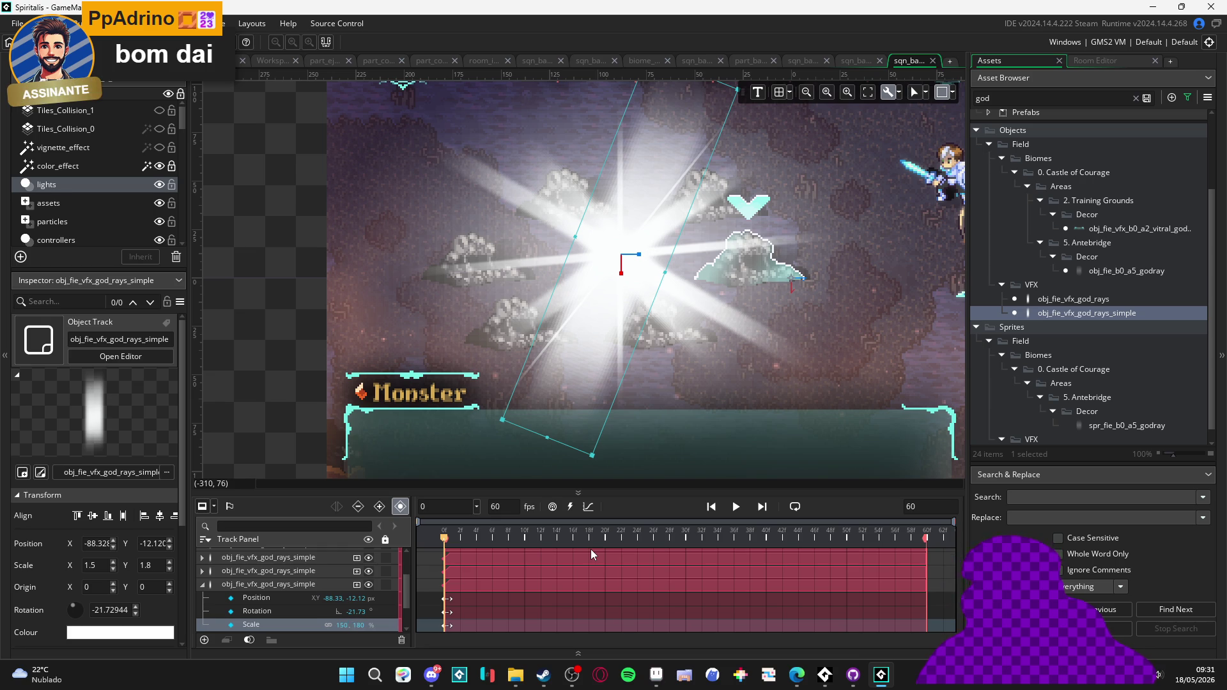
# - Preview the starburst, reselect the ray, and collapse the third god-rays track
pyautogui.click(251, 328)
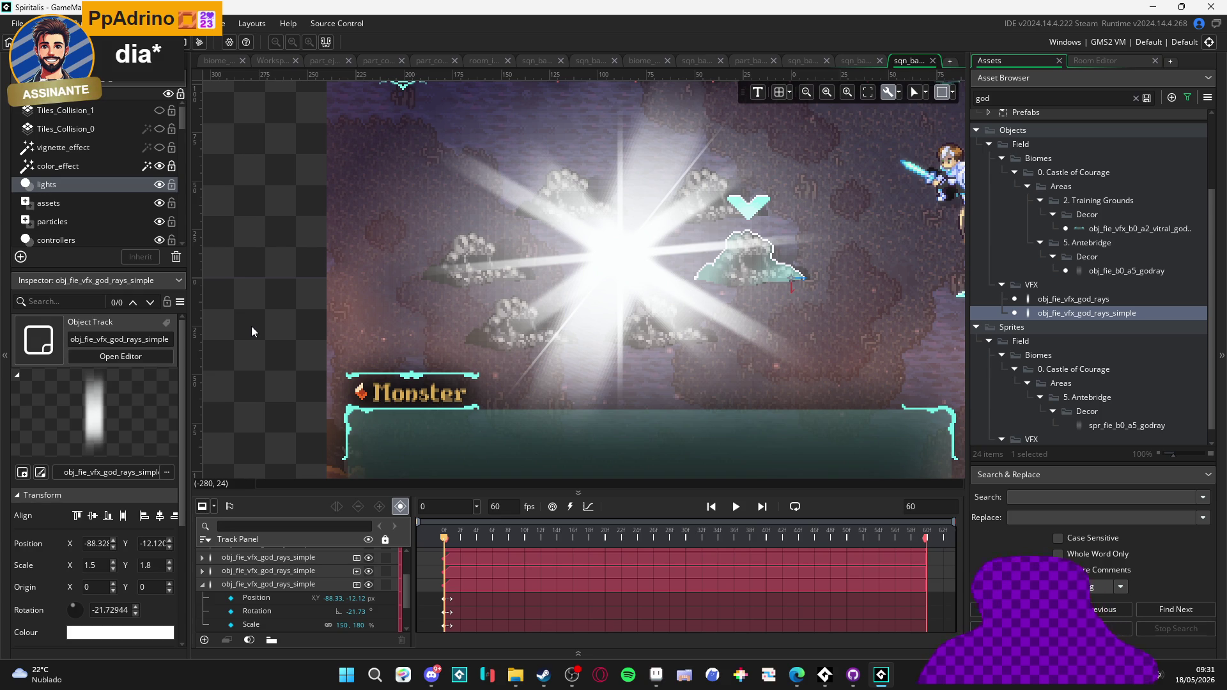
pyautogui.click(546, 405)
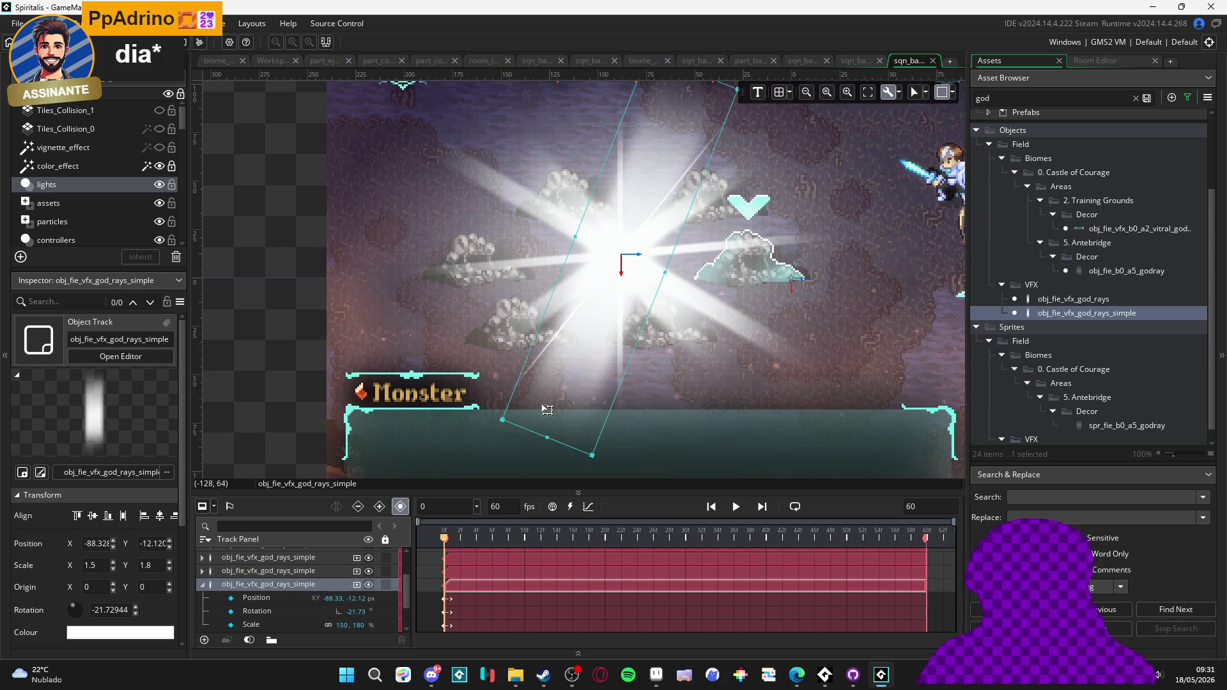
pyautogui.click(202, 584)
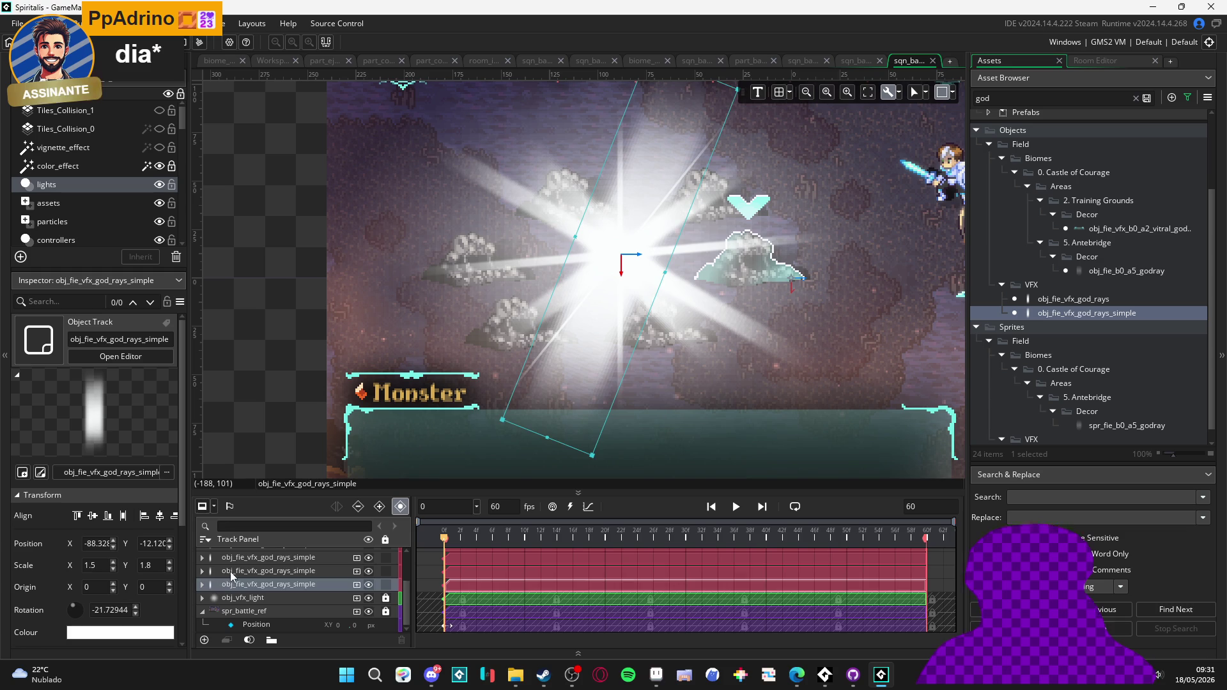
# - Duplicate the god-rays track, set the copy's width to 0.3, and rotate it to about -70 degrees
pyautogui.hotkey('ctrl', 'd')
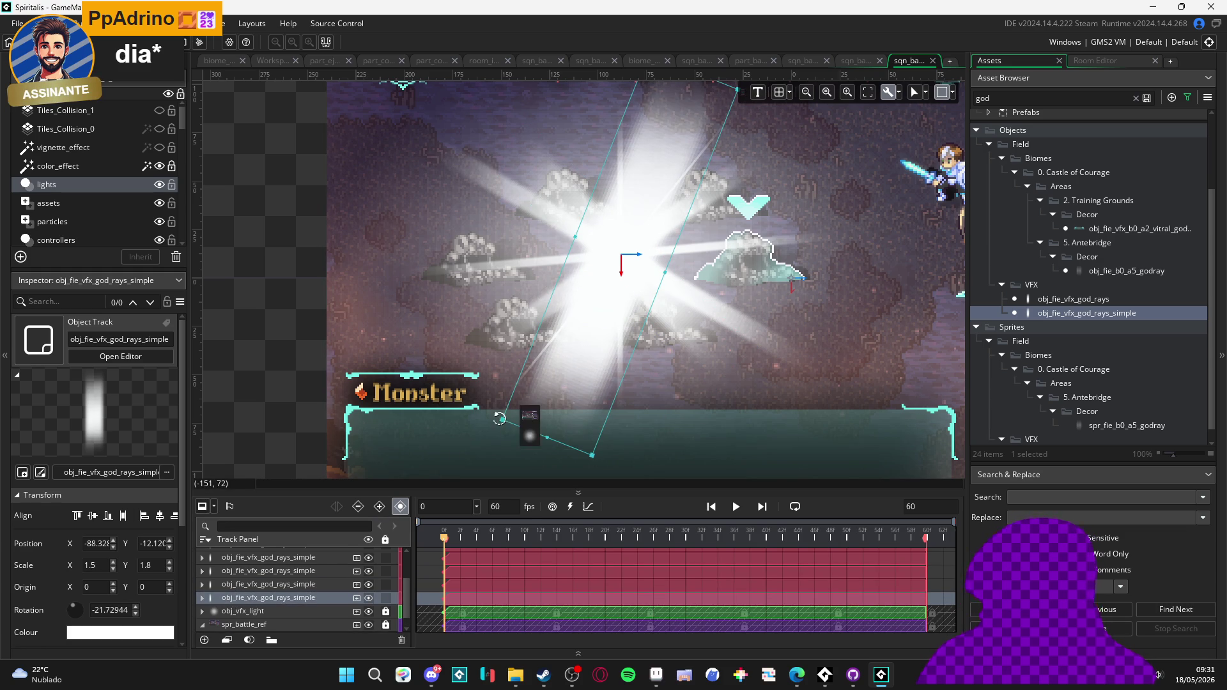
pyautogui.moveTo(499, 419)
pyautogui.mouseDown()
pyautogui.moveTo(371, 217)
pyautogui.moveTo(350, 104)
pyautogui.moveTo(238, 290)
pyautogui.mouseUp()
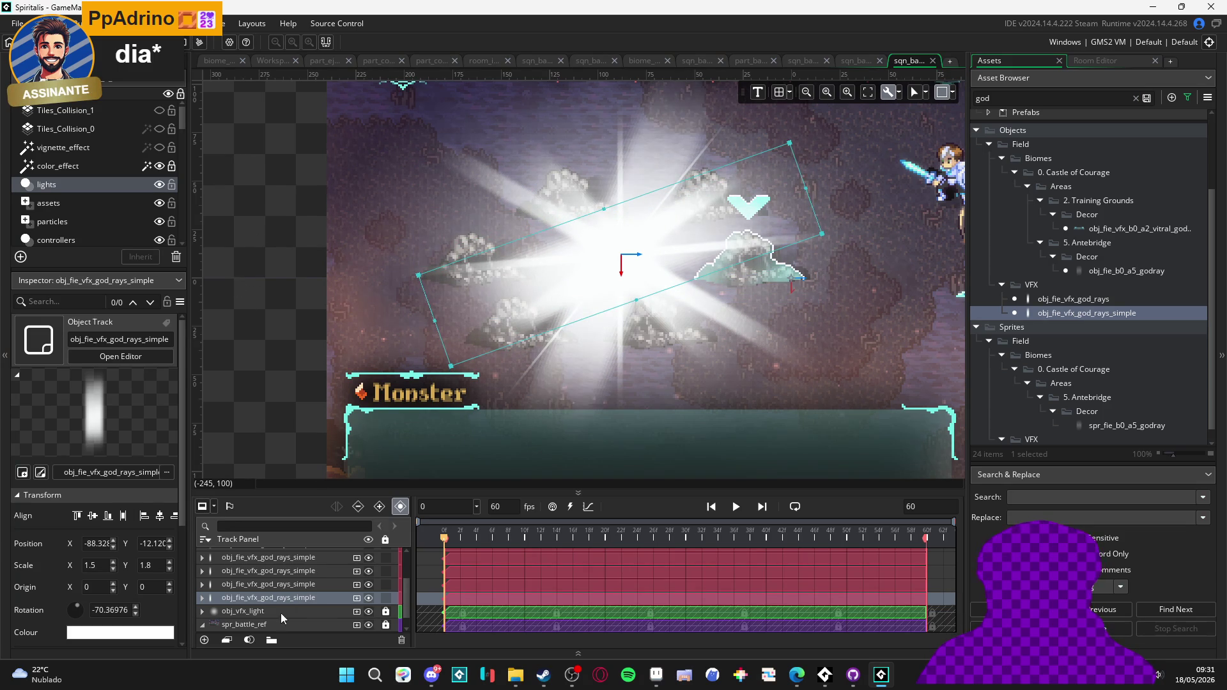
pyautogui.click(202, 596)
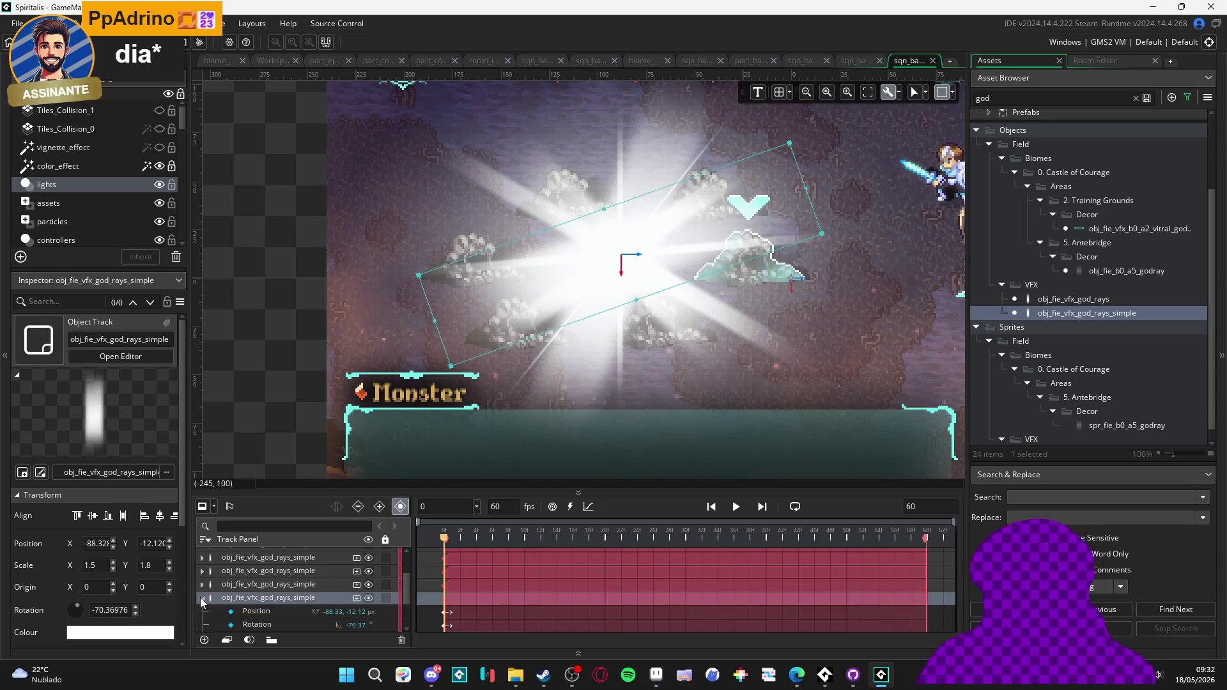
pyautogui.scroll(-2, 282, 621)
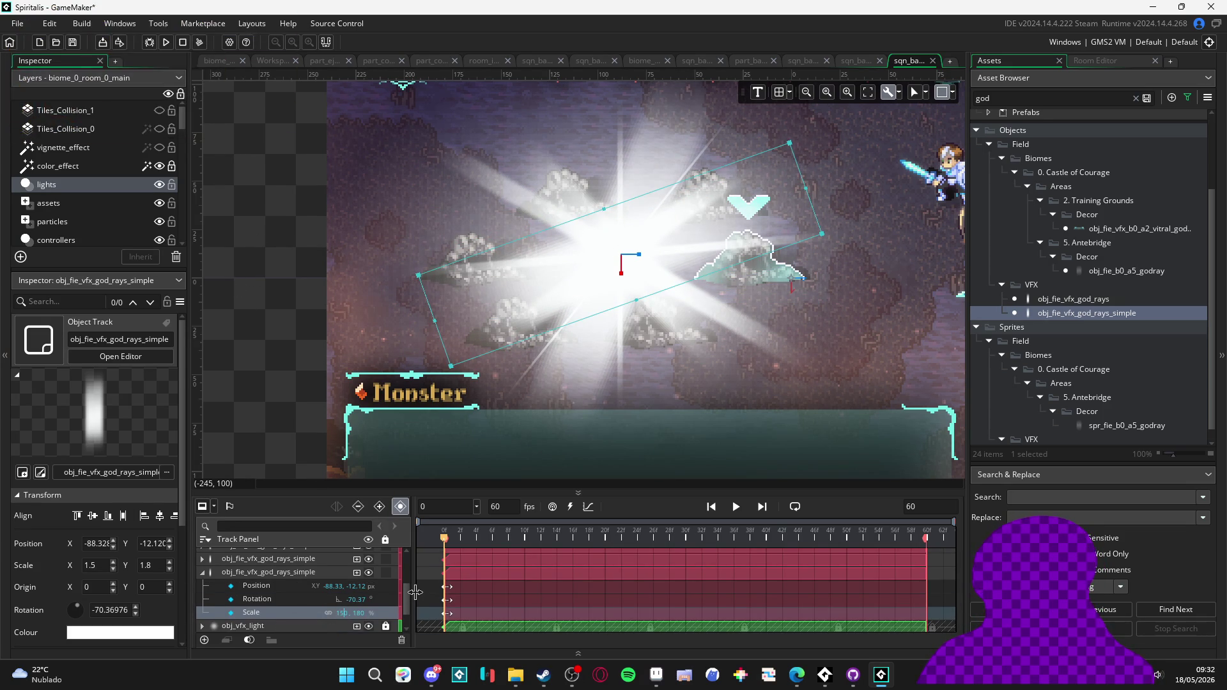
pyautogui.write('30')
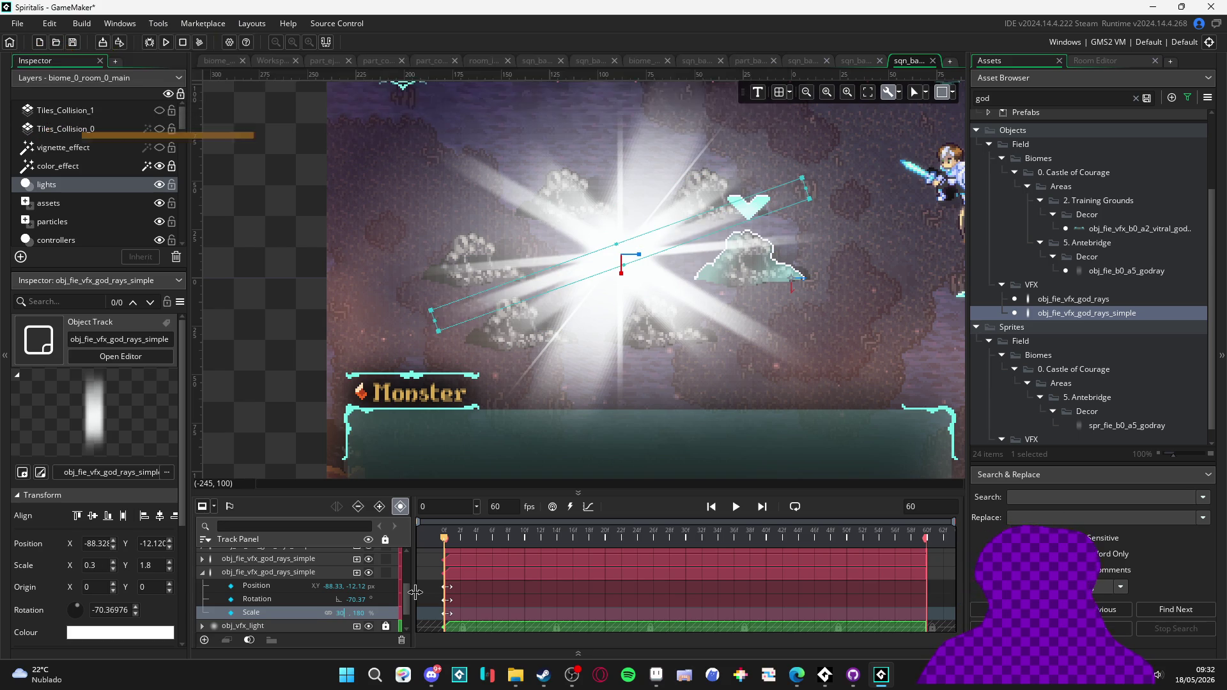
pyautogui.click(809, 199)
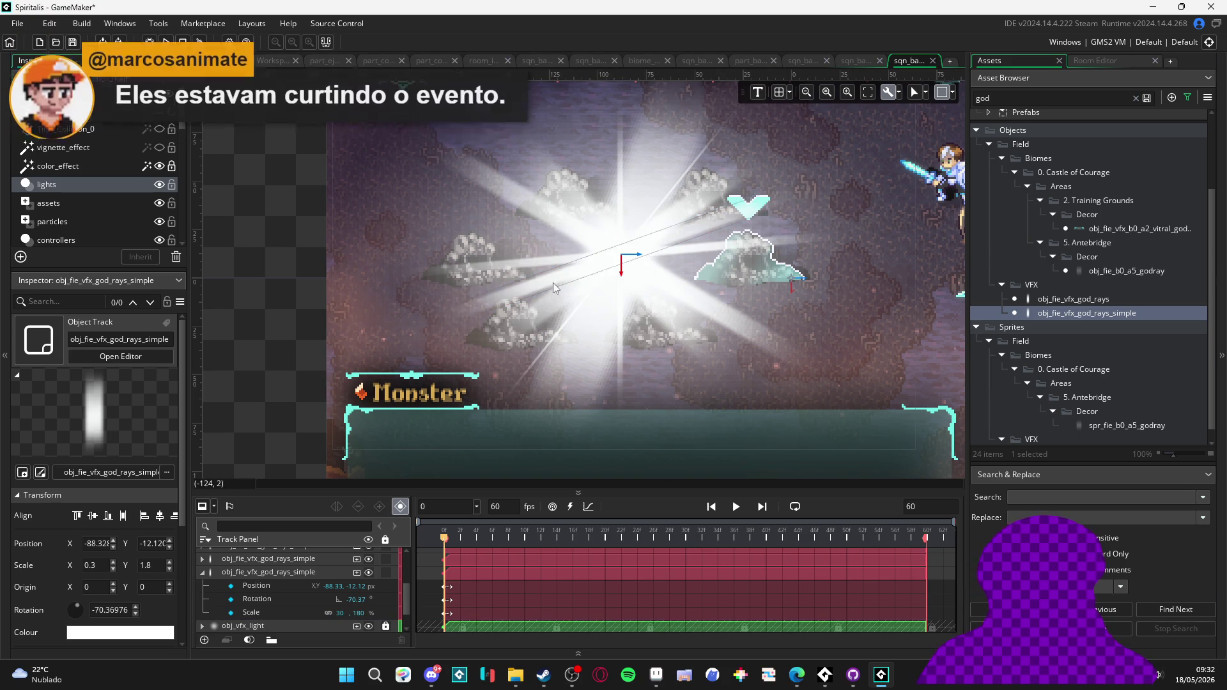
pyautogui.click(809, 197)
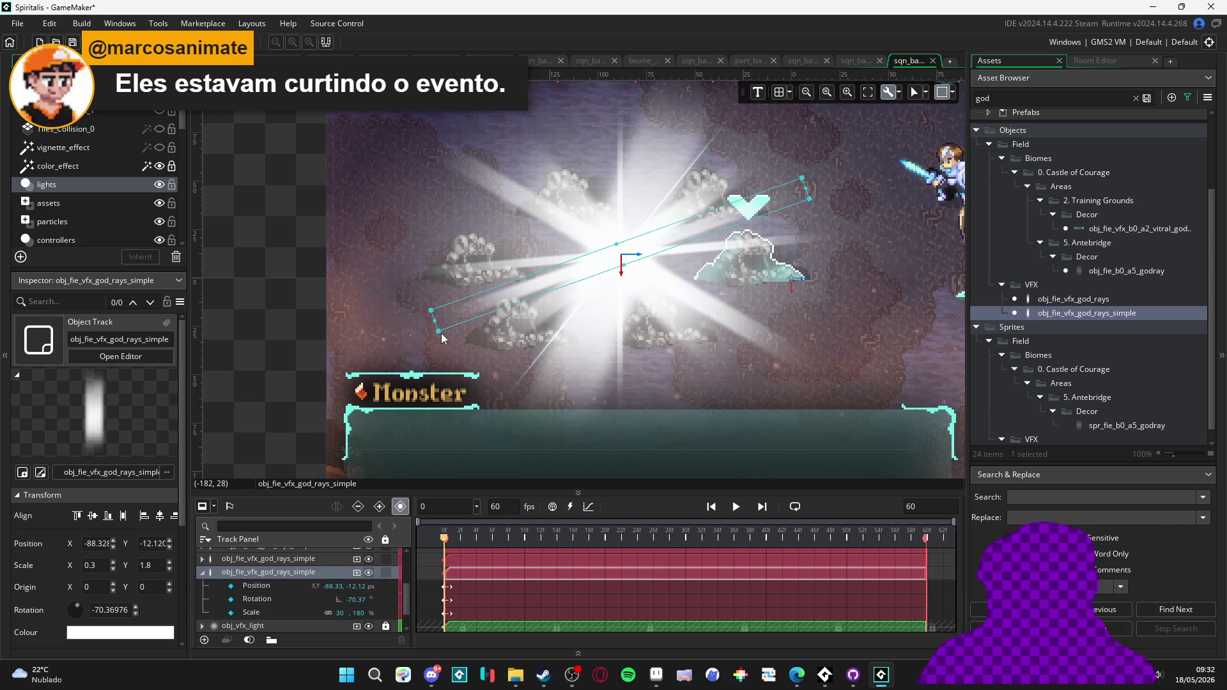
pyautogui.moveTo(428, 331); pyautogui.dragTo(405, 352)
# - Lengthen the thin ray to 250 percent, preview the burst, and collapse the track
pyautogui.click(360, 613)
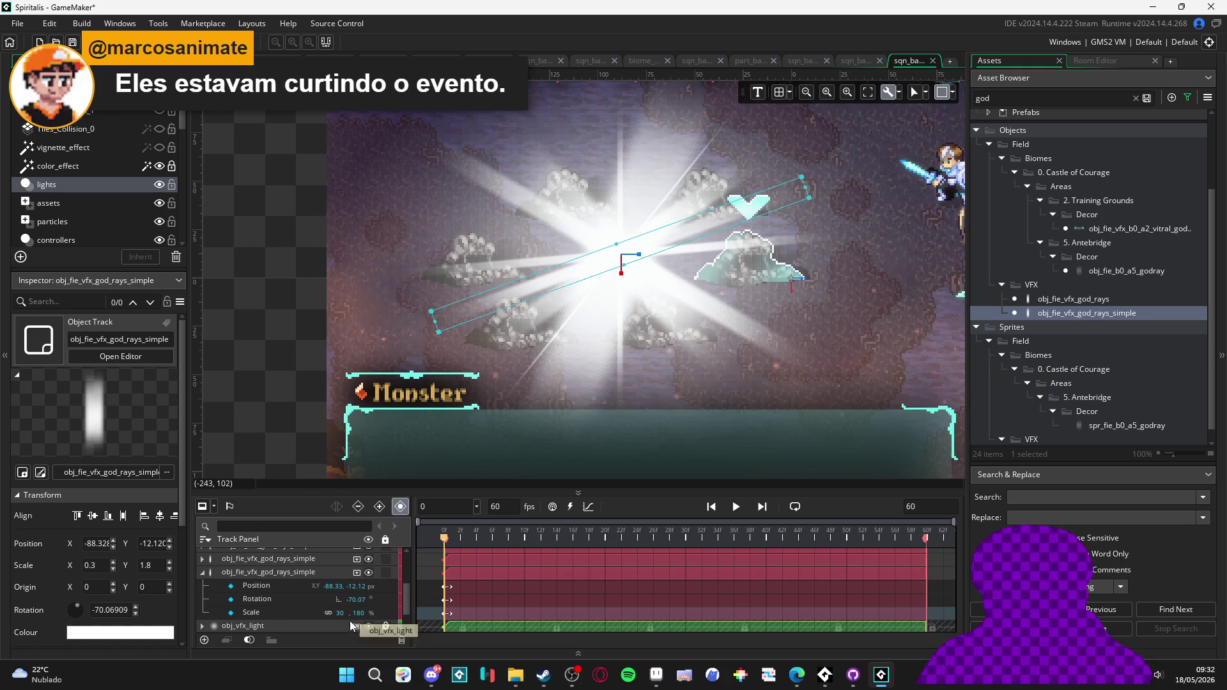
pyautogui.click(367, 614)
pyautogui.write('200')
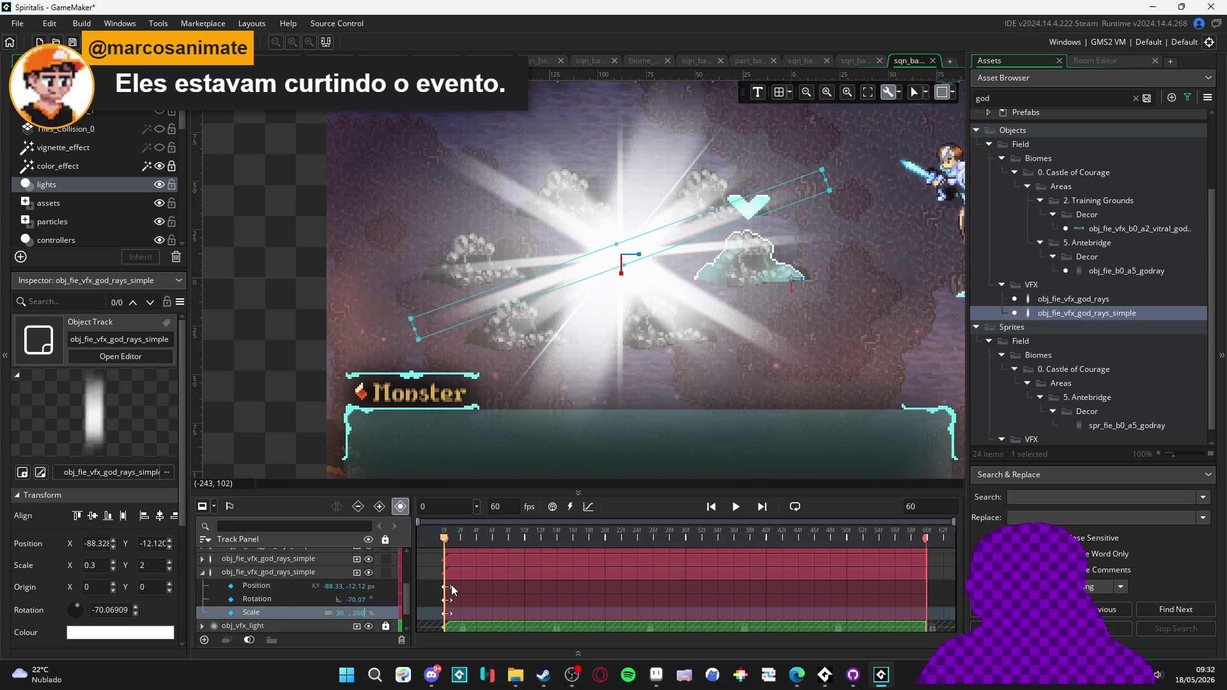
pyautogui.press('BackSpace')
pyautogui.press('BackSpace')
pyautogui.write('50')
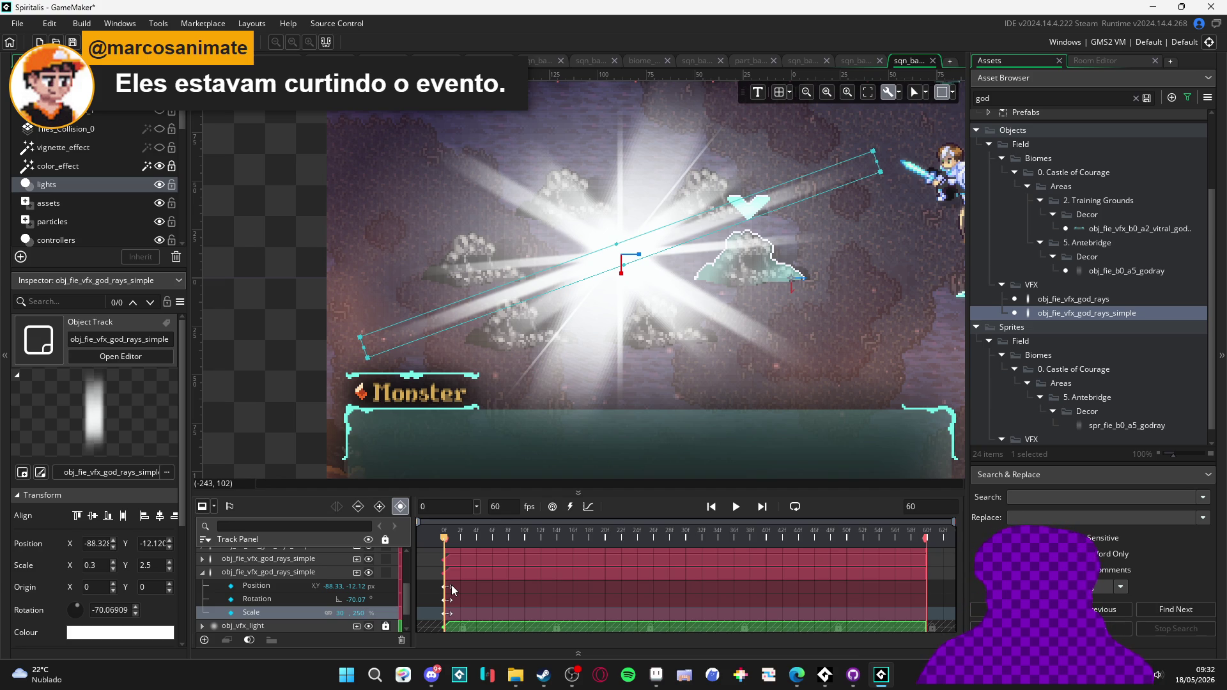
pyautogui.click(284, 348)
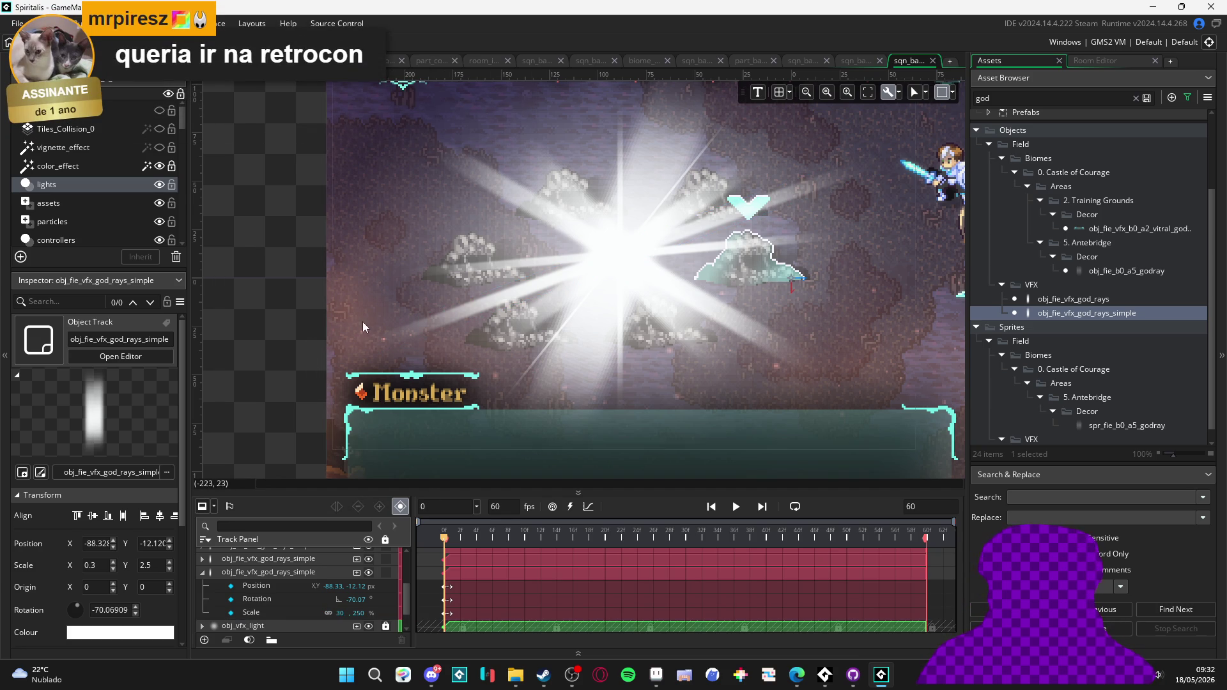
pyautogui.click(516, 294)
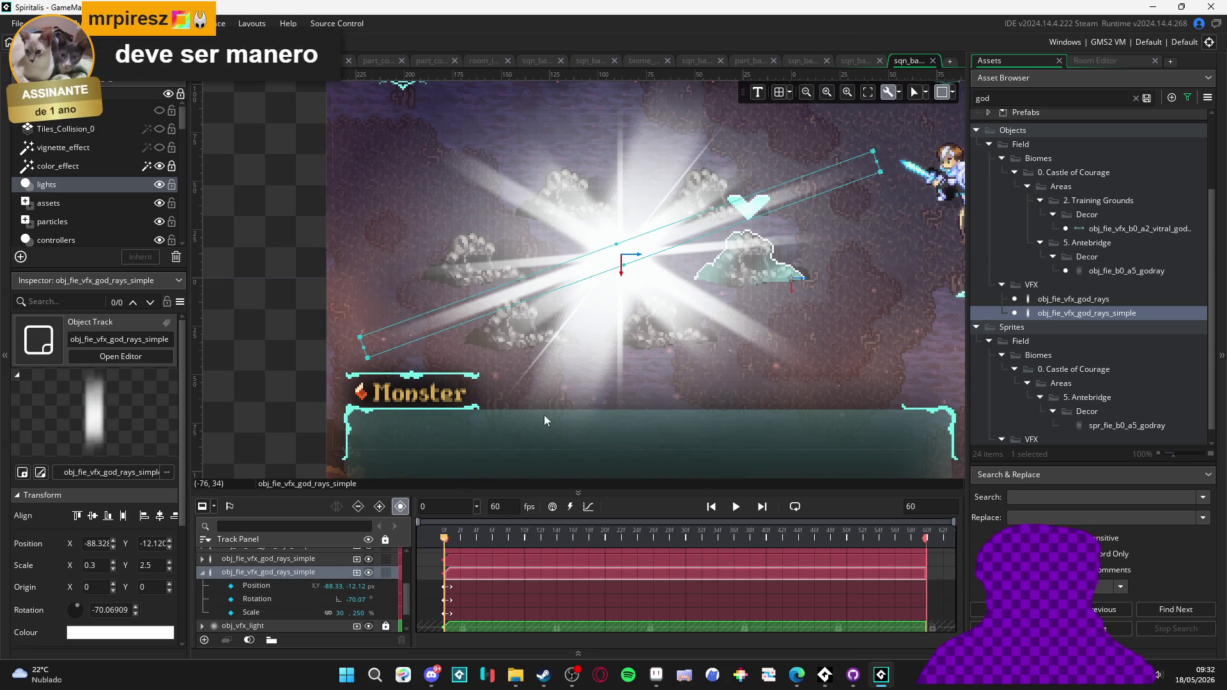
pyautogui.click(203, 572)
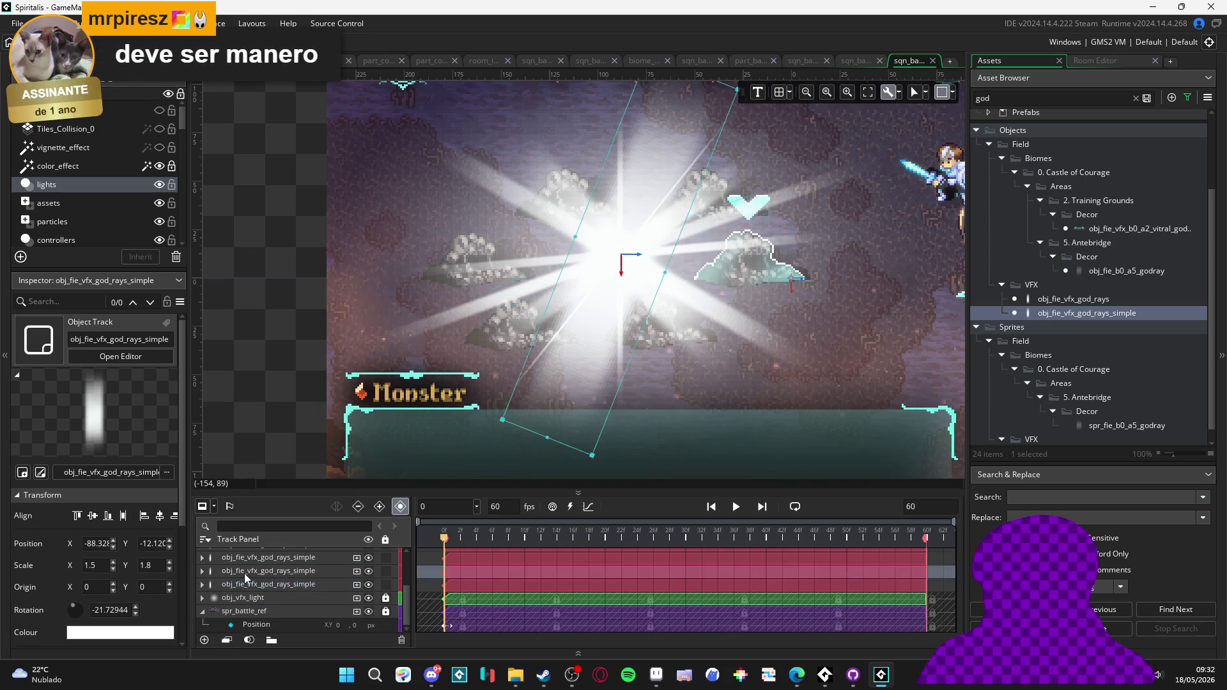
# - Duplicate the god-ray track via its context menu and rotate the copy to about -106 degrees
pyautogui.rightClick(244, 585)
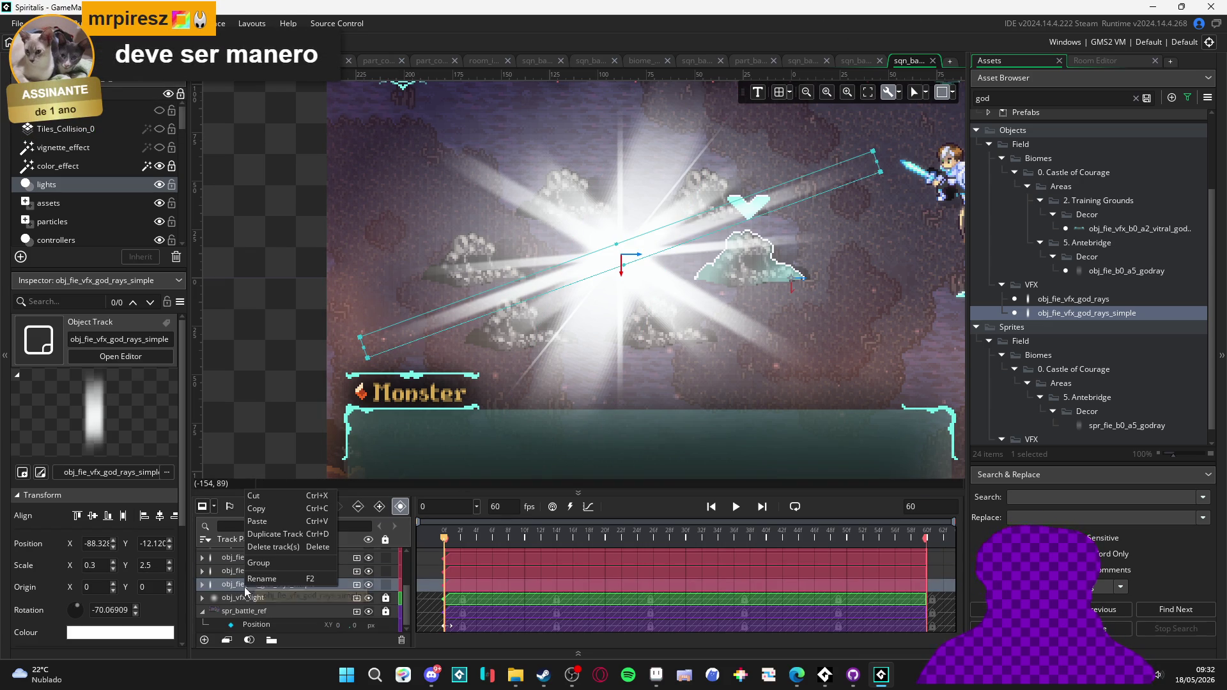
pyautogui.click(295, 530)
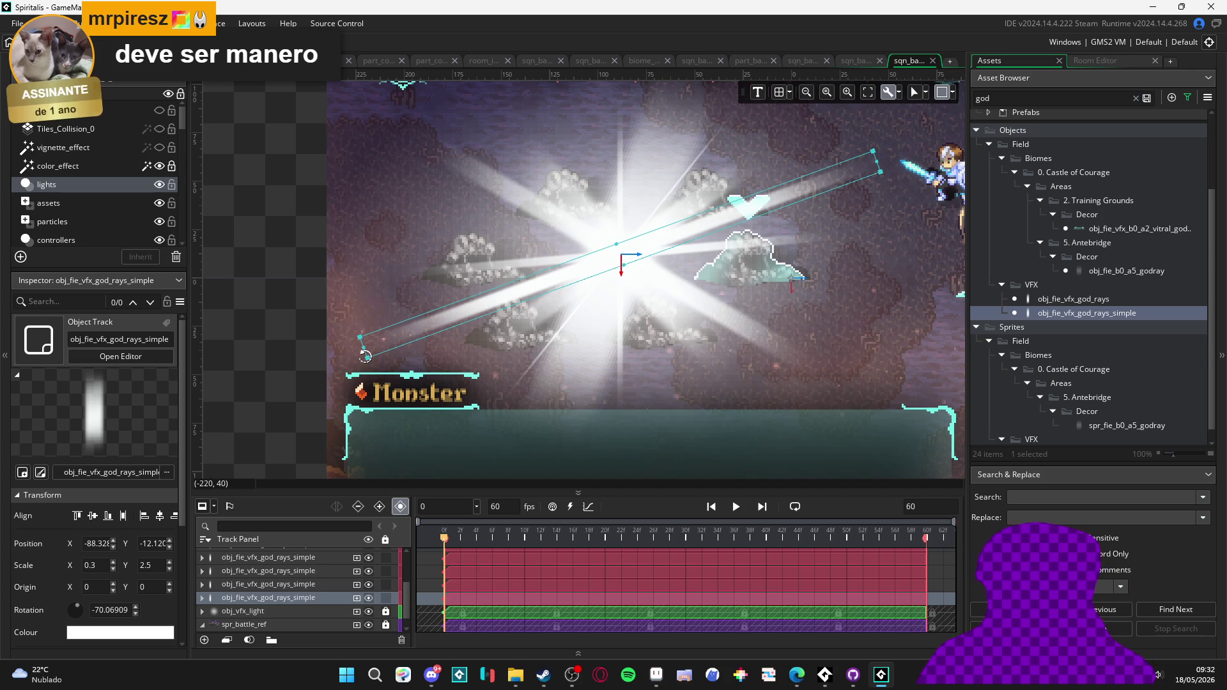
pyautogui.moveTo(364, 356)
pyautogui.mouseDown()
pyautogui.moveTo(346, 229)
pyautogui.moveTo(371, 186)
pyautogui.moveTo(314, 249)
pyautogui.moveTo(348, 185)
pyautogui.mouseUp()
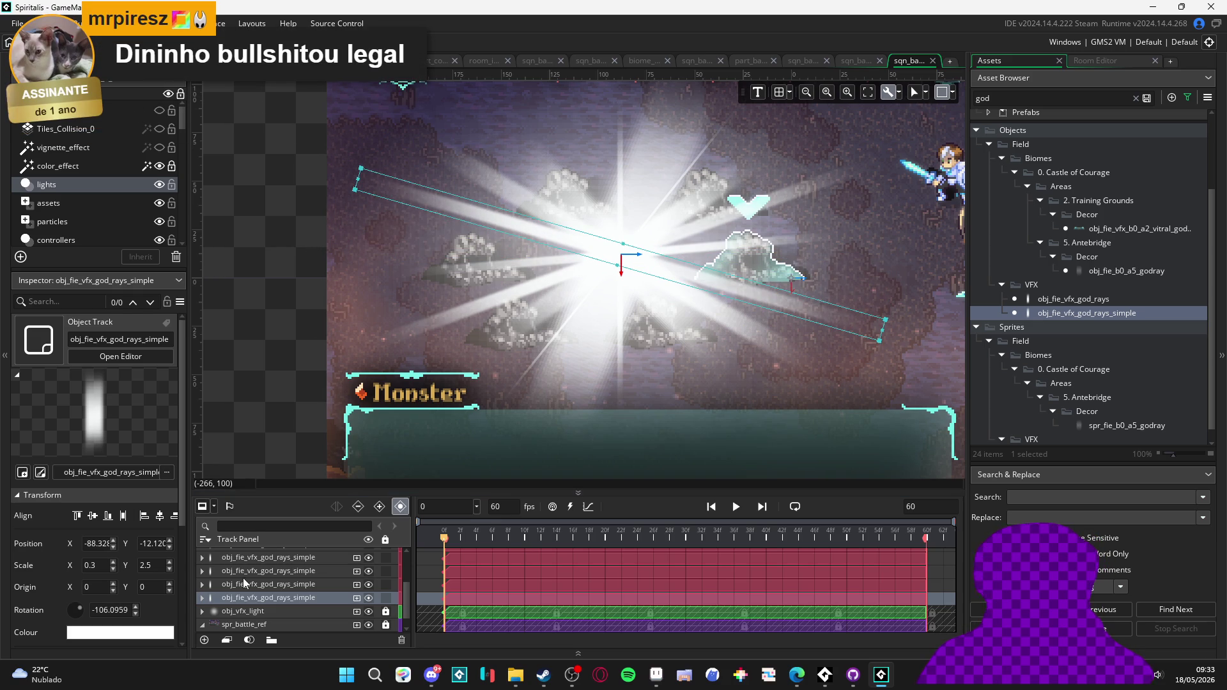
# - Reselect and expand the duplicated track, then reselect its ray on the canvas
pyautogui.click(201, 600)
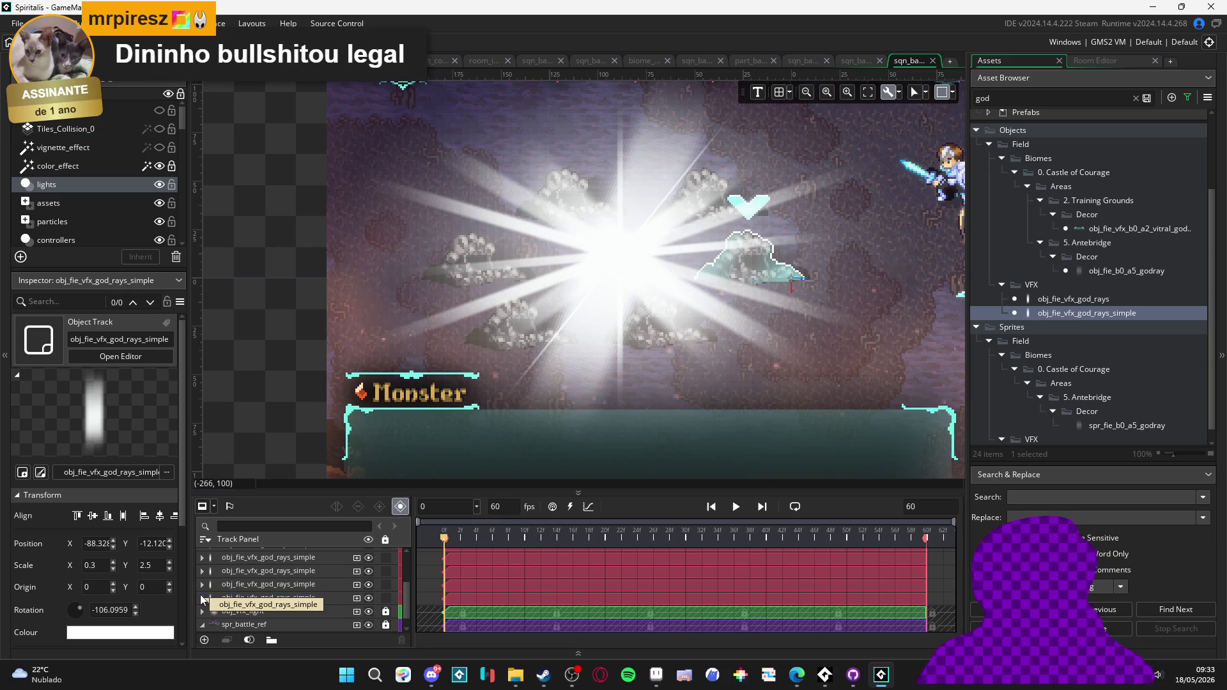
pyautogui.click(201, 600)
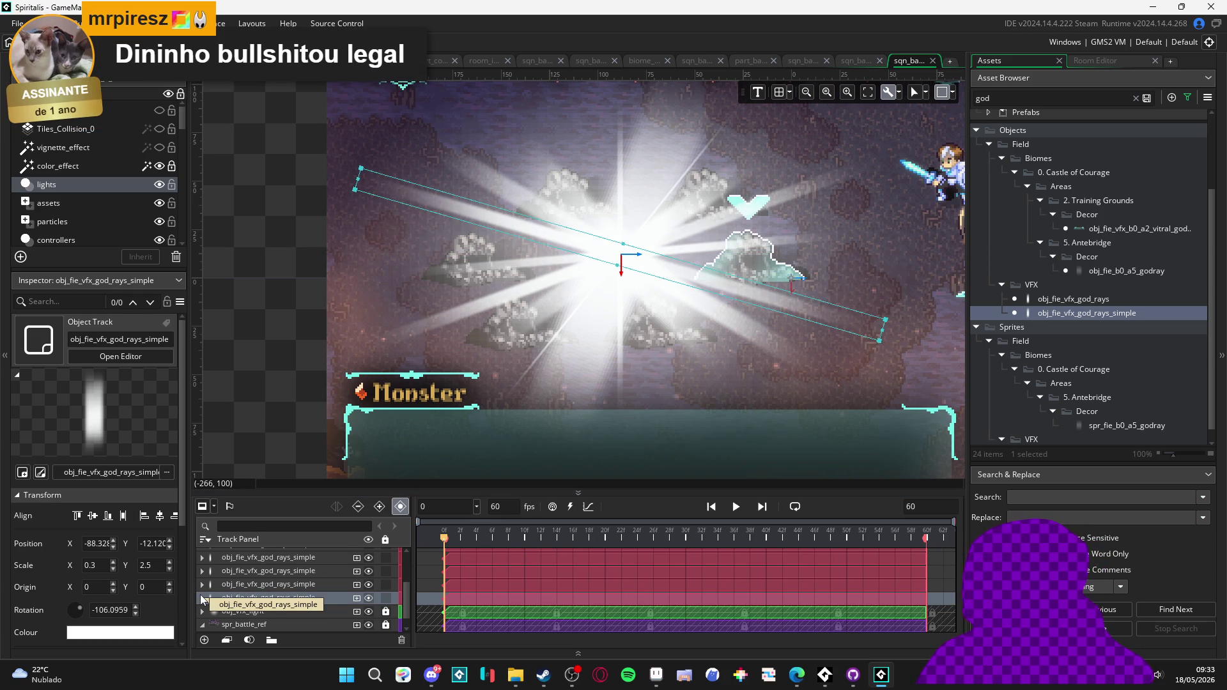
pyautogui.click(203, 597)
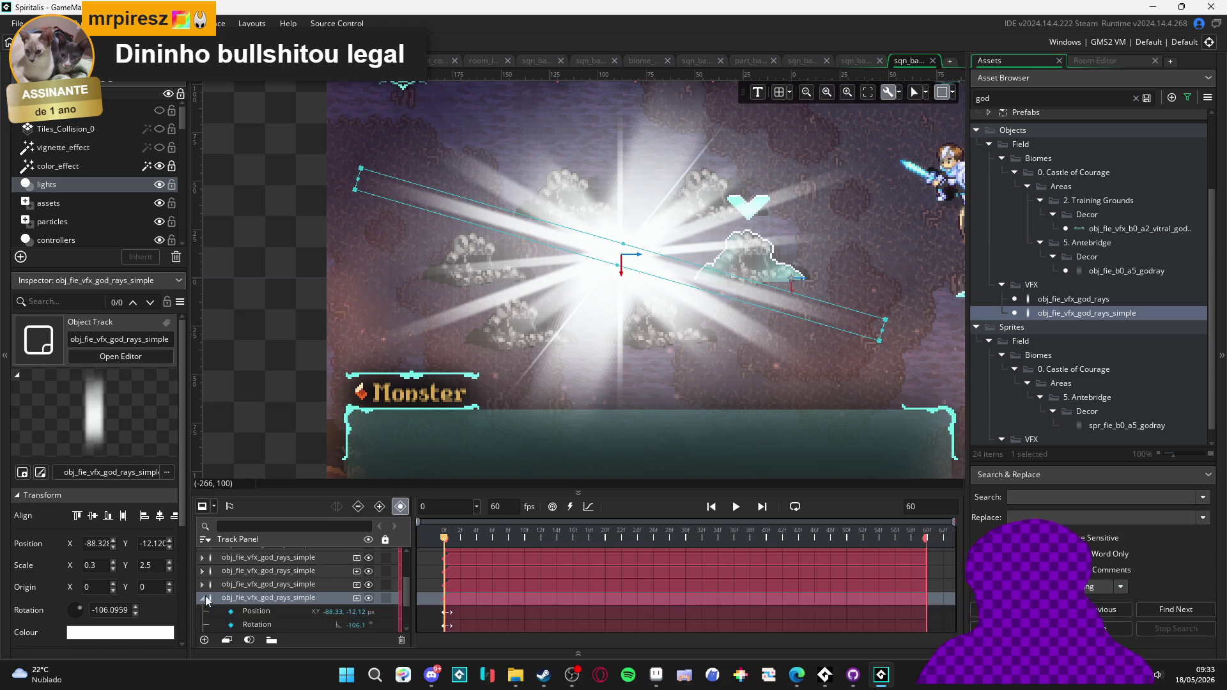
pyautogui.scroll(-1, 356, 617)
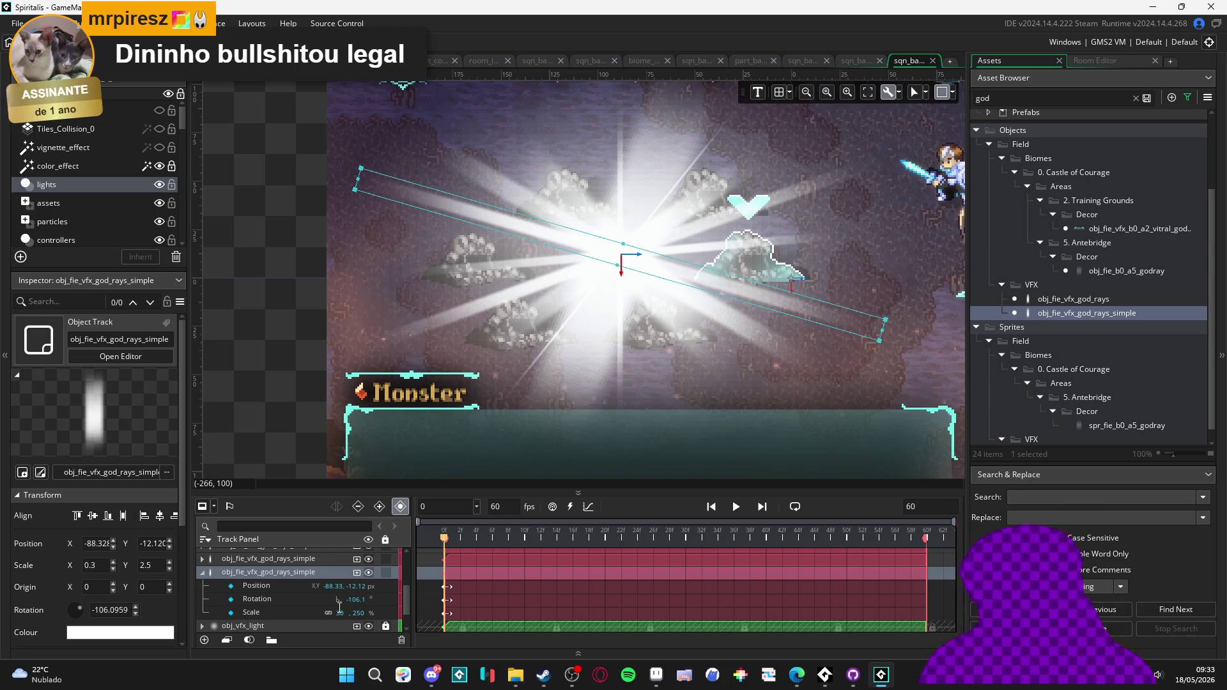
pyautogui.click(255, 589)
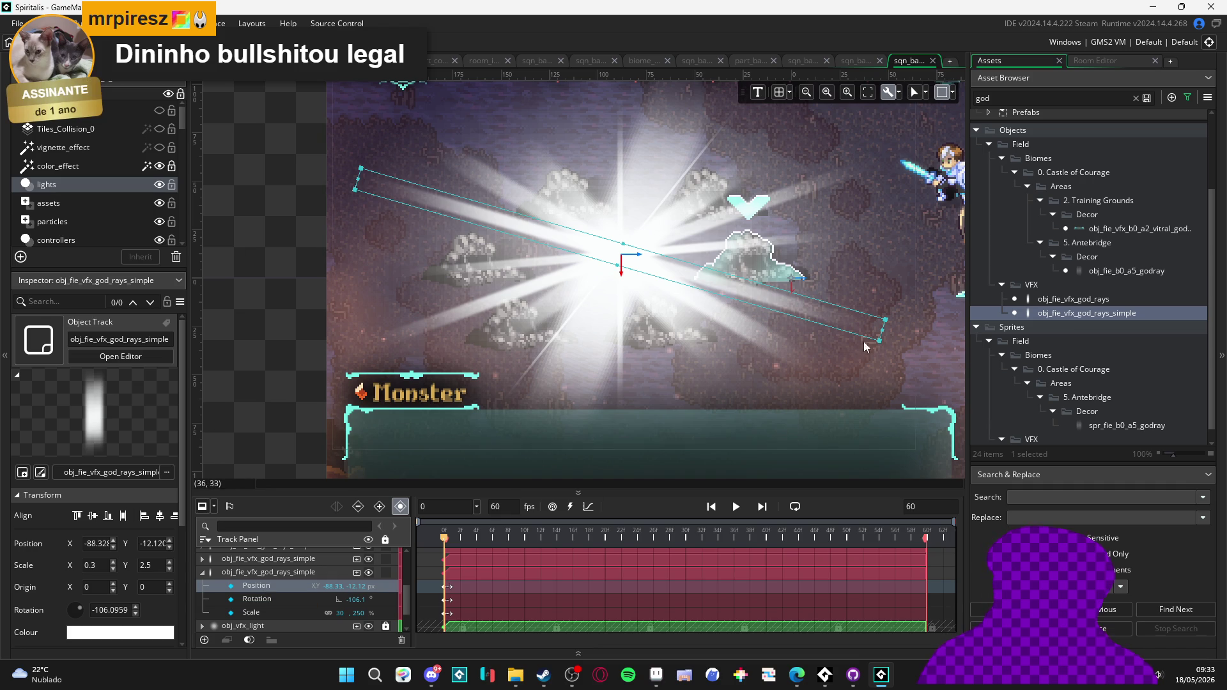
pyautogui.click(880, 347)
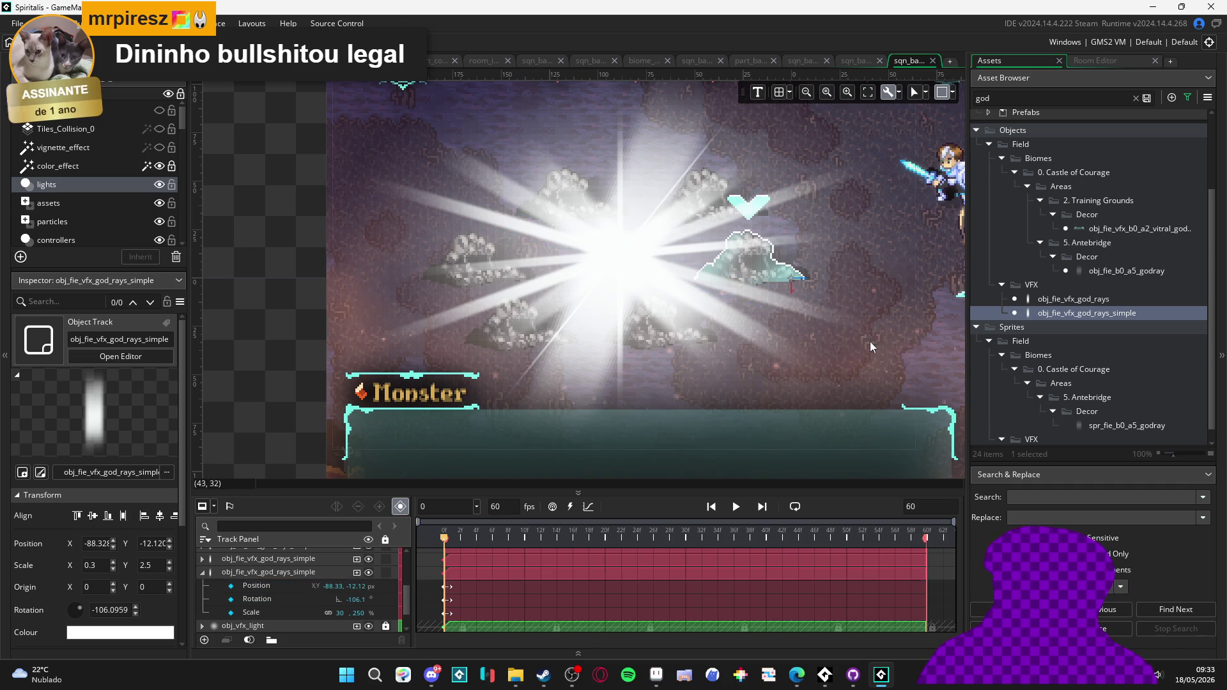
pyautogui.click(478, 212)
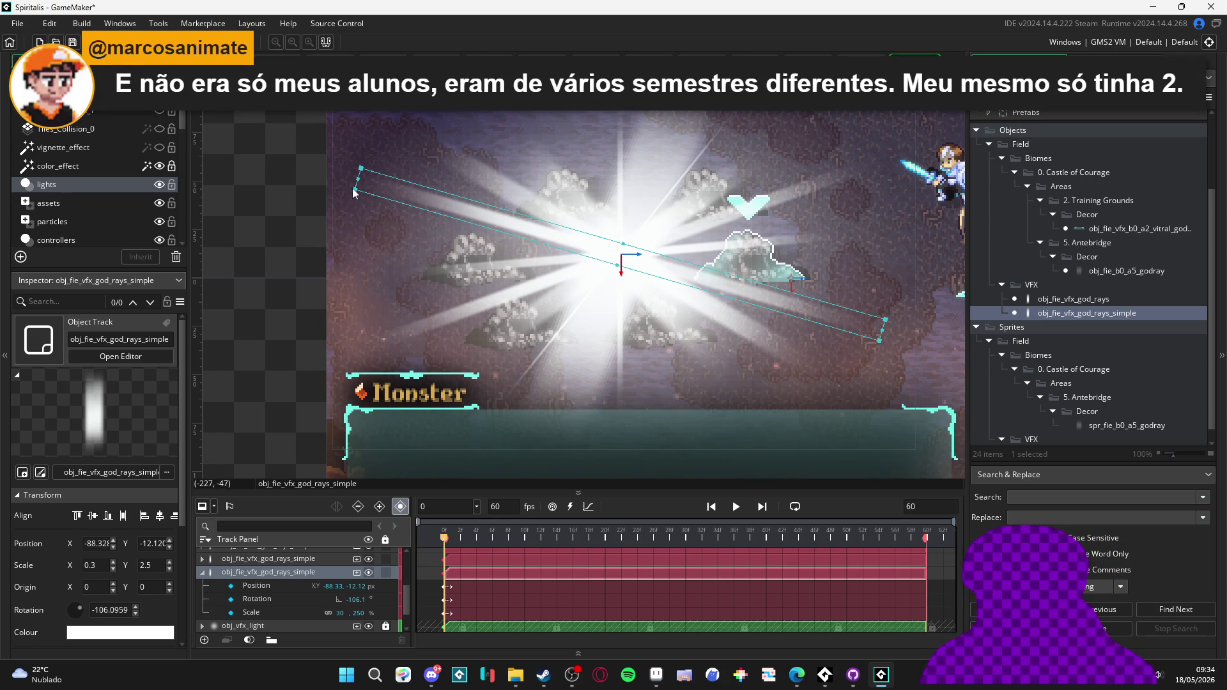
# - Rotate the duplicated ray to about -99 degrees and narrow its X scale to 0.05
pyautogui.moveTo(353, 187)
pyautogui.mouseDown()
pyautogui.moveTo(307, 264)
pyautogui.moveTo(322, 222)
pyautogui.mouseUp()
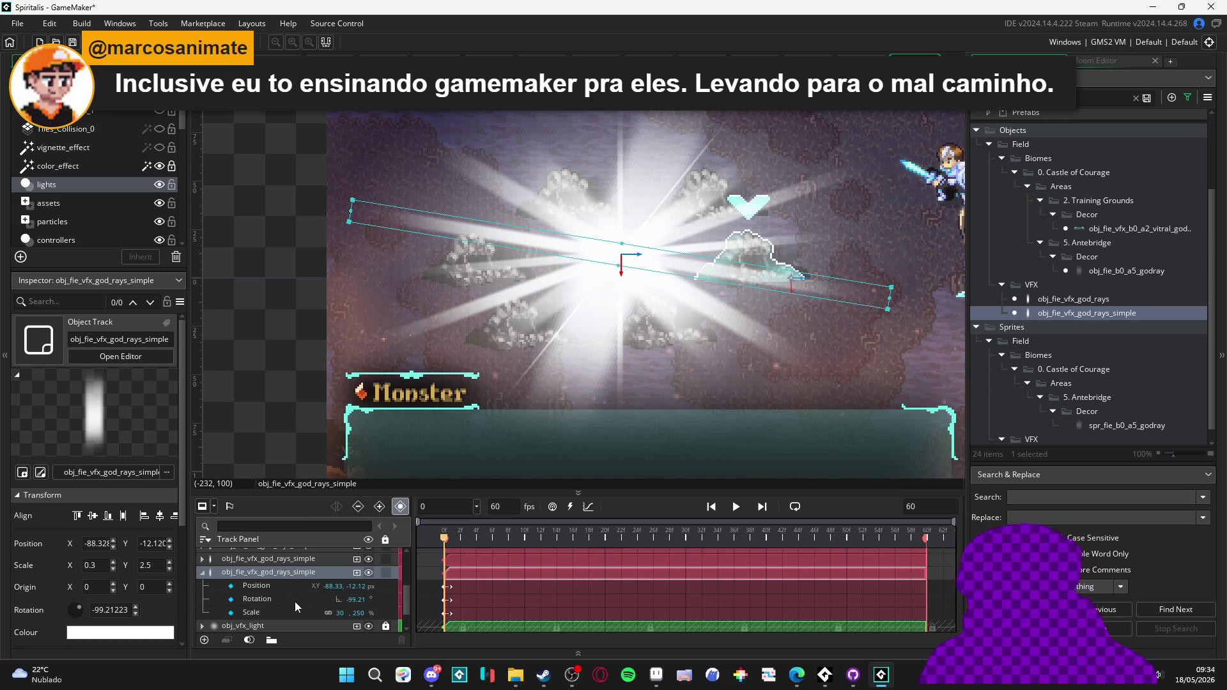
pyautogui.click(281, 586)
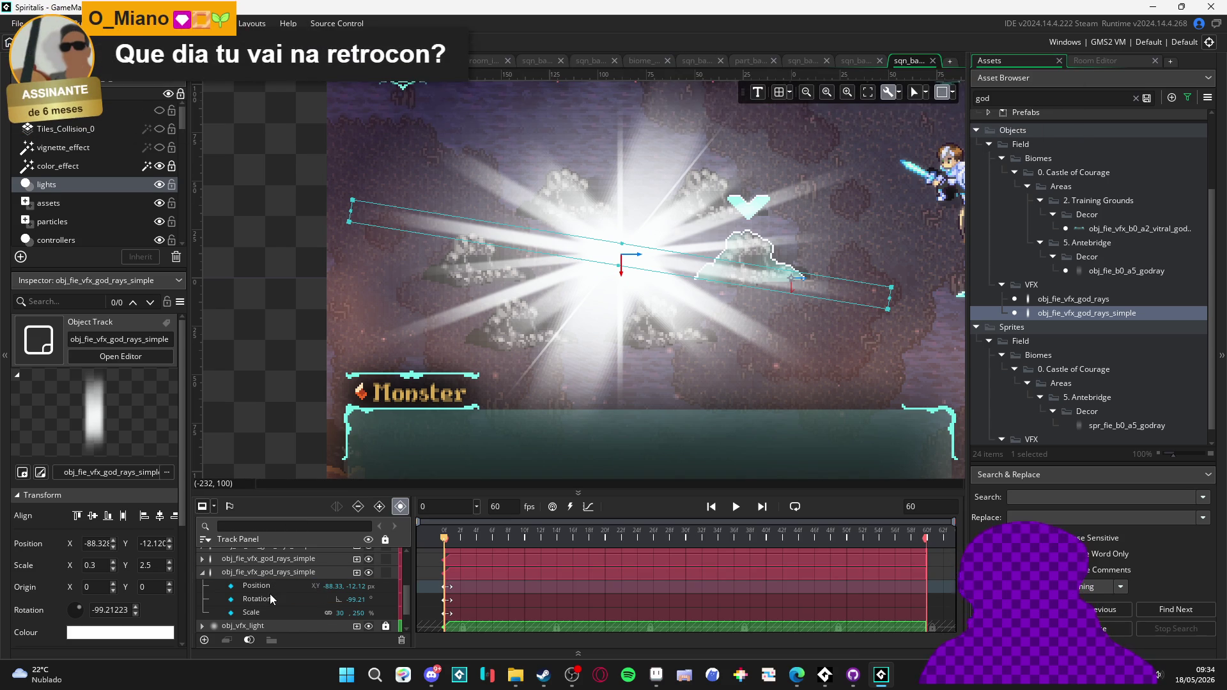
pyautogui.click(281, 599)
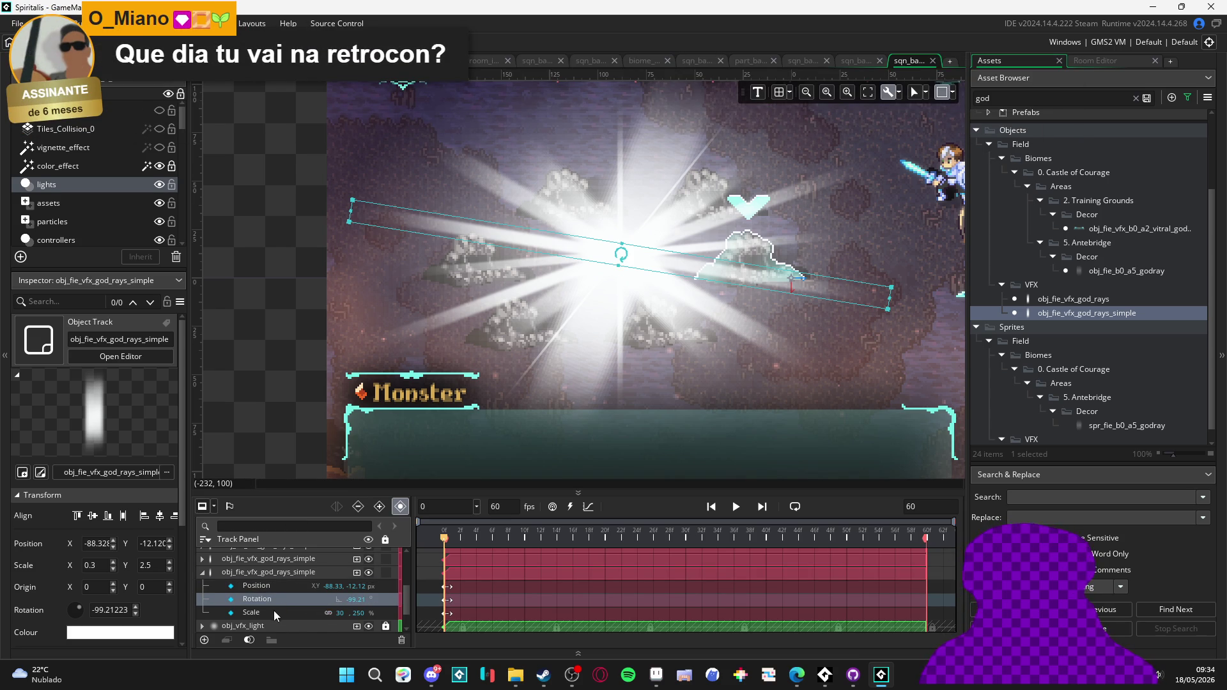
pyautogui.click(279, 612)
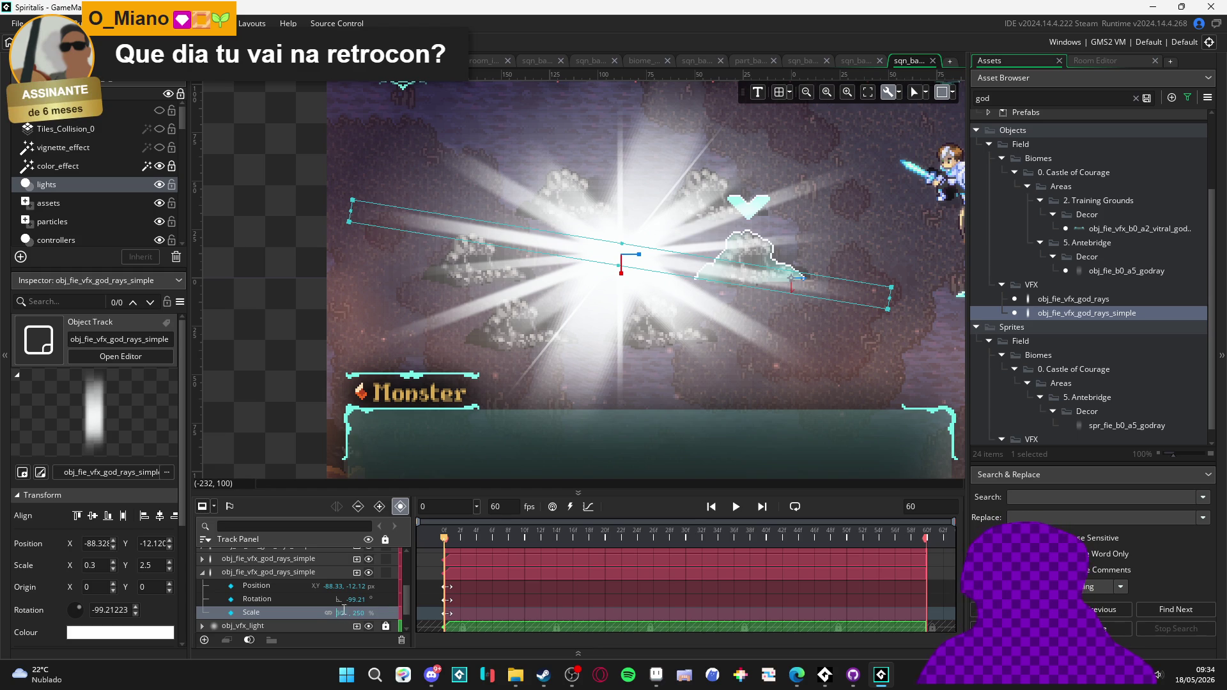
pyautogui.write('10')
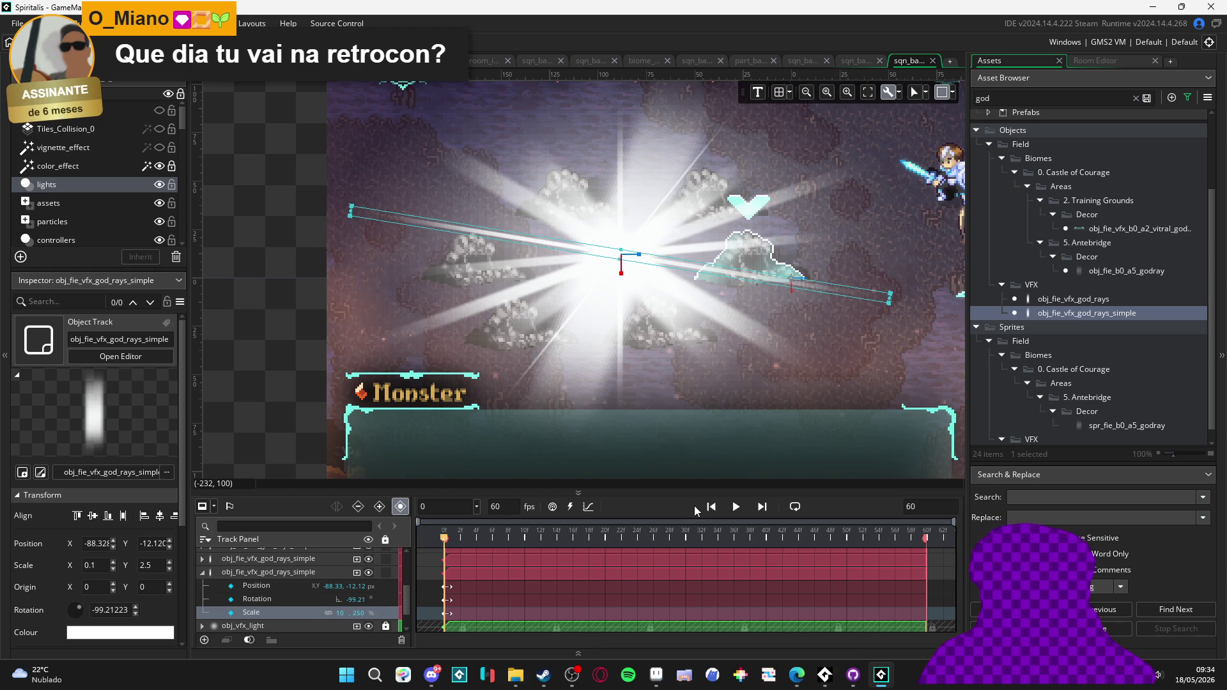
pyautogui.write('5')
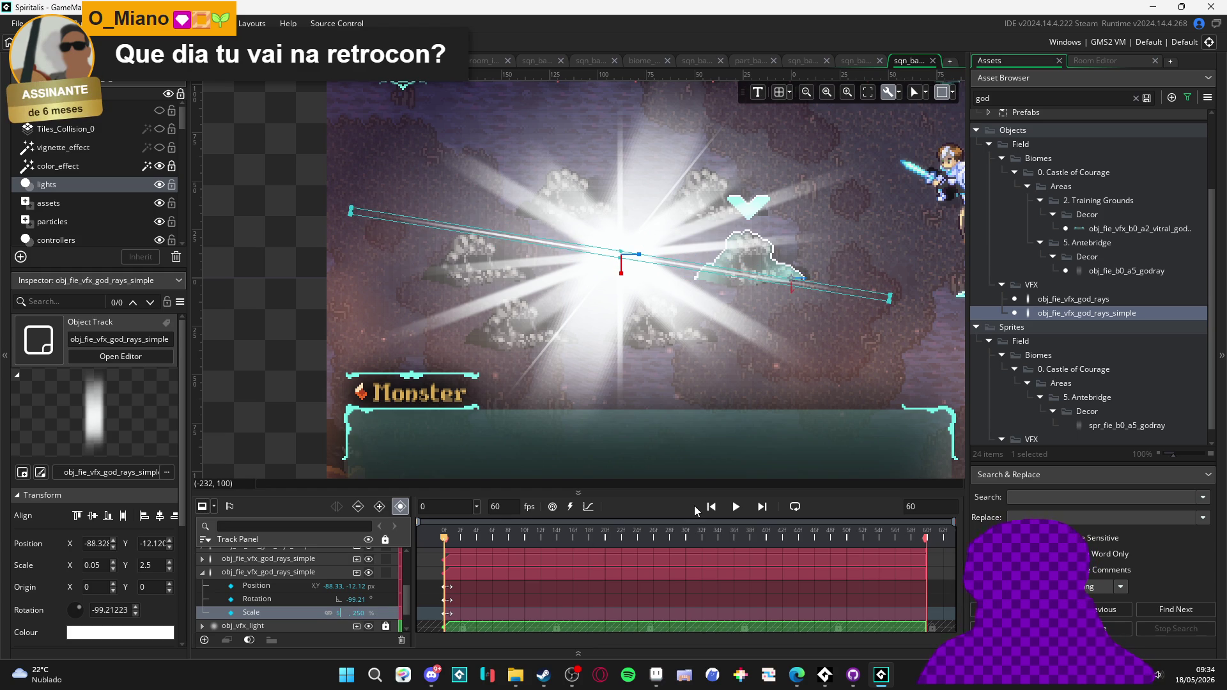
pyautogui.click(297, 281)
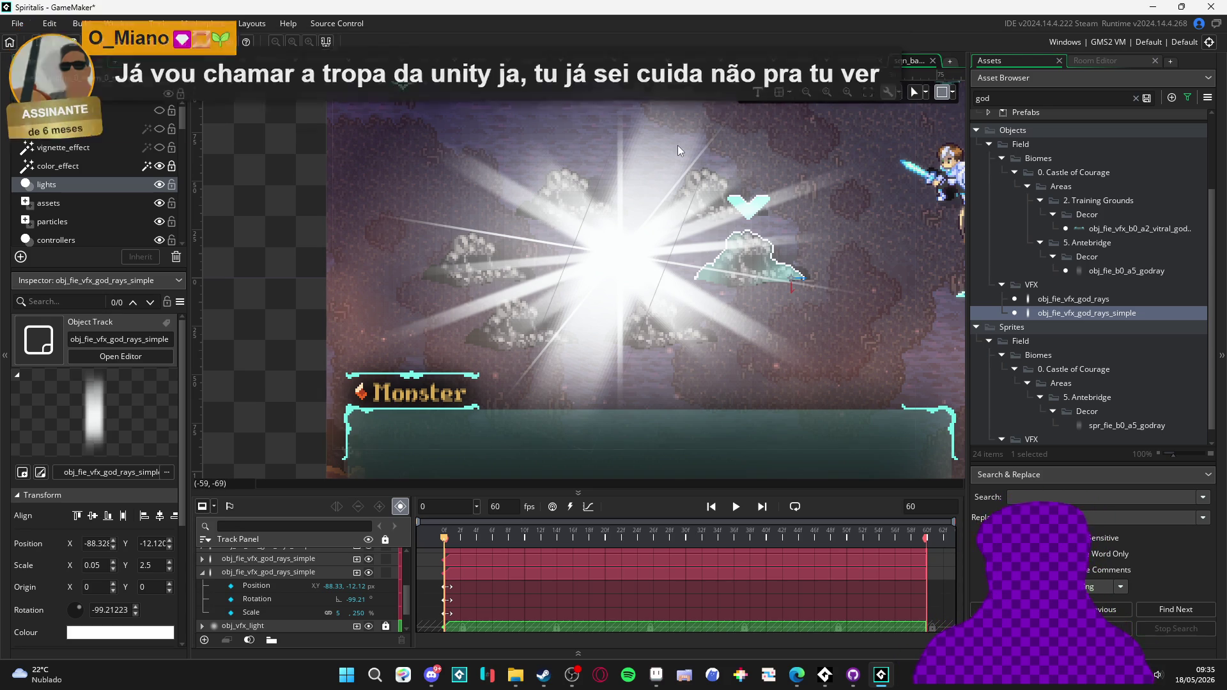
pyautogui.click(543, 431)
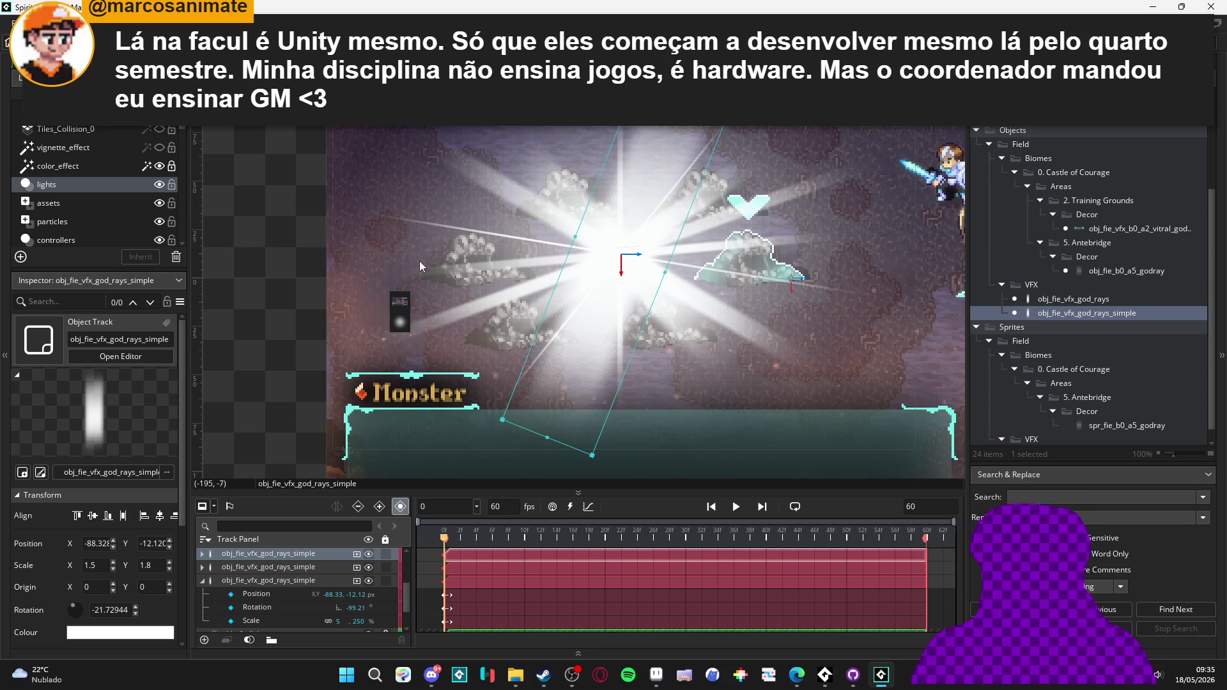
# - Duplicate the first god-ray track, rotate the copy to about 16 degrees, and narrow it to 0.64 X scale
pyautogui.click(235, 555)
pyautogui.hotkey('ctrl', 'd')
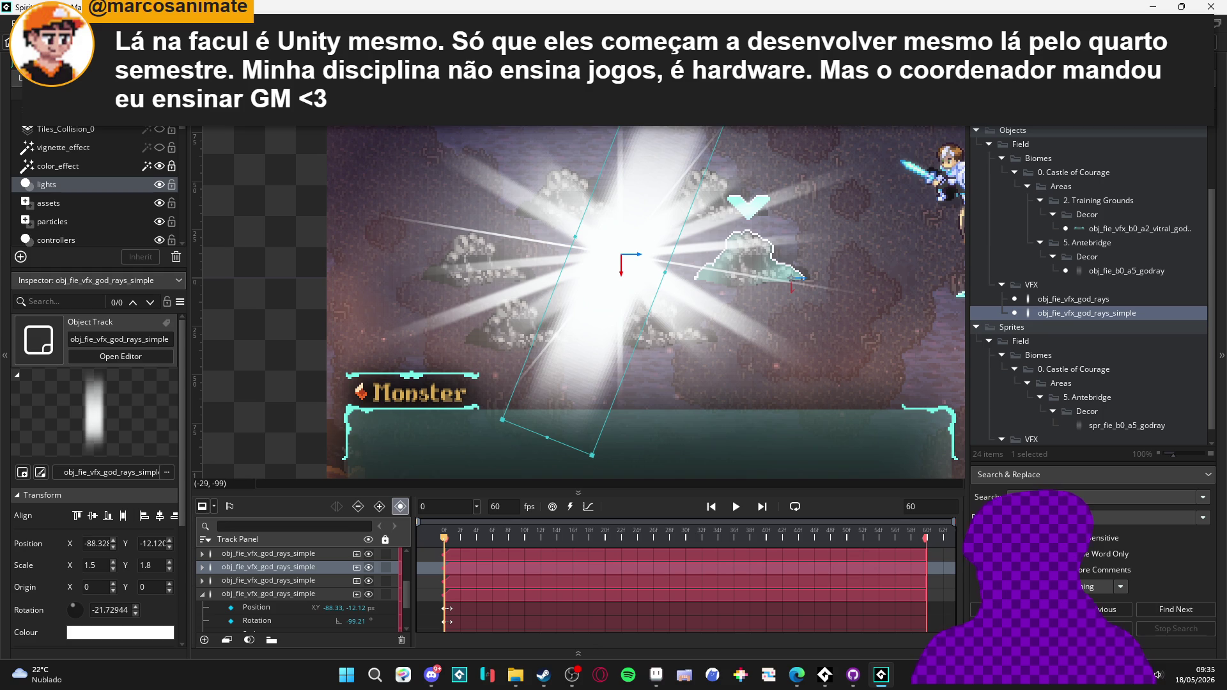
pyautogui.click(201, 568)
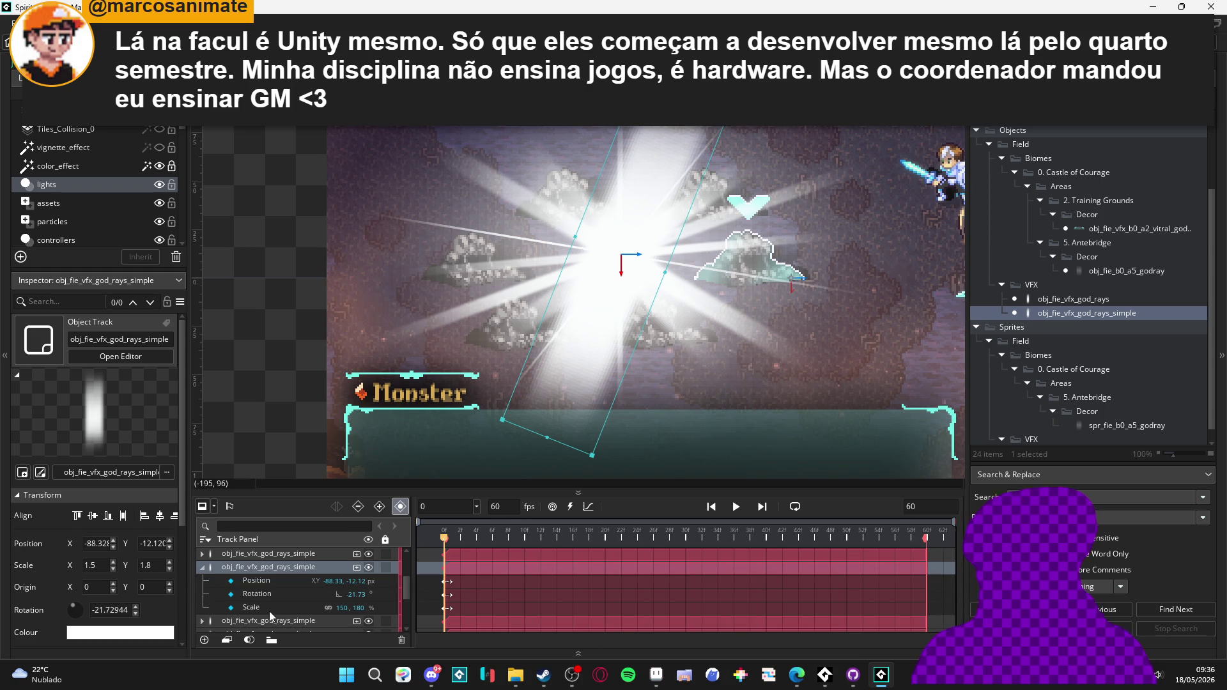
pyautogui.click(281, 597)
pyautogui.moveTo(629, 263)
pyautogui.mouseDown()
pyautogui.moveTo(698, 303)
pyautogui.moveTo(643, 163)
pyautogui.moveTo(662, 174)
pyautogui.mouseUp()
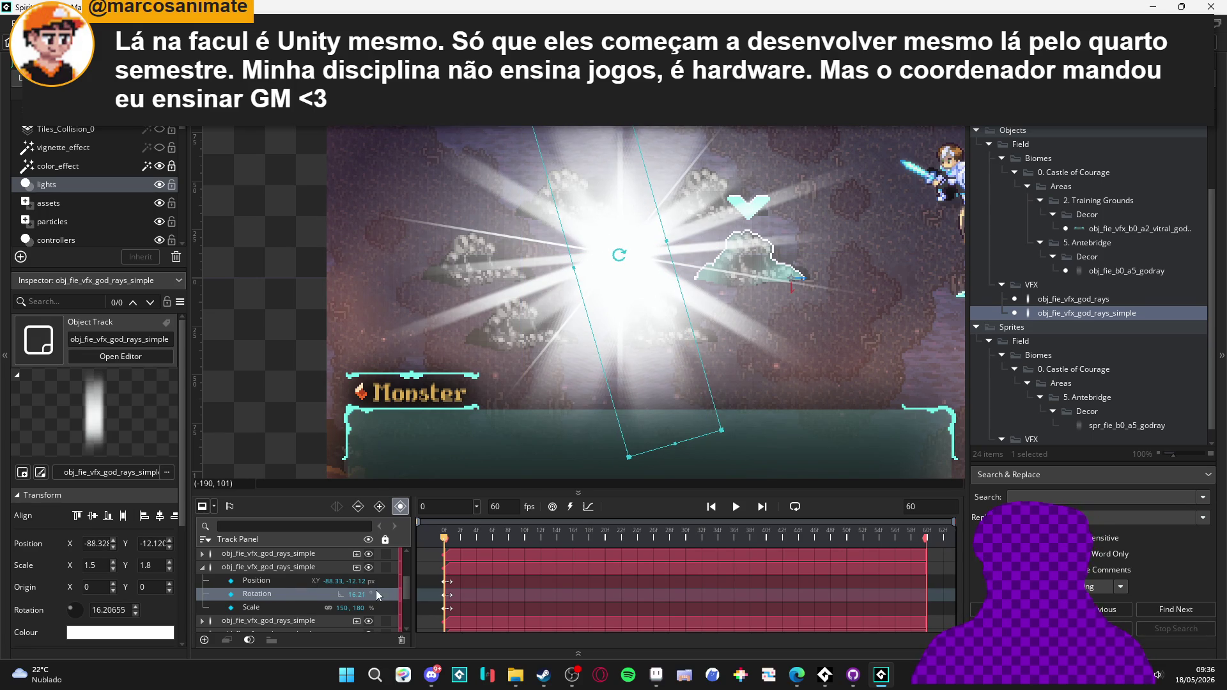
pyautogui.click(295, 608)
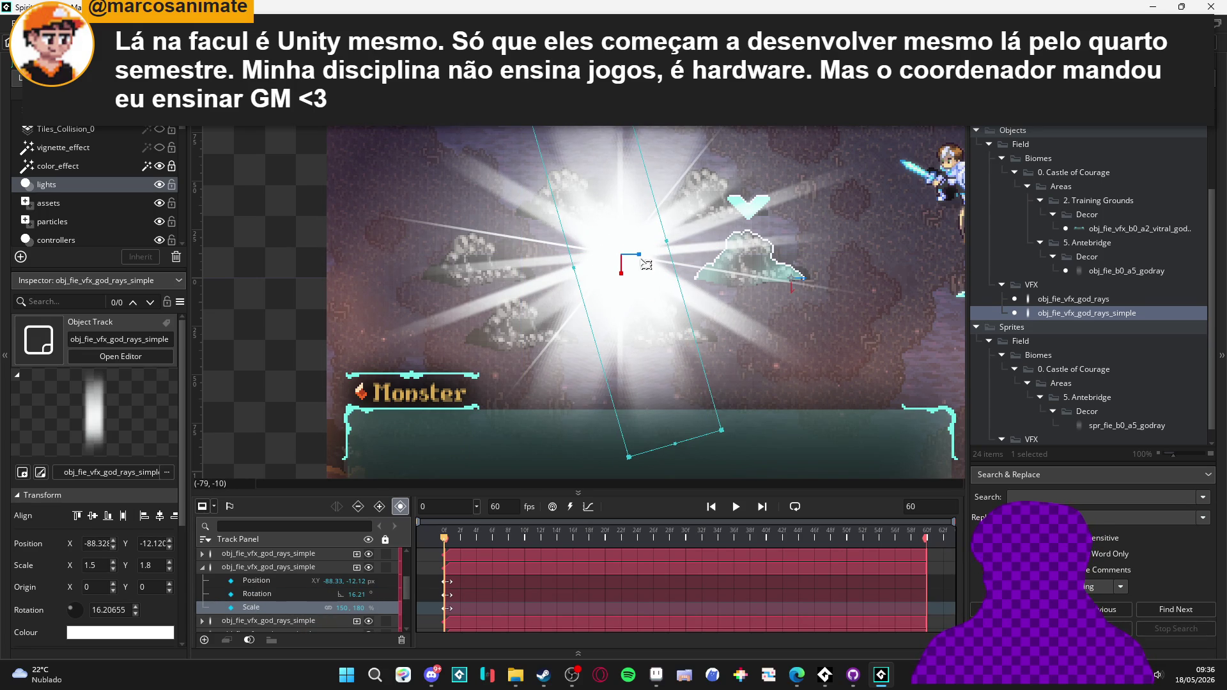
pyautogui.moveTo(646, 260)
pyautogui.mouseDown()
pyautogui.moveTo(579, 264)
pyautogui.moveTo(593, 261)
pyautogui.mouseUp()
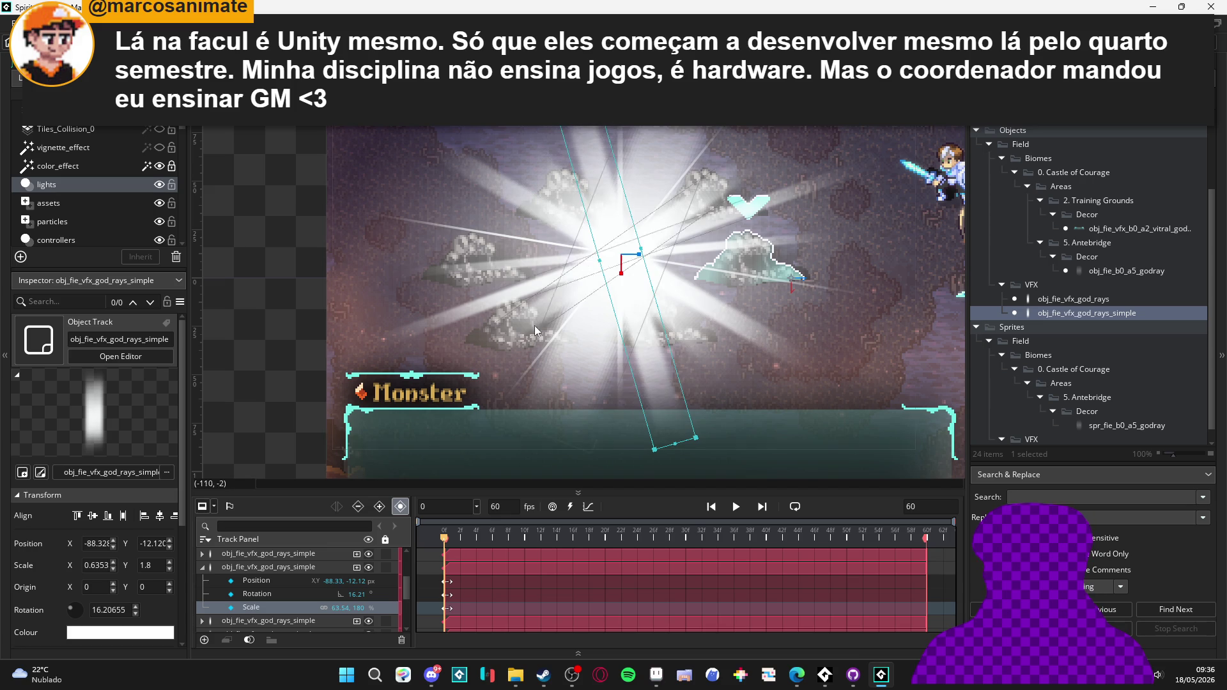
pyautogui.click(205, 579)
pyautogui.click(303, 355)
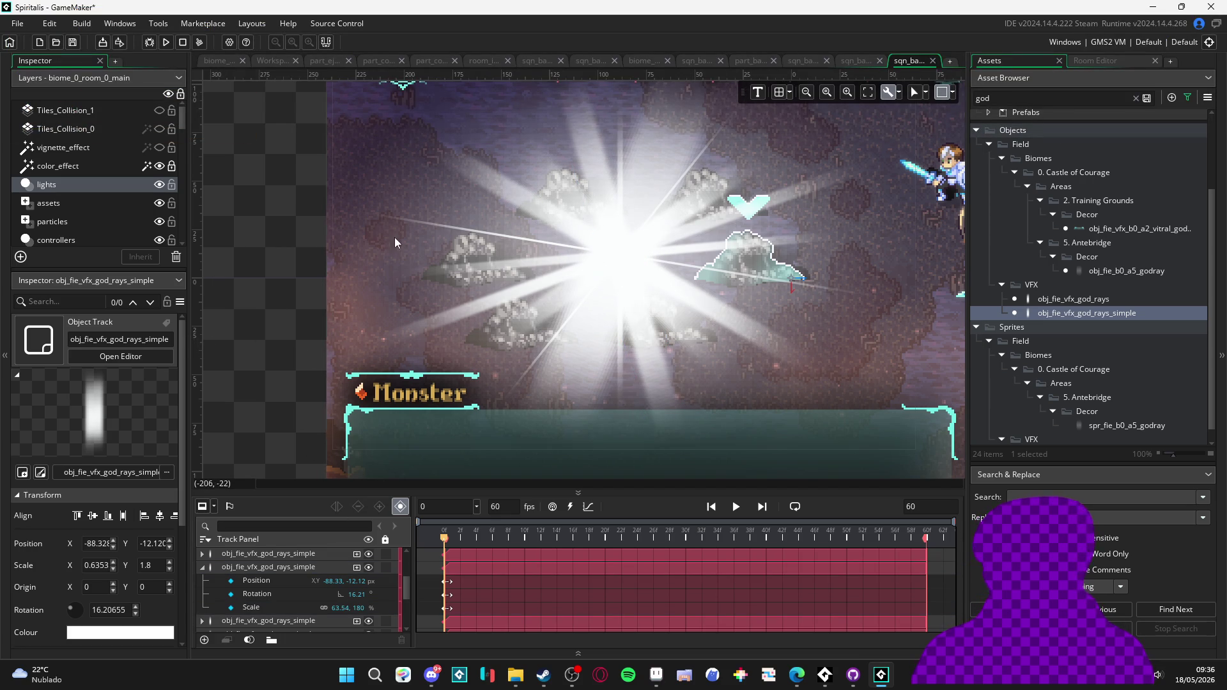
# - Select a god-ray in the burst and browse its god_rays_simple tracks in the Track Panel
pyautogui.scroll(-2, 623, 328)
pyautogui.moveTo(627, 327); pyautogui.dragTo(534, 305)
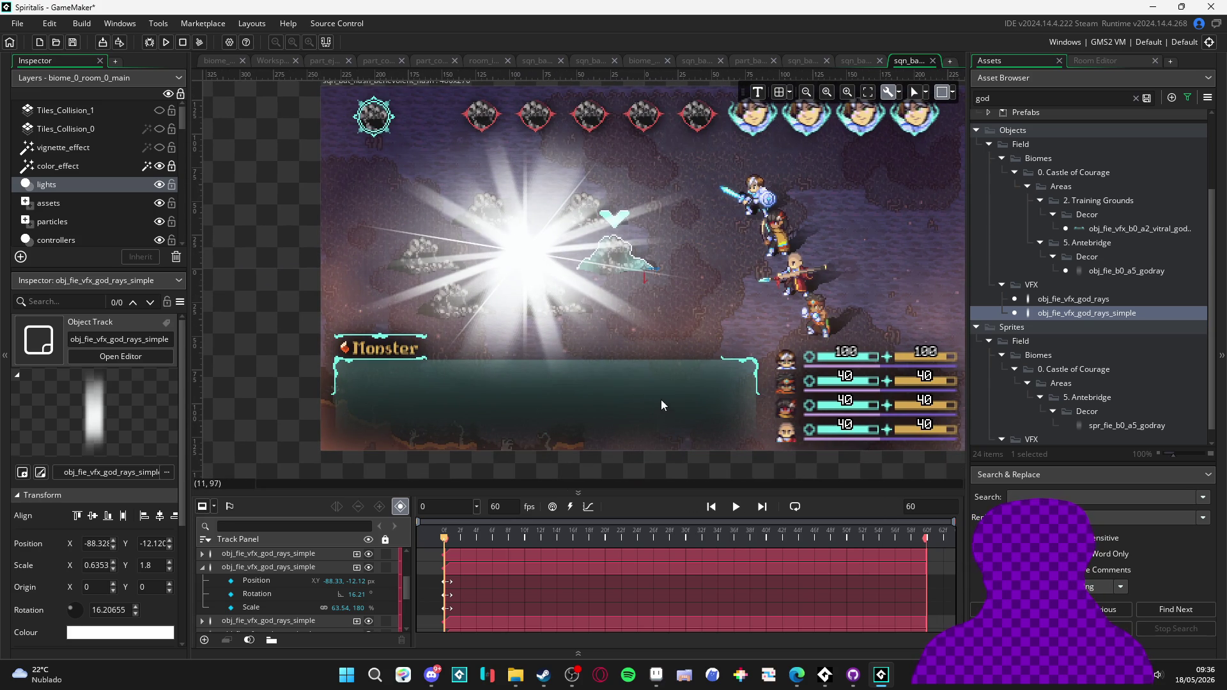
pyautogui.click(526, 243)
pyautogui.click(200, 550)
pyautogui.click(240, 573)
pyautogui.click(201, 595)
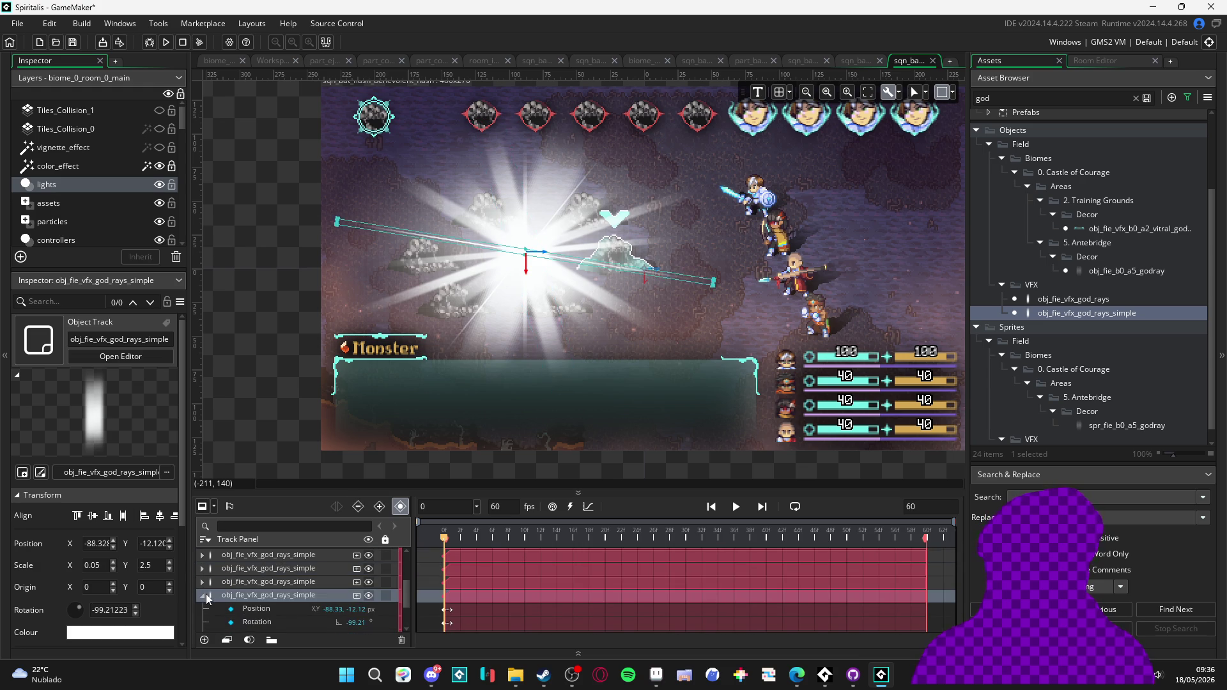
pyautogui.click(201, 595)
pyautogui.click(275, 579)
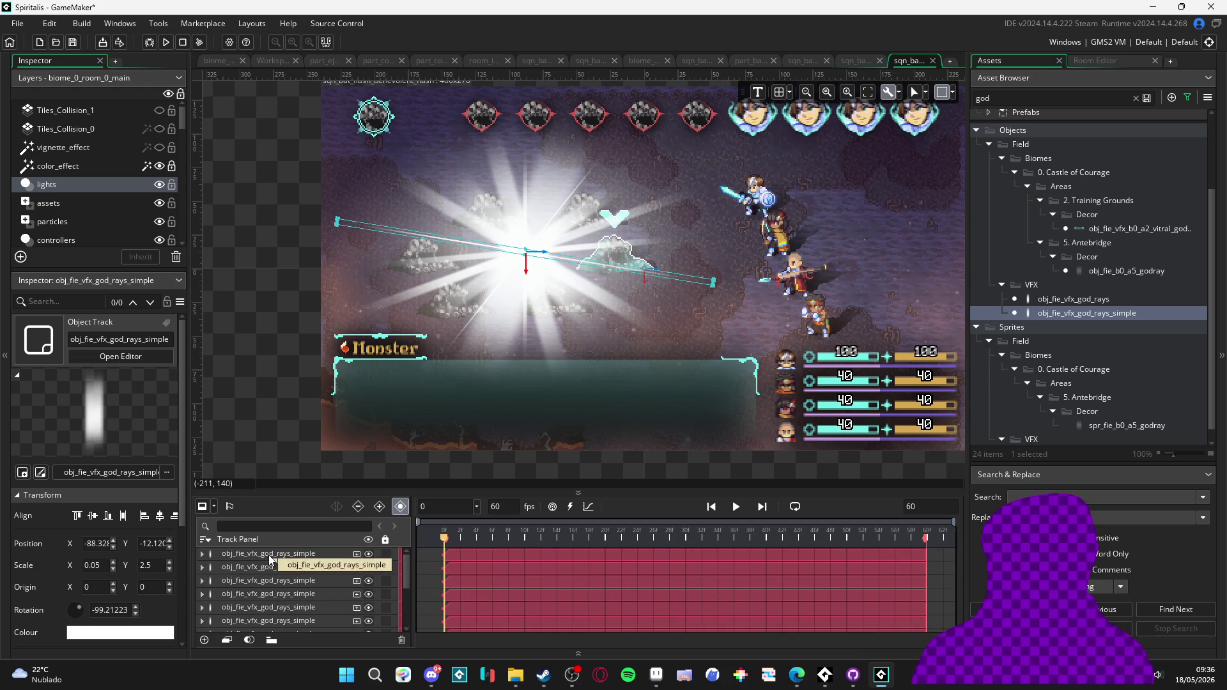
pyautogui.scroll(-2, 268, 554)
pyautogui.click(248, 585)
pyautogui.click(254, 600)
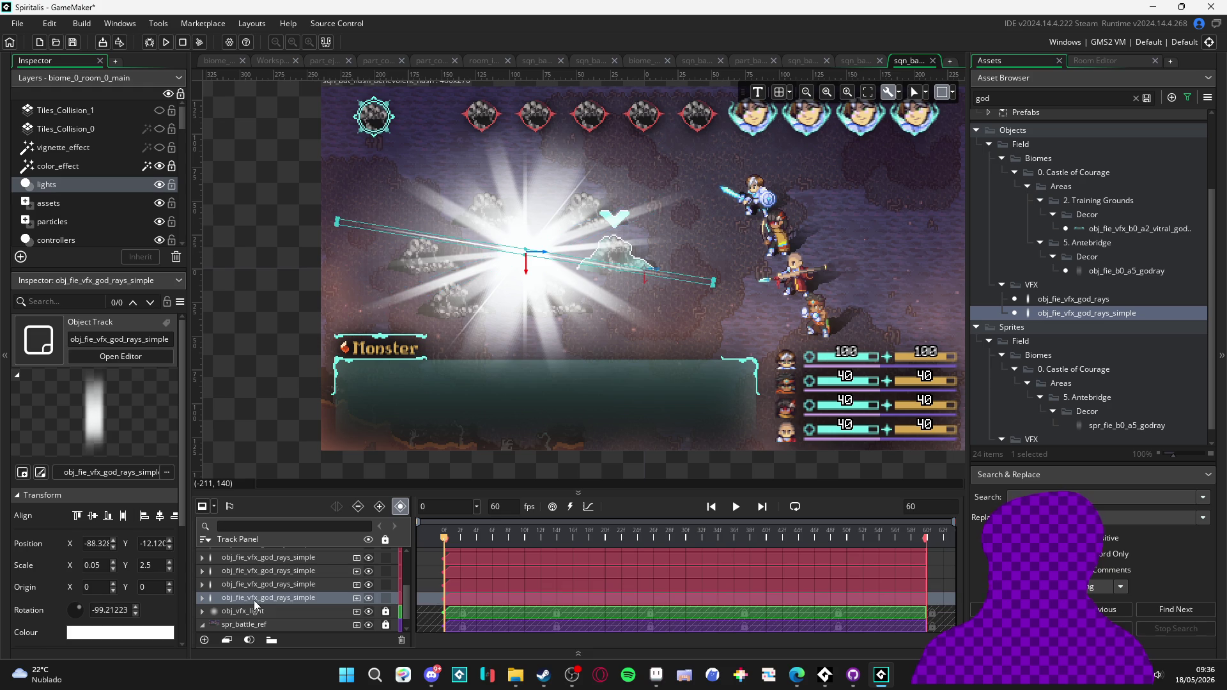
pyautogui.scroll(2, 486, 577)
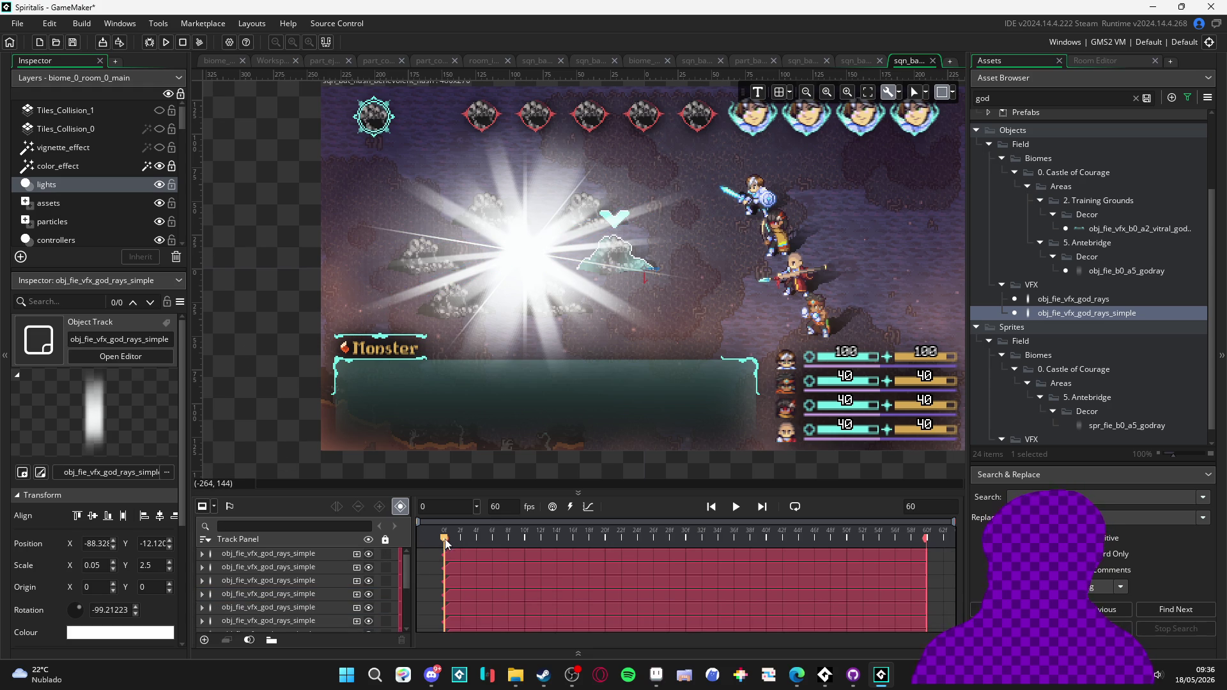
# - Expand the first god_rays_simple track, test and undo zero Scale values, then move the Scale key to frame 3
pyautogui.click(202, 553)
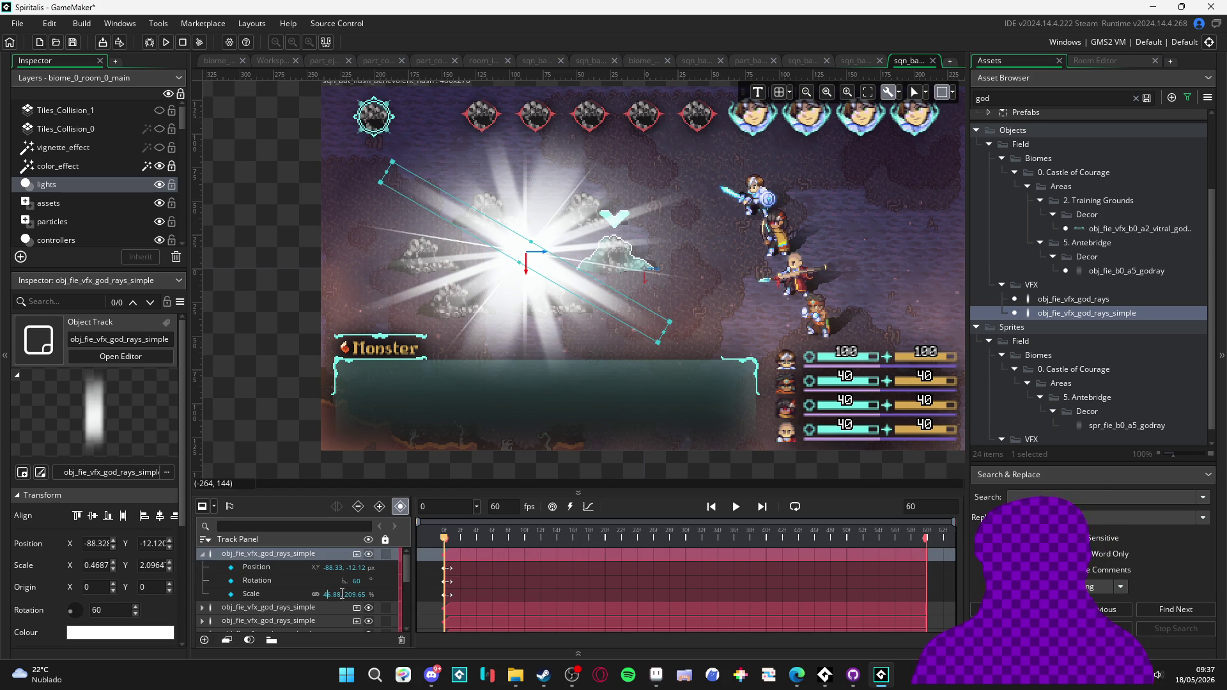
pyautogui.write('0')
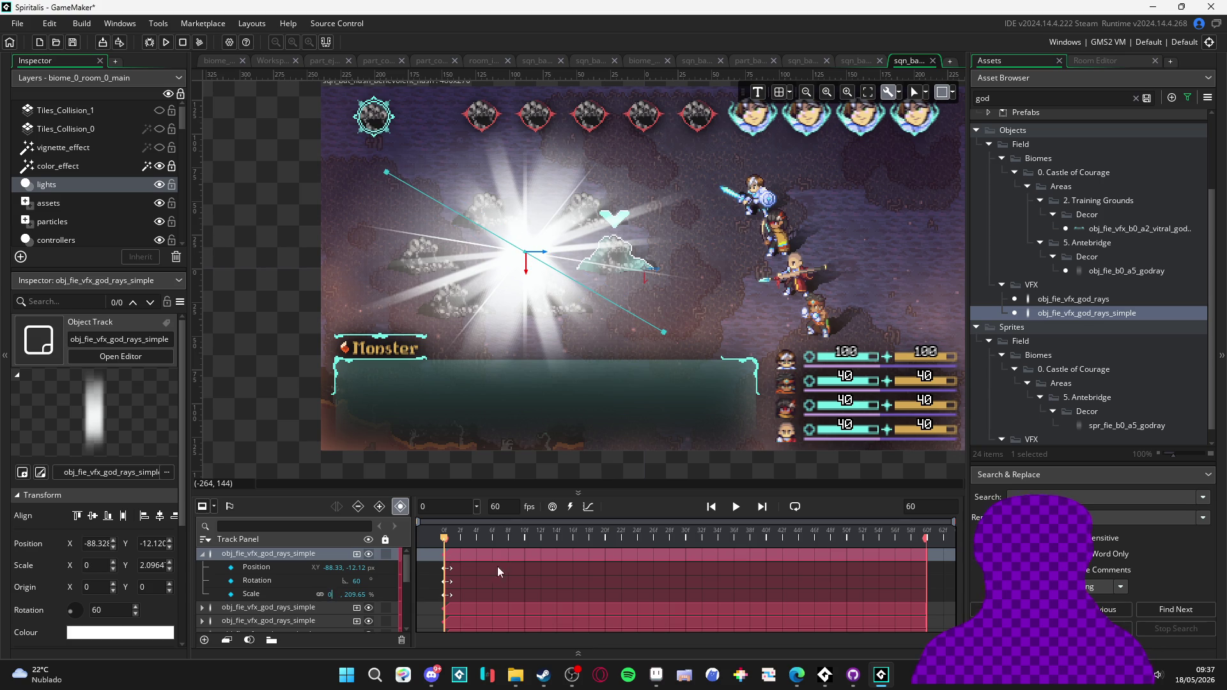
pyautogui.hotkey('ctrl', 'z')
pyautogui.write('0')
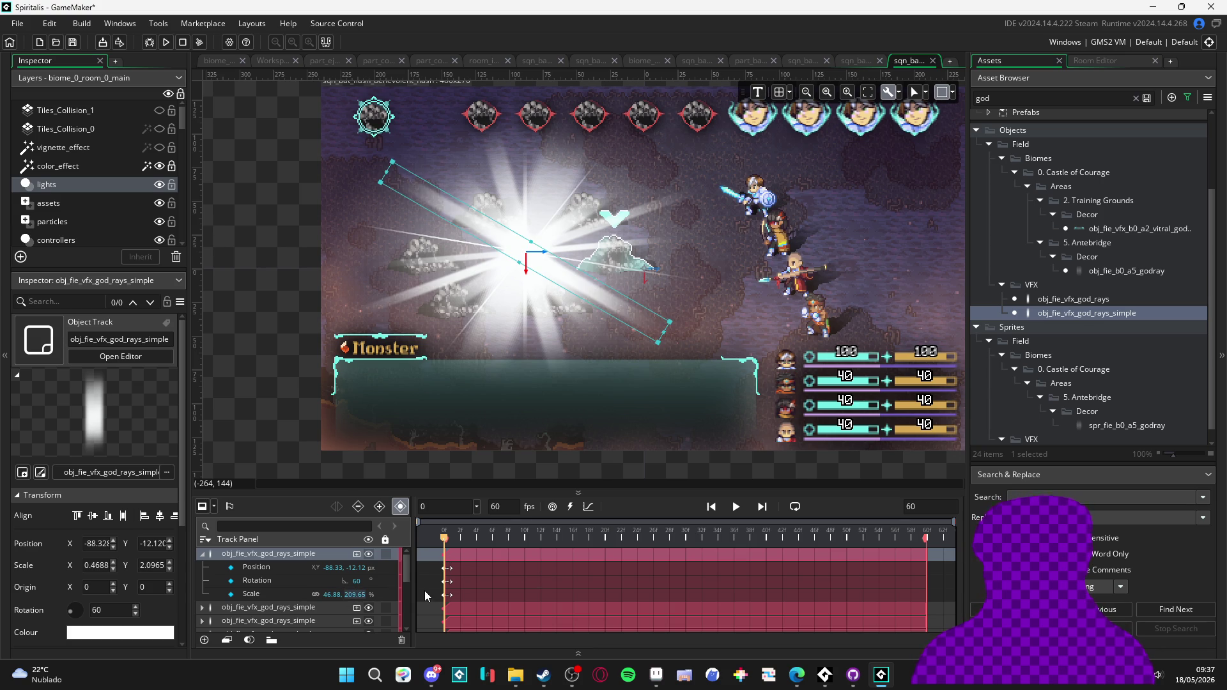
pyautogui.hotkey('ctrl', 'z')
pyautogui.moveTo(446, 594); pyautogui.dragTo(479, 602)
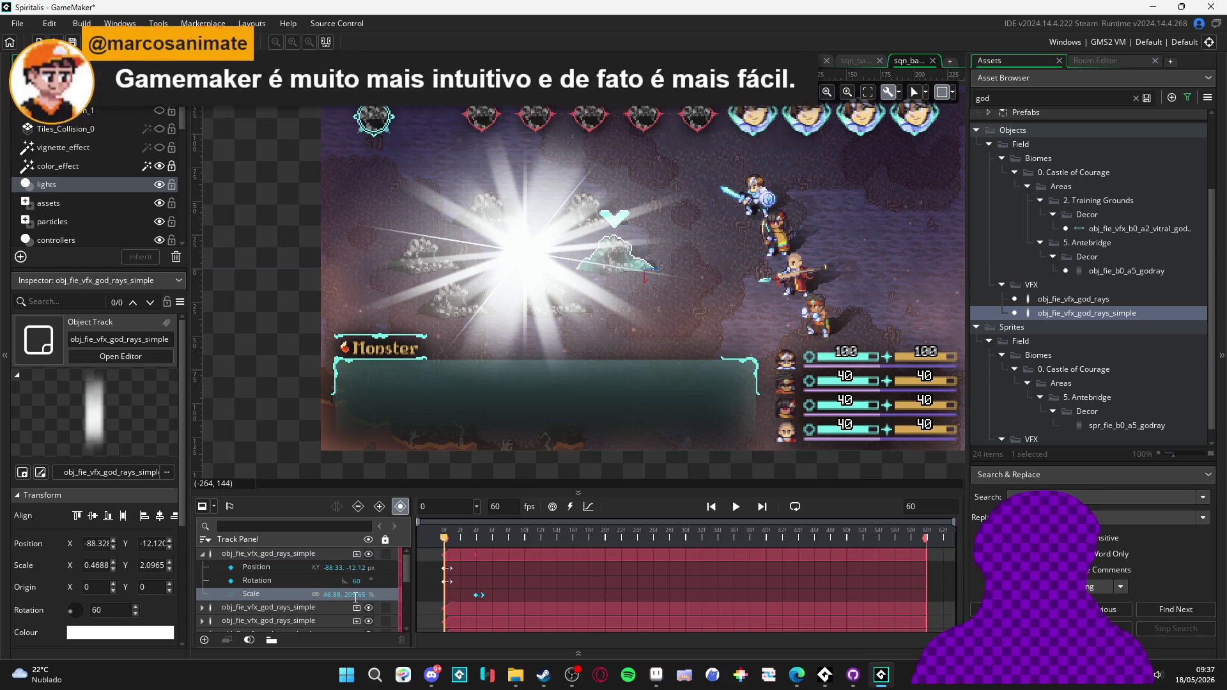
# - Key the first ray's Scale Y to 0 at frame 0, keeping 209.65% a few frames later
pyautogui.doubleClick(355, 595)
pyautogui.write('0')
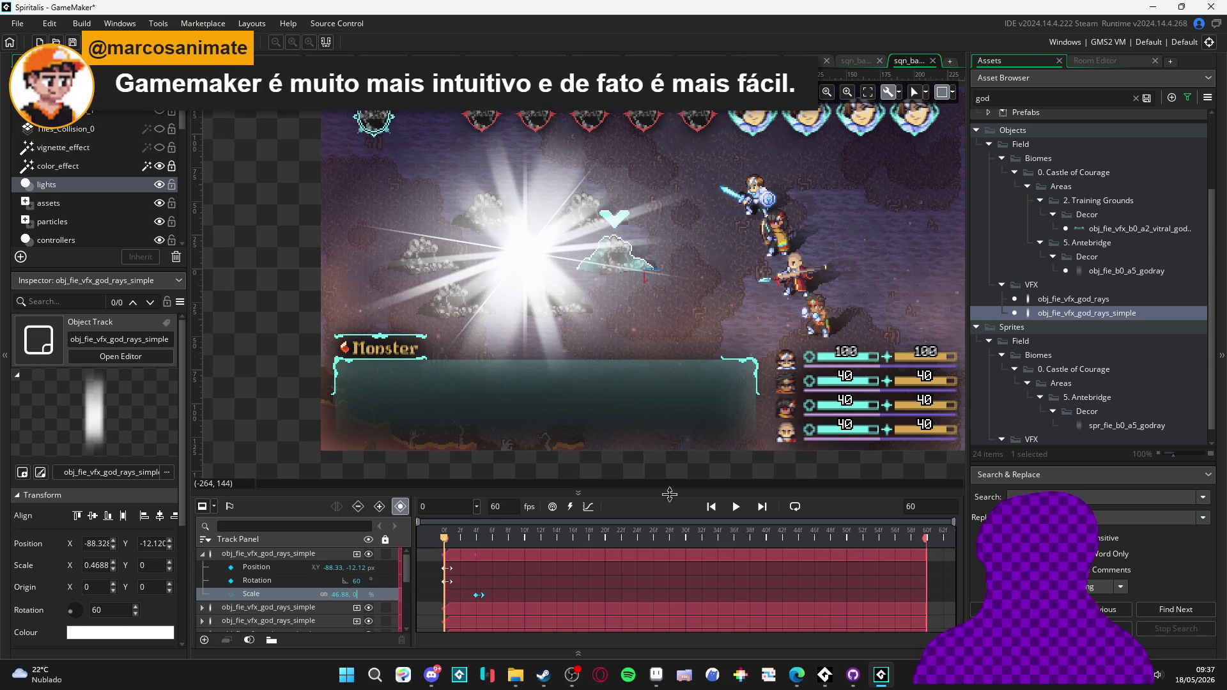
pyautogui.click(733, 507)
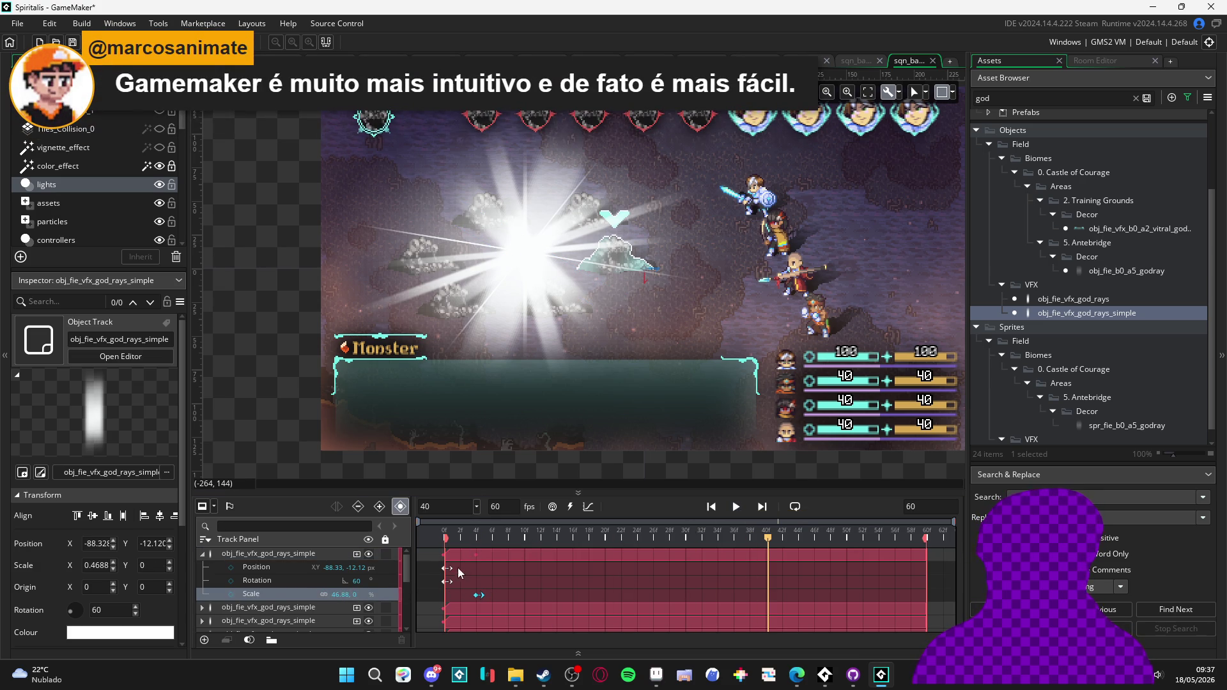
pyautogui.moveTo(463, 535); pyautogui.dragTo(413, 527)
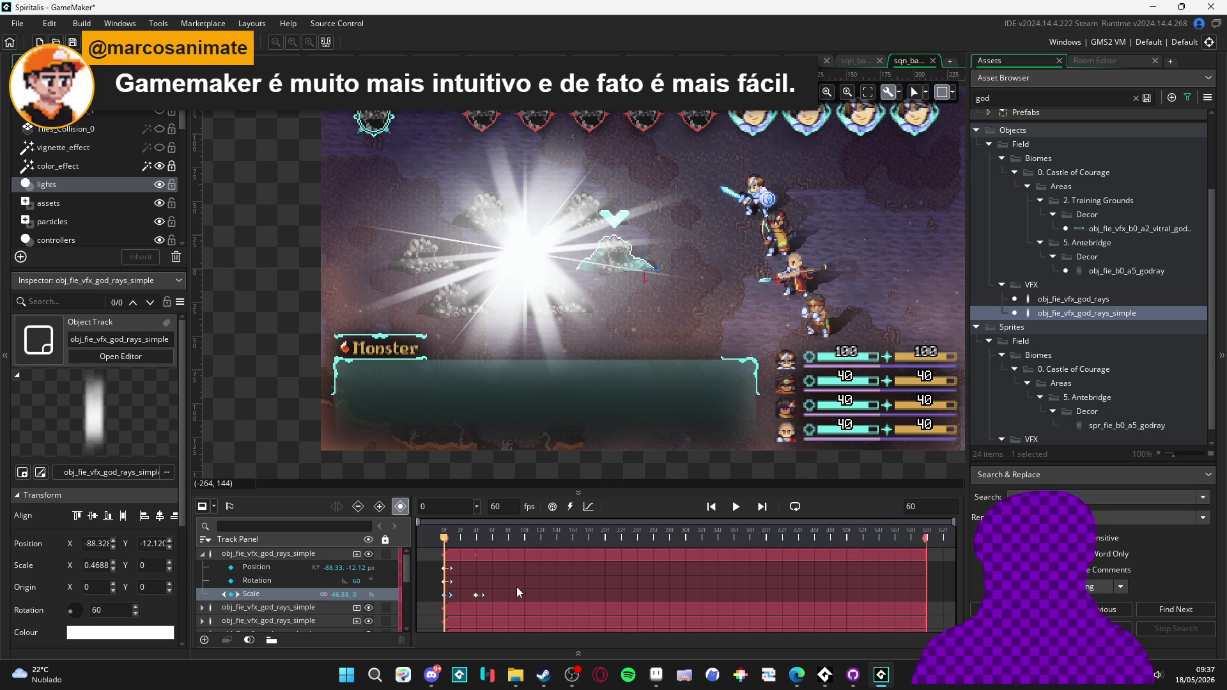
pyautogui.moveTo(480, 538); pyautogui.dragTo(396, 543)
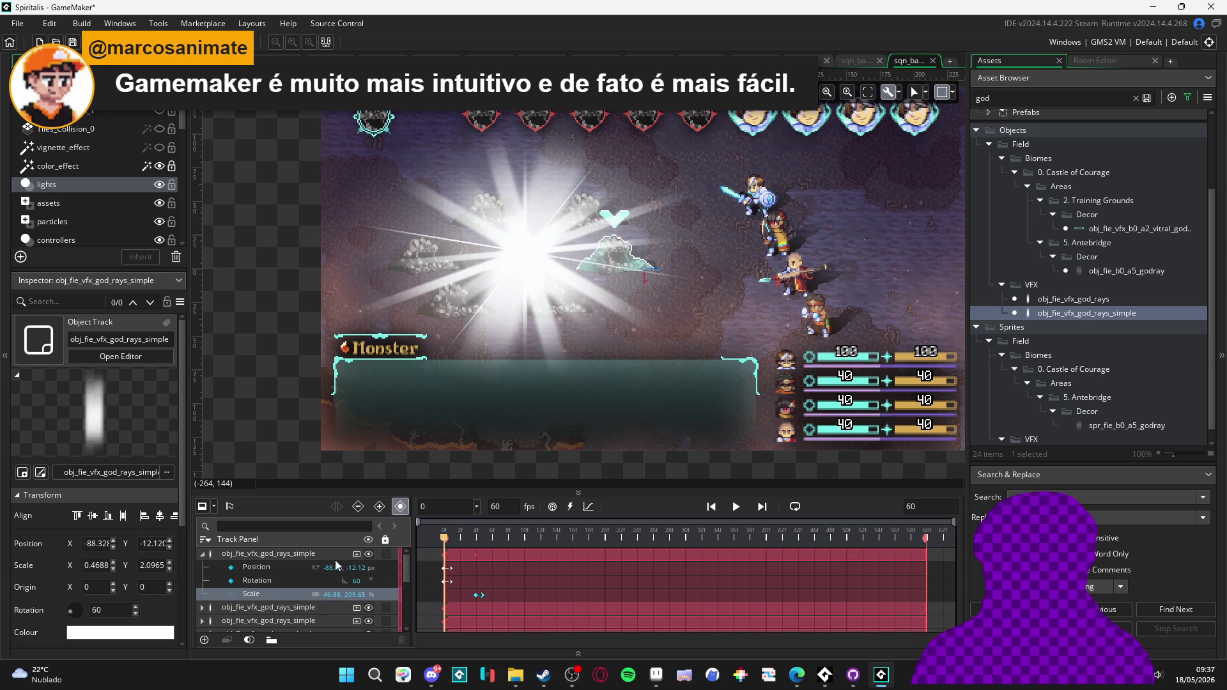
pyautogui.click(349, 594)
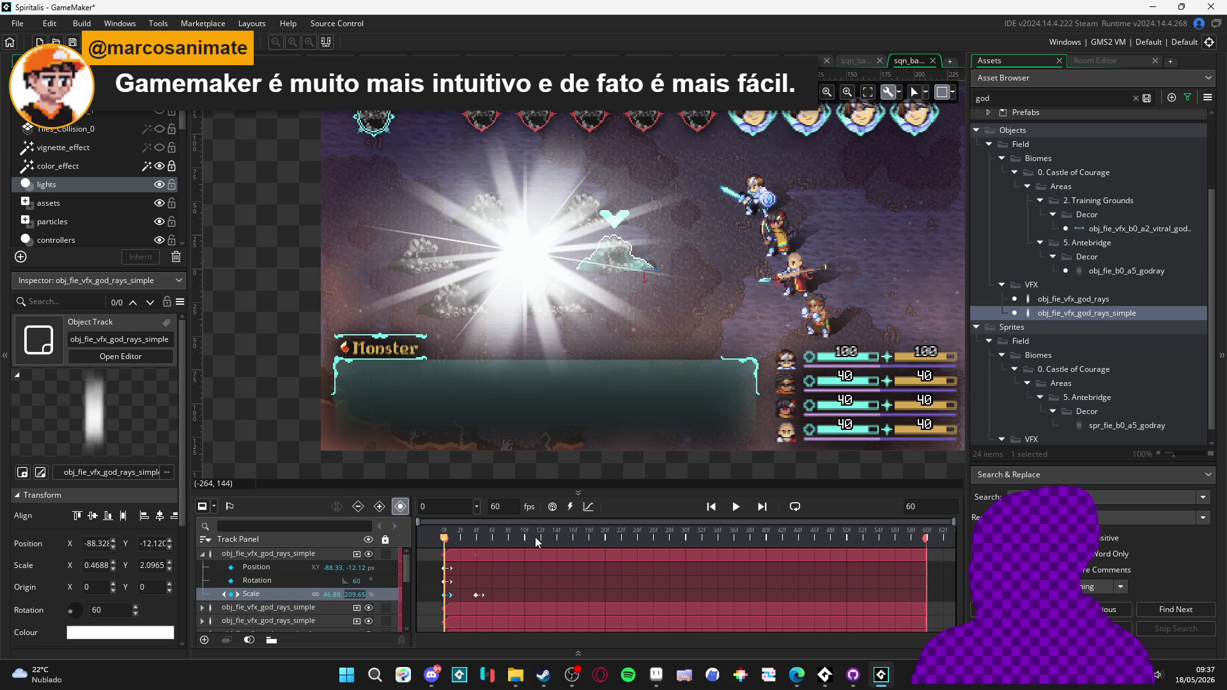
pyautogui.moveTo(430, 539)
pyautogui.mouseDown()
pyautogui.moveTo(511, 539)
pyautogui.moveTo(415, 538)
pyautogui.mouseUp()
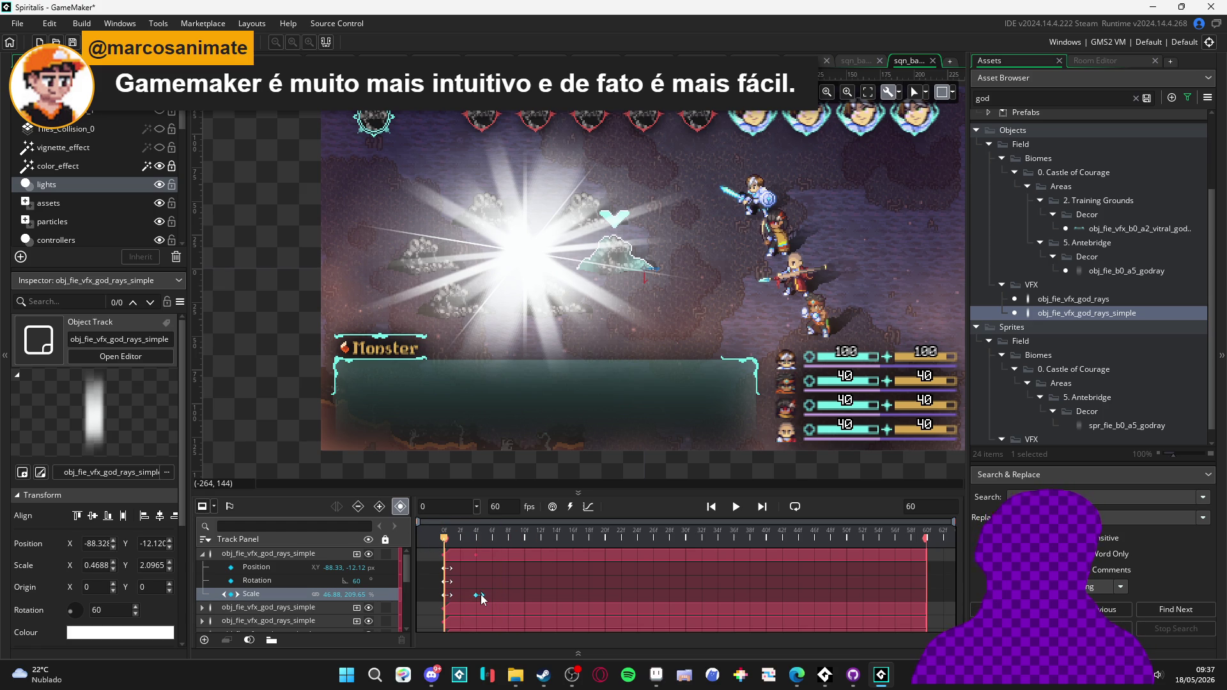
pyautogui.click(356, 595)
pyautogui.write('0')
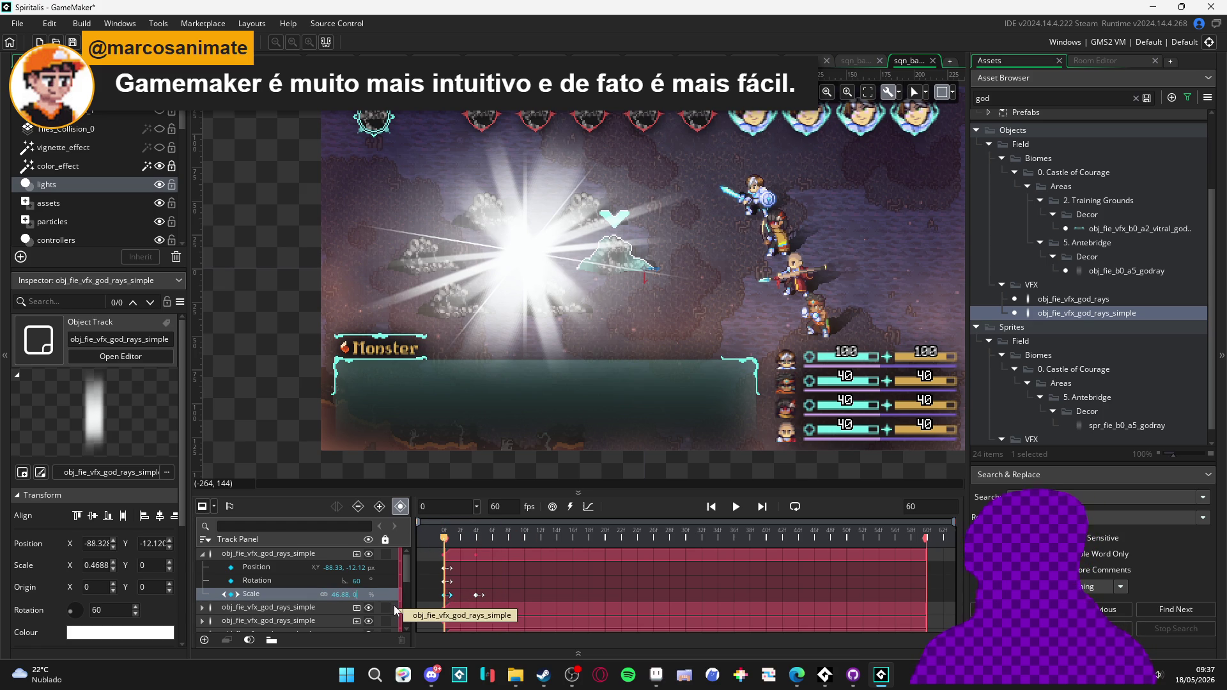
# - Step between frames 0 and 19 to check the ray growing from zero height
pyautogui.click(482, 539)
pyautogui.press('Right')
pyautogui.press('Right')
pyautogui.press('Right')
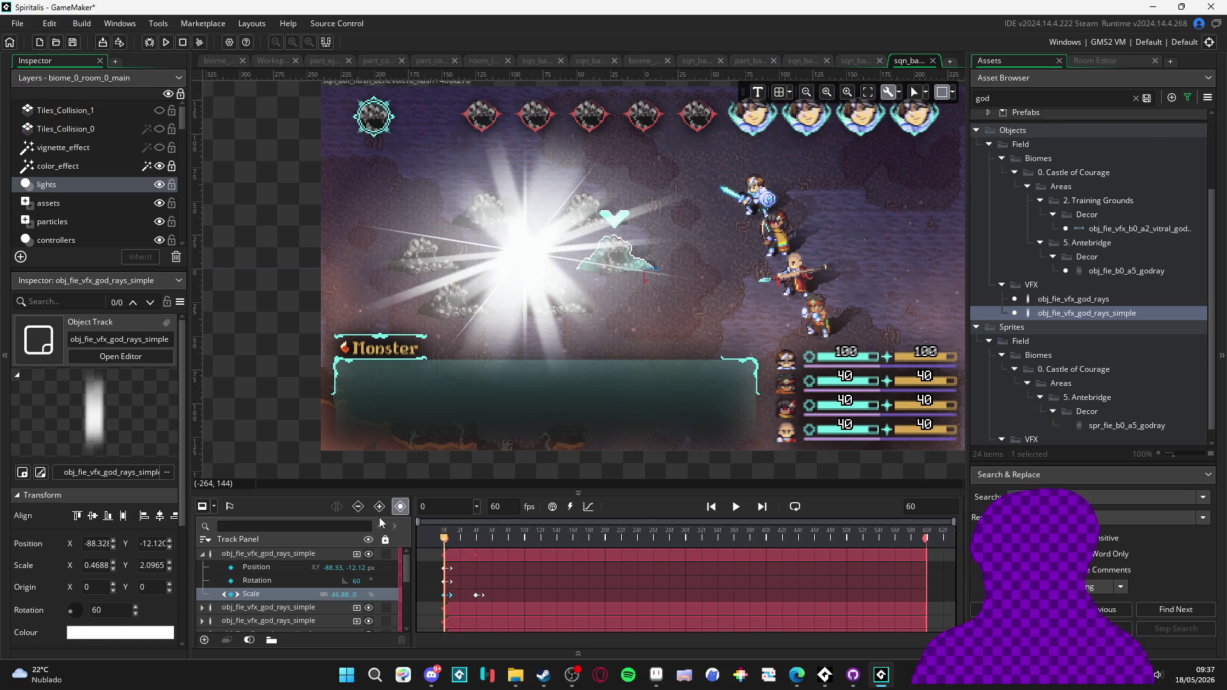
pyautogui.press('Home')
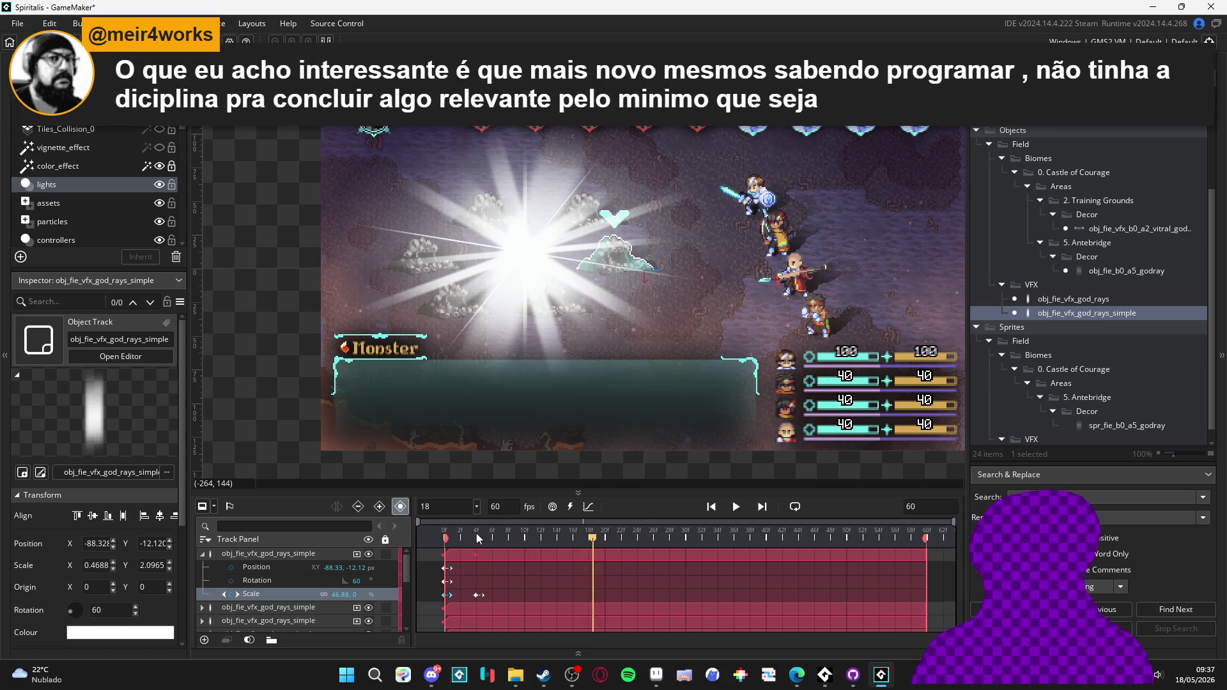
pyautogui.press('Right')
pyautogui.press('Right')
pyautogui.press('Right')
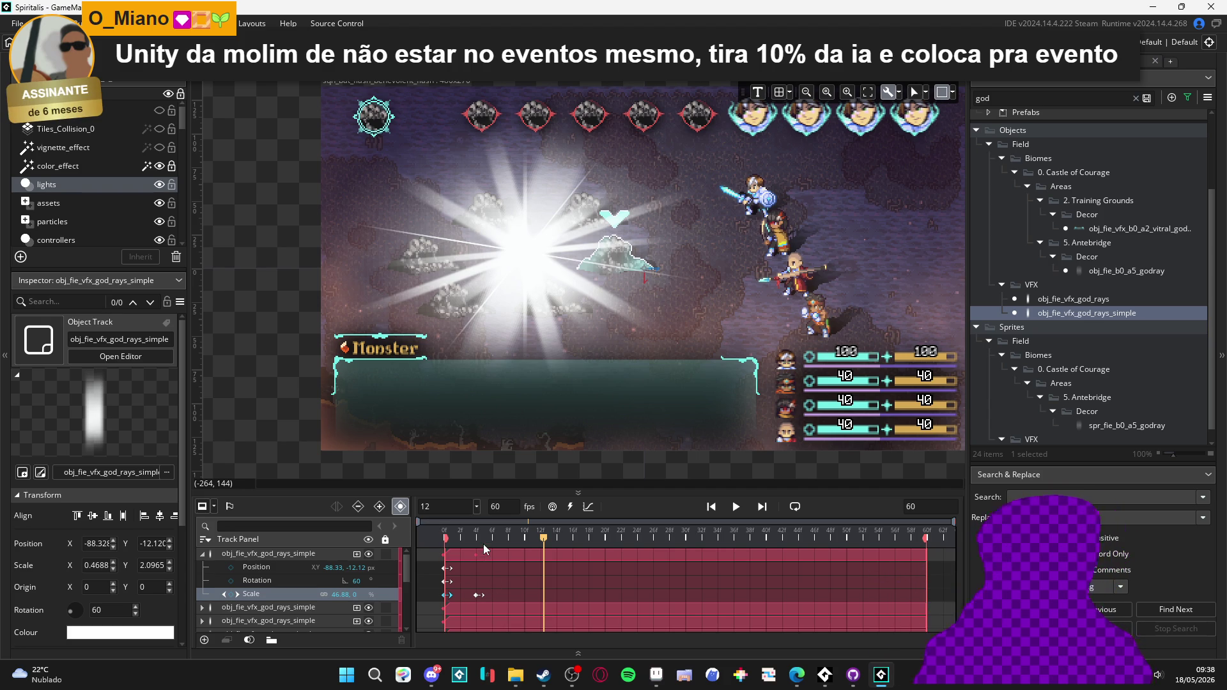
pyautogui.press('Right')
pyautogui.press('Right')
pyautogui.press('Right')
pyautogui.press('Left')
pyautogui.press('Left')
pyautogui.press('Left')
pyautogui.press('Right')
pyautogui.press('Right')
pyautogui.press('Right')
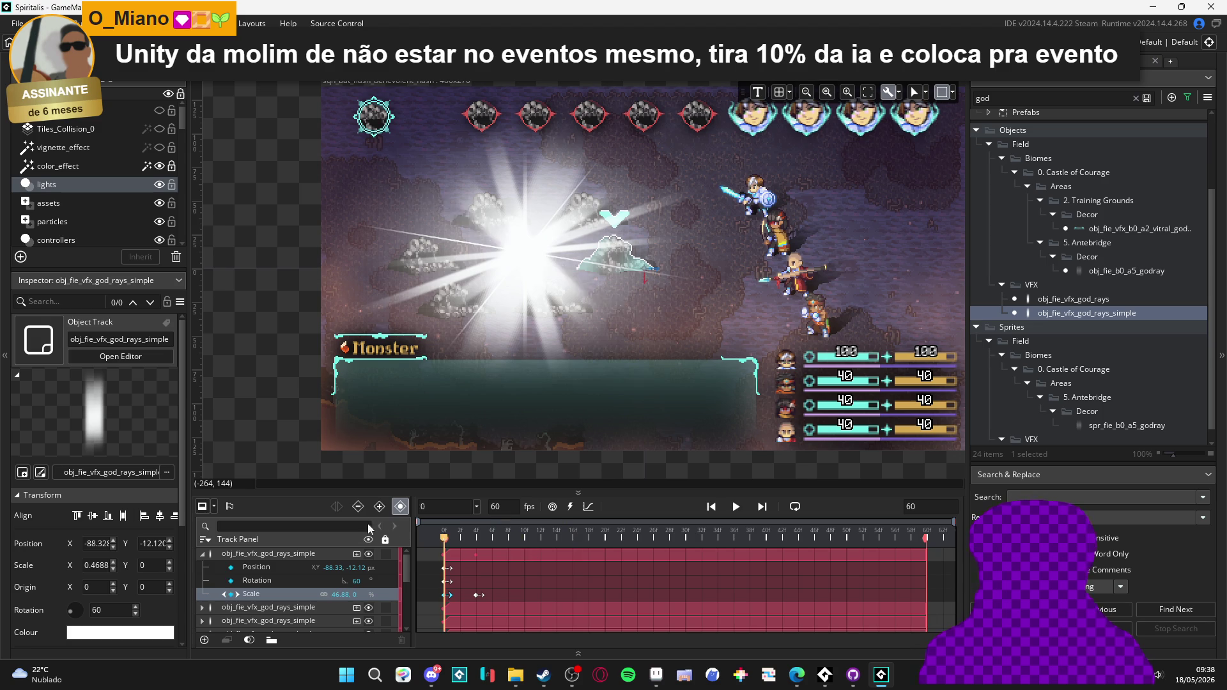
# - Play the sequence twice to preview the grow-in, then collapse the first track's keys
pyautogui.click(521, 539)
pyautogui.press('space')
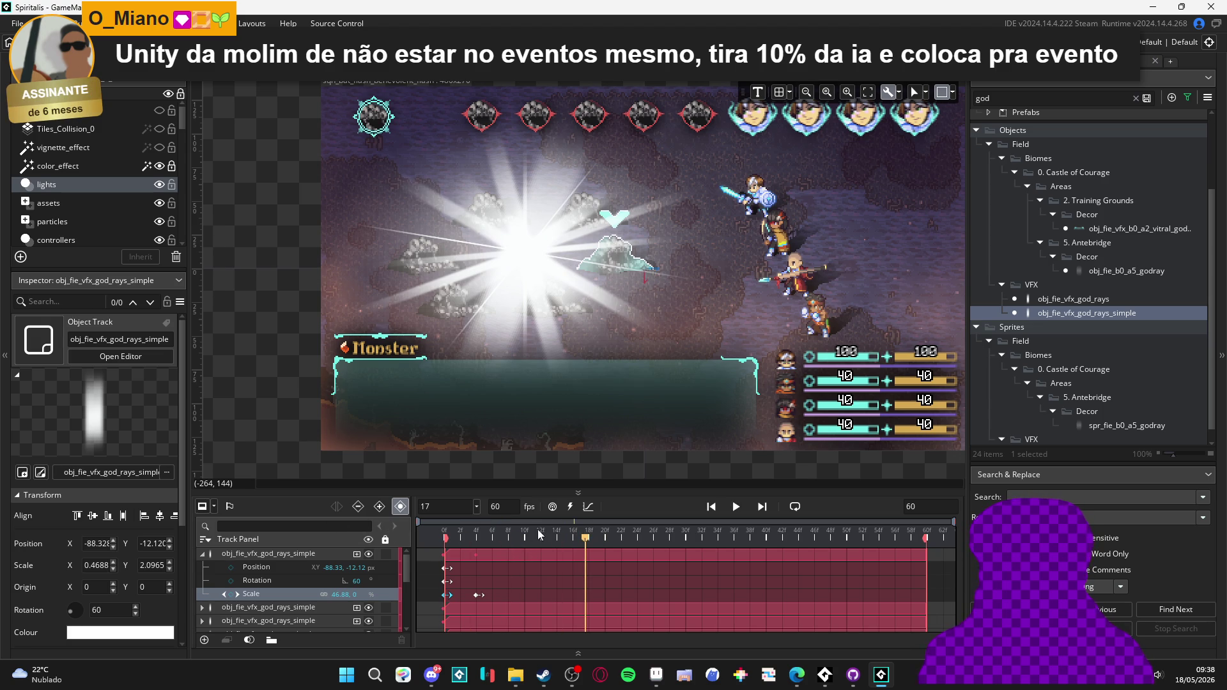
pyautogui.press('space')
pyautogui.moveTo(491, 535)
pyautogui.mouseDown()
pyautogui.moveTo(469, 551)
pyautogui.moveTo(433, 530)
pyautogui.mouseUp()
pyautogui.press('space')
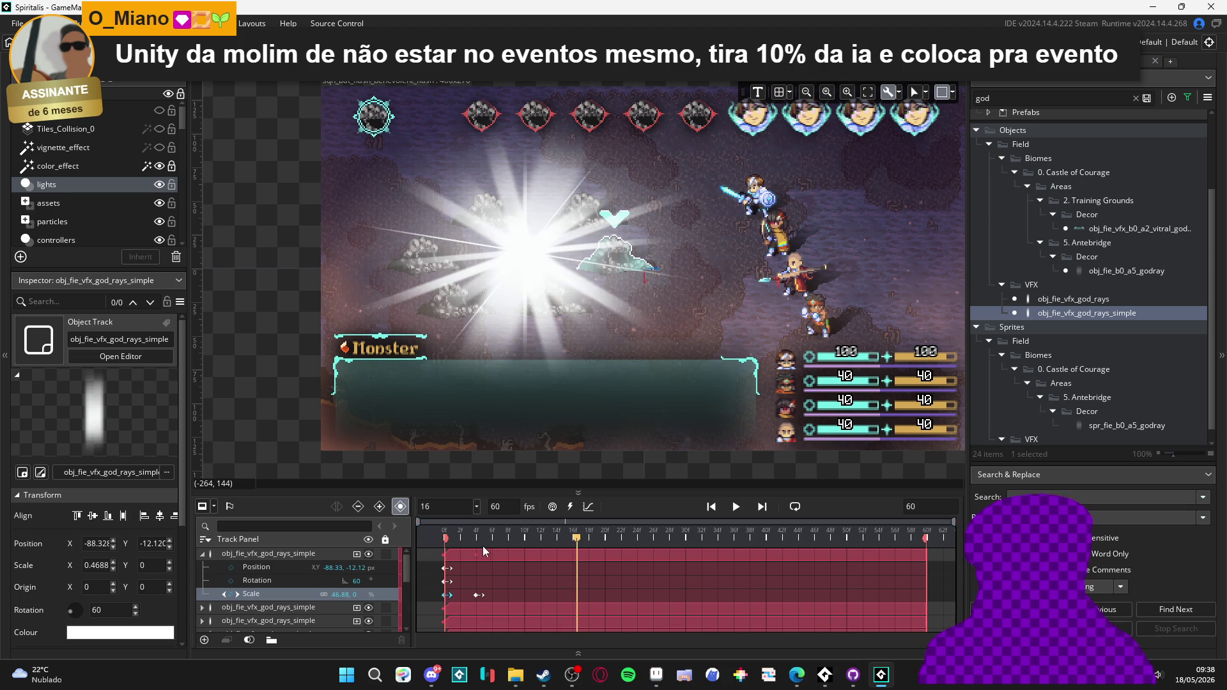
pyautogui.press('space')
pyautogui.moveTo(516, 543)
pyautogui.mouseDown()
pyautogui.moveTo(402, 520)
pyautogui.moveTo(473, 542)
pyautogui.moveTo(435, 541)
pyautogui.mouseUp()
pyautogui.click(201, 554)
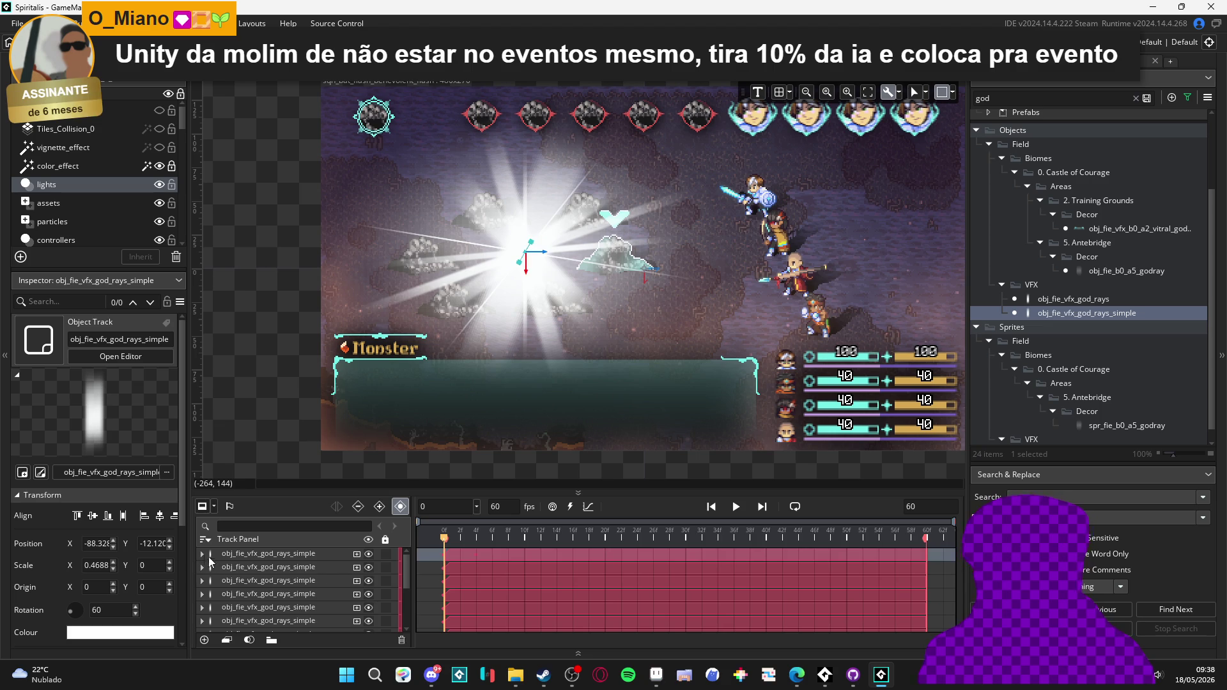
# - Key the first god-ray track's Scale at frame 4 and set Scale Y to 0 at frame 0
pyautogui.click(201, 557)
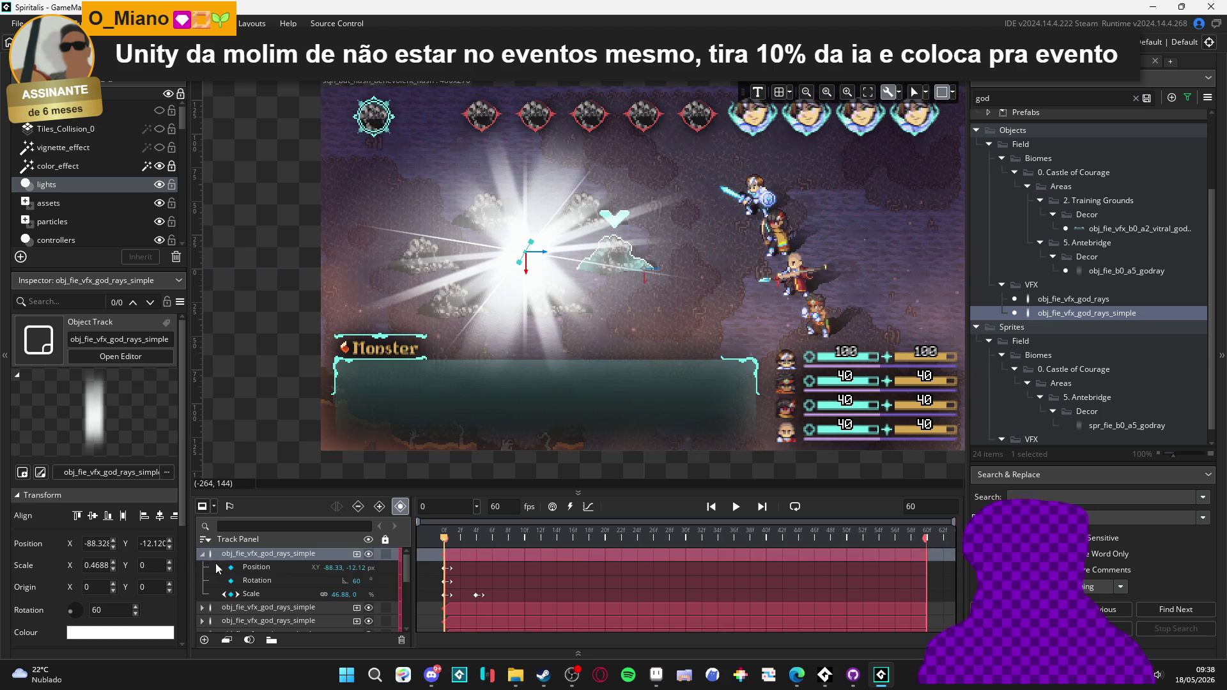
pyautogui.click(223, 609)
pyautogui.scroll(-1, 225, 633)
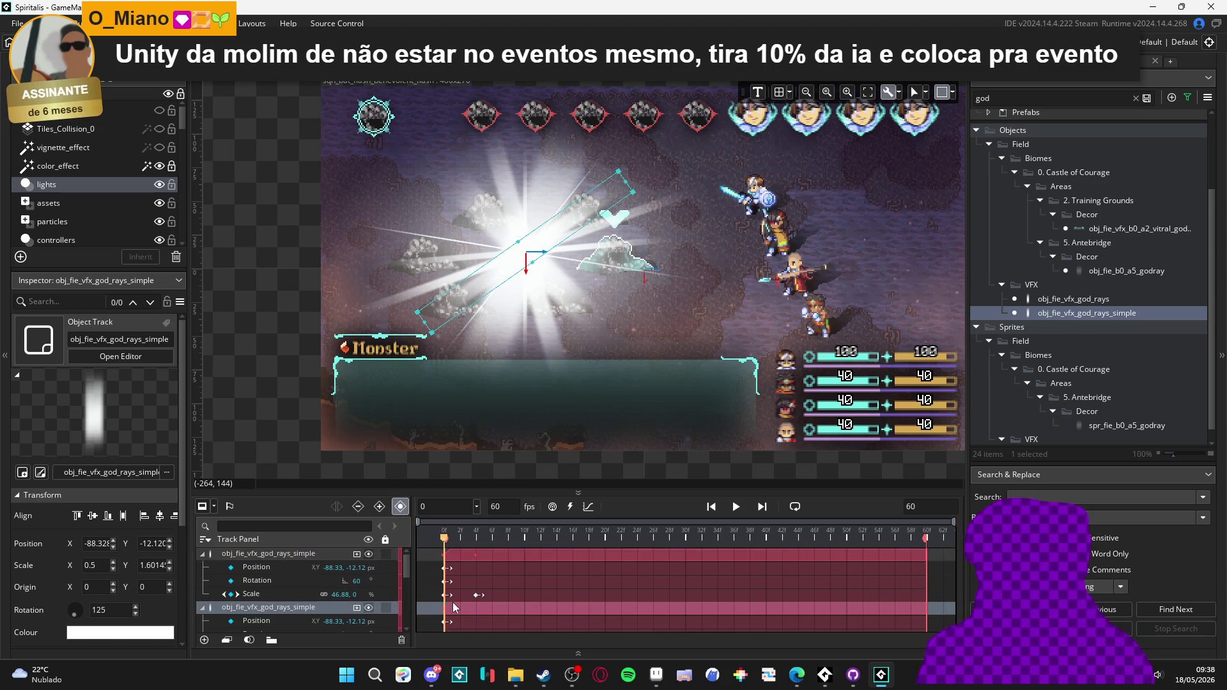
pyautogui.click(474, 596)
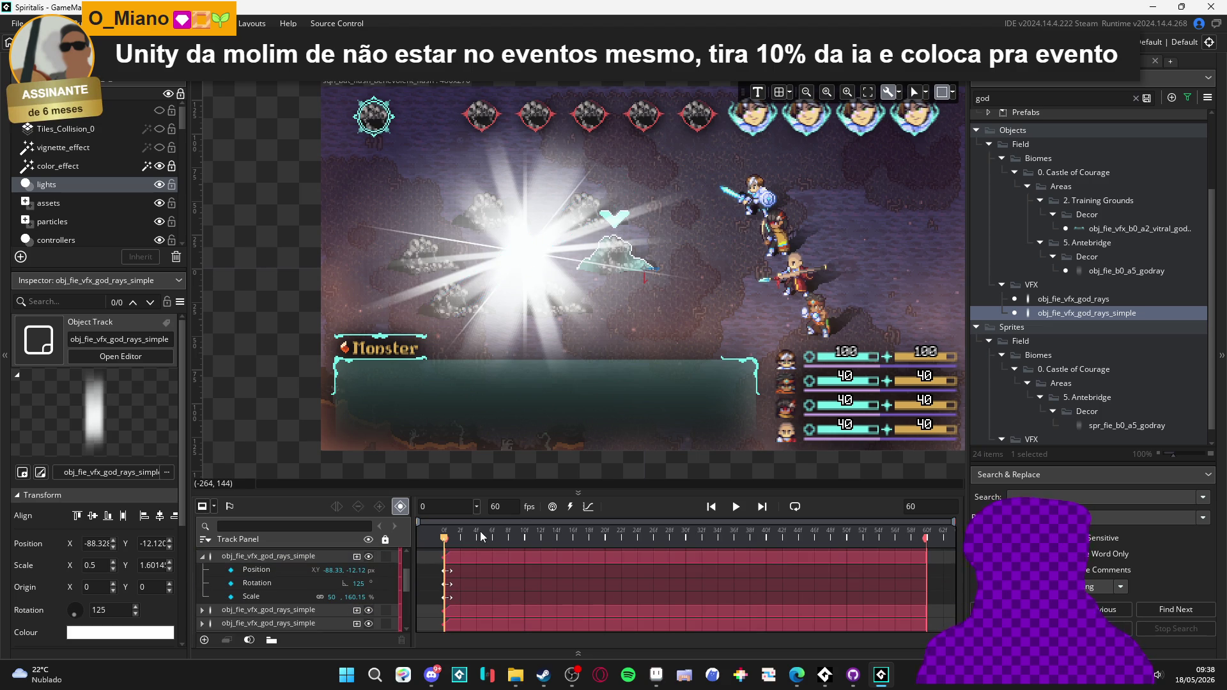
pyautogui.click(476, 537)
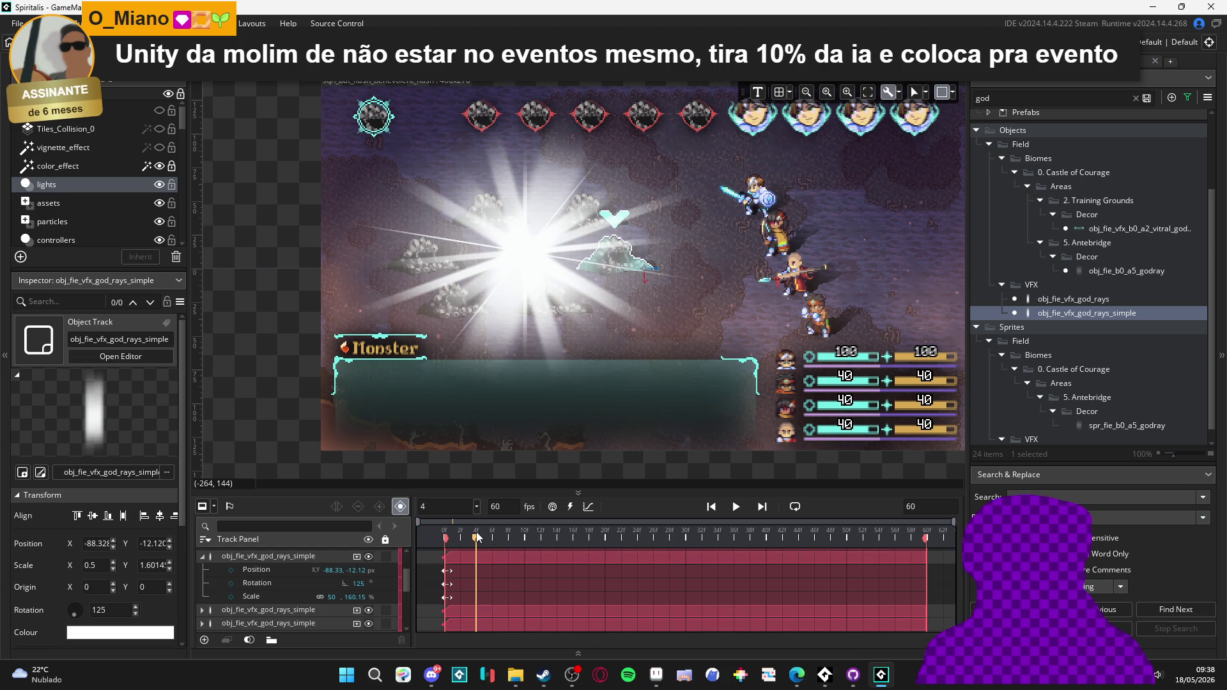
pyautogui.click(231, 596)
pyautogui.click(446, 598)
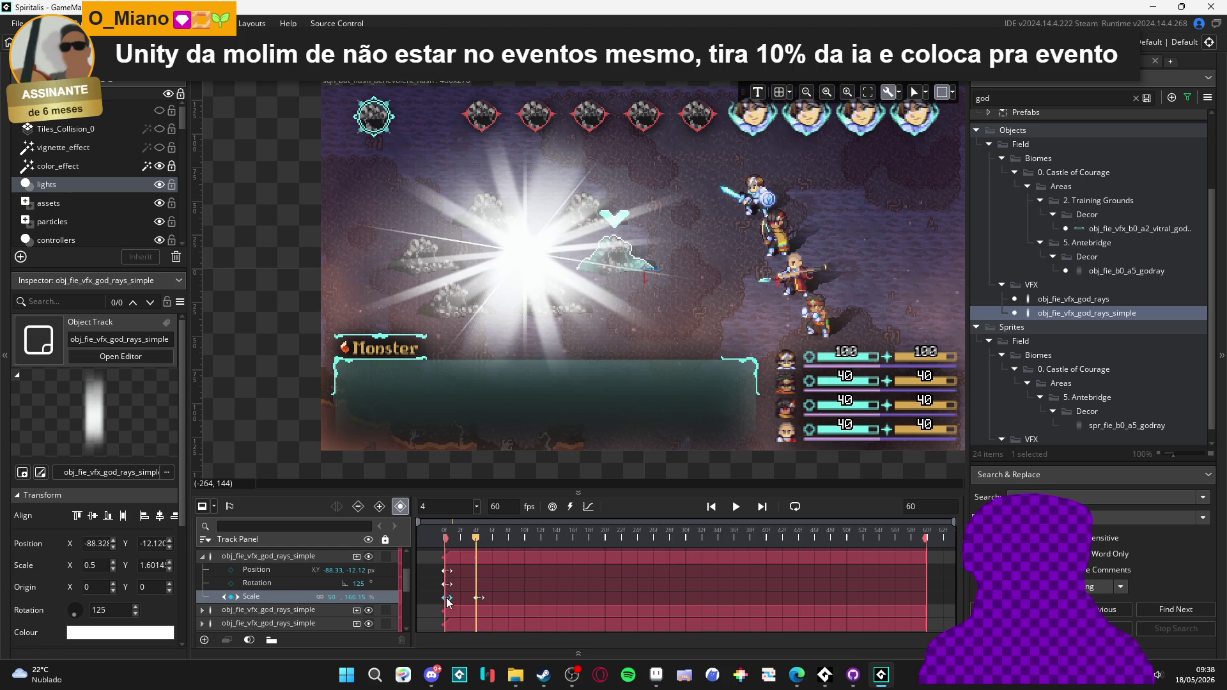
pyautogui.write('0')
pyautogui.click(445, 538)
pyautogui.click(202, 556)
# - Add a frame-4 Scale keyframe to the second god-ray track and preview its first frames
pyautogui.click(226, 570)
pyautogui.click(203, 569)
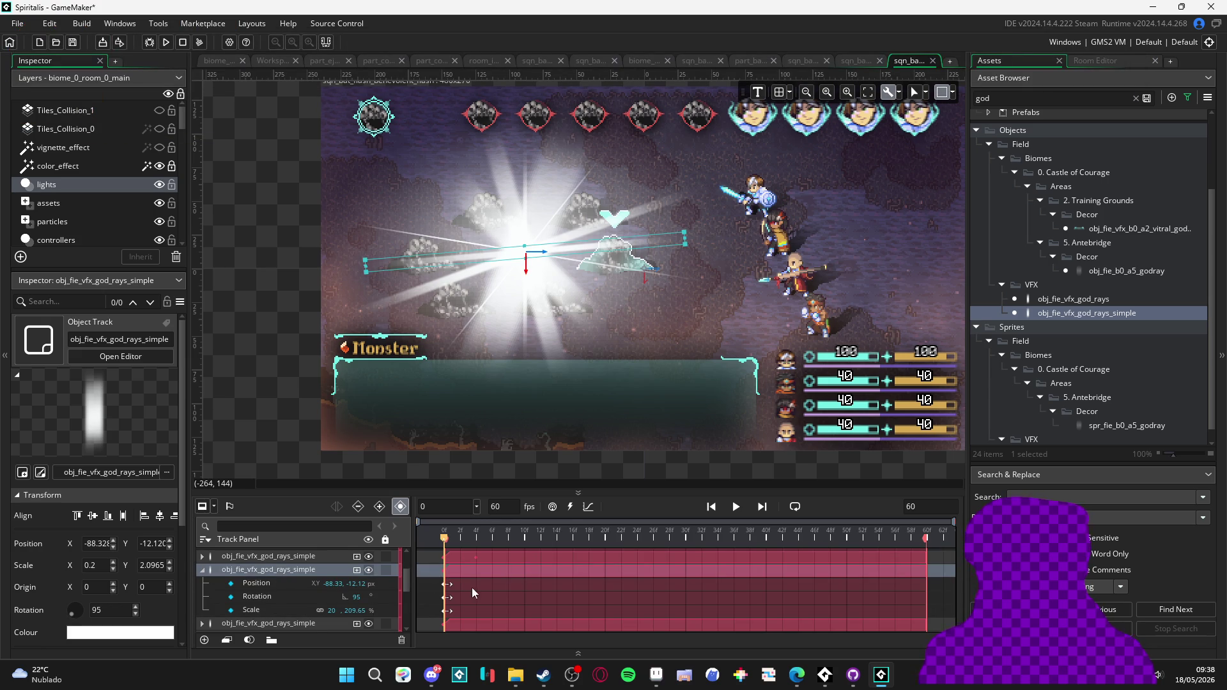
pyautogui.click(476, 539)
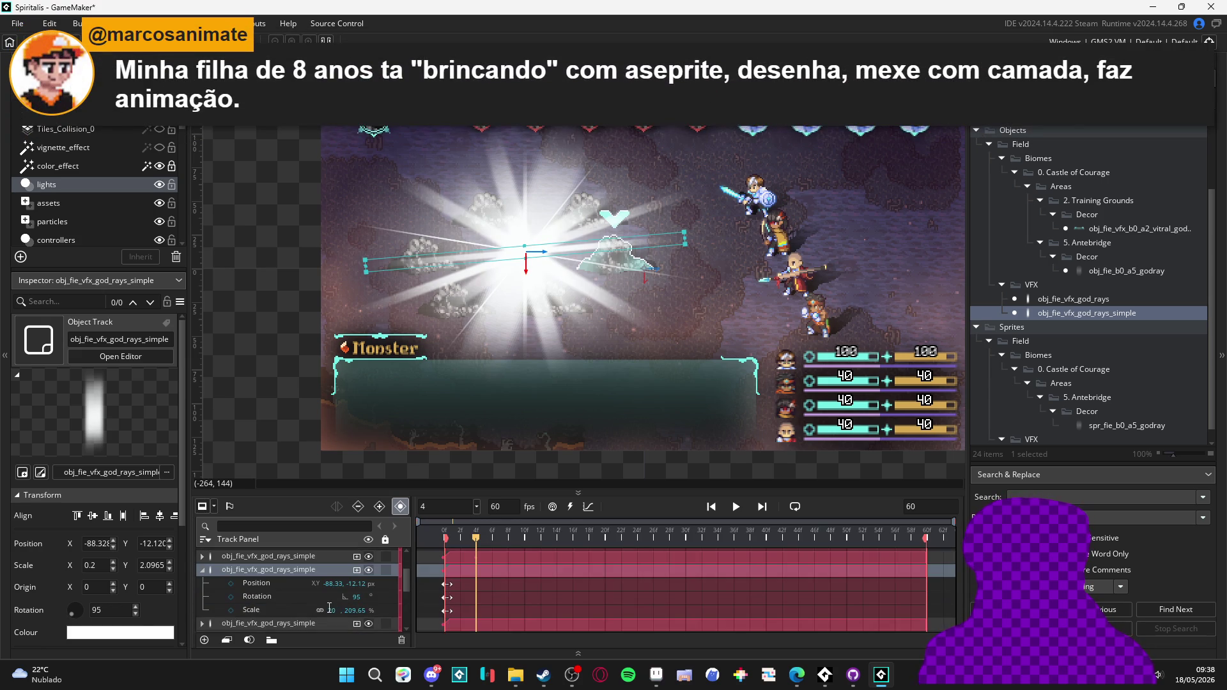
pyautogui.click(230, 610)
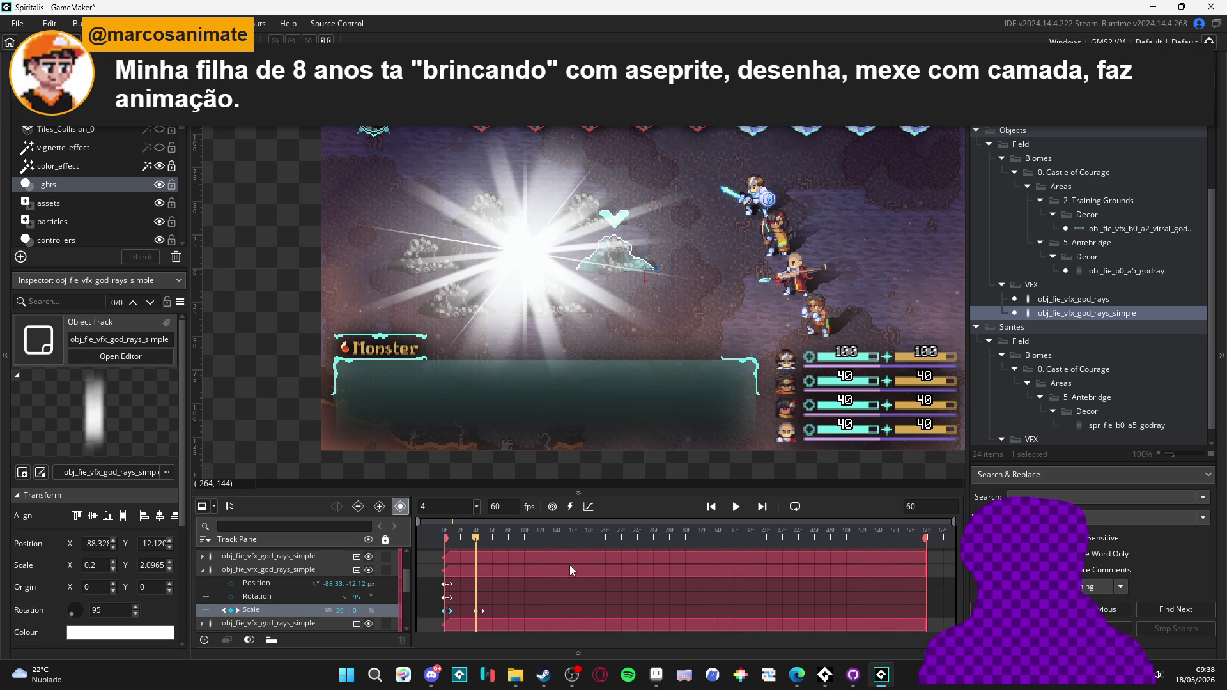
pyautogui.click(445, 539)
pyautogui.moveTo(446, 543)
pyautogui.mouseDown()
pyautogui.moveTo(493, 547)
pyautogui.moveTo(414, 543)
pyautogui.moveTo(492, 540)
pyautogui.moveTo(476, 540)
pyautogui.mouseUp()
pyautogui.click(202, 569)
# - Key the third god-ray track's Scale at frame 4 and zero its vertical scale at frame 0
pyautogui.click(203, 584)
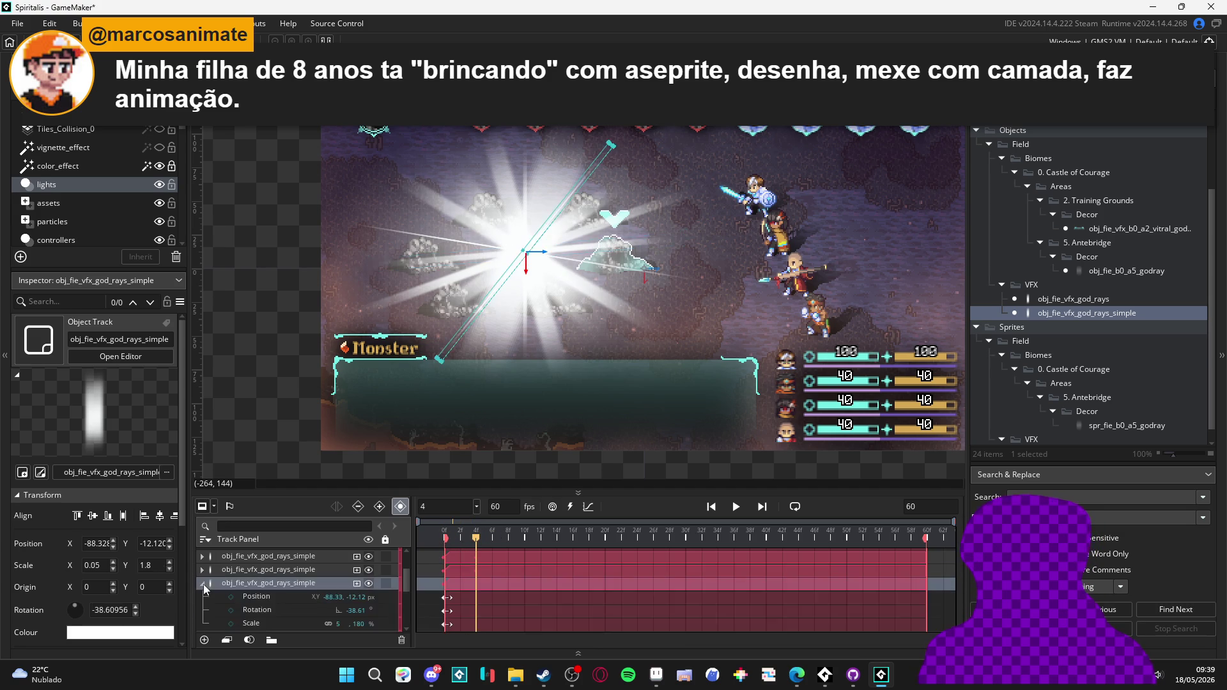
pyautogui.scroll(-2, 278, 595)
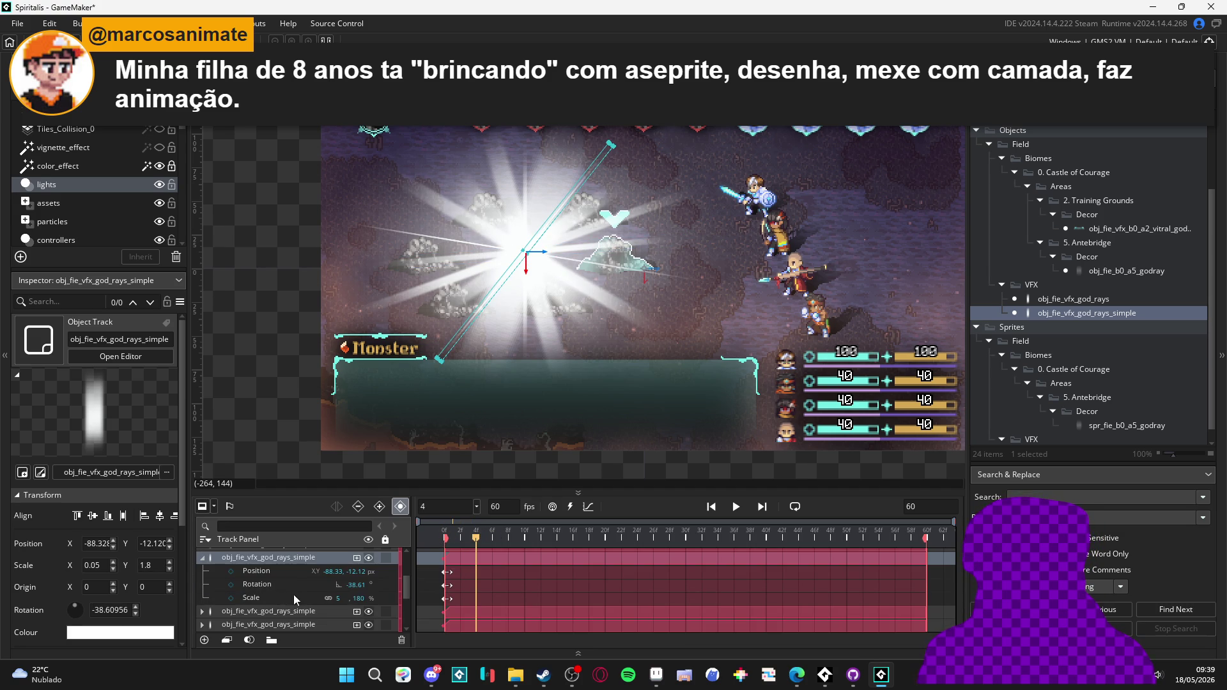
pyautogui.click(231, 598)
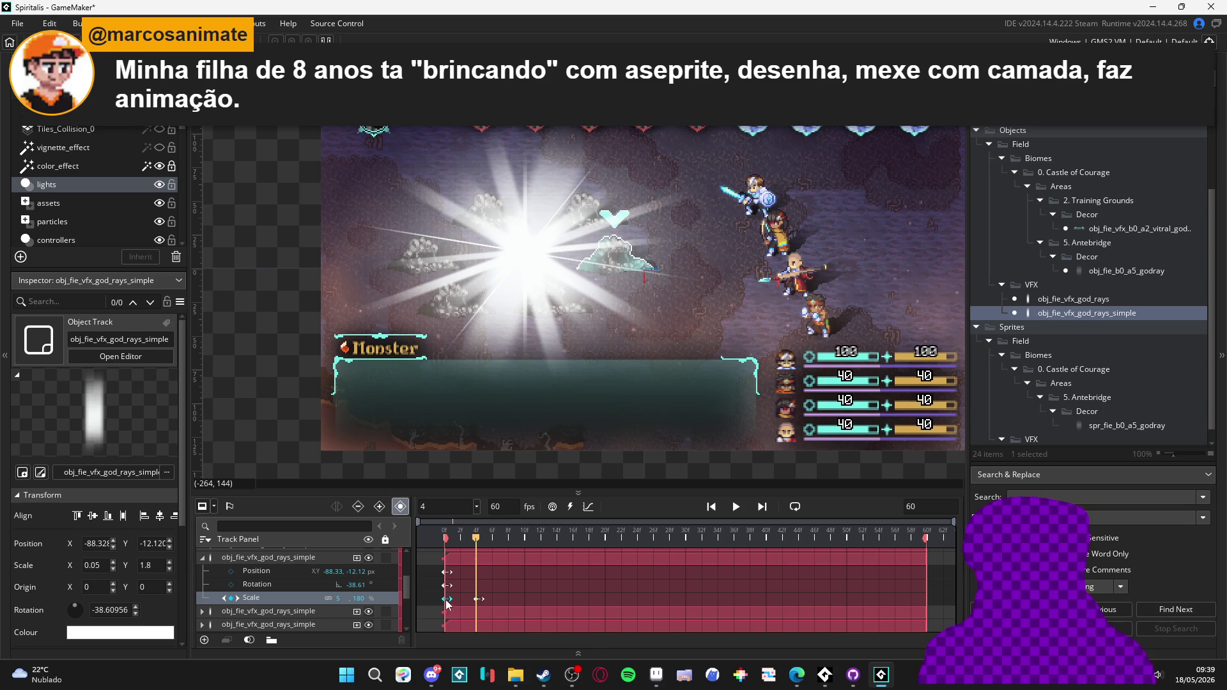
pyautogui.moveTo(478, 543); pyautogui.dragTo(432, 535)
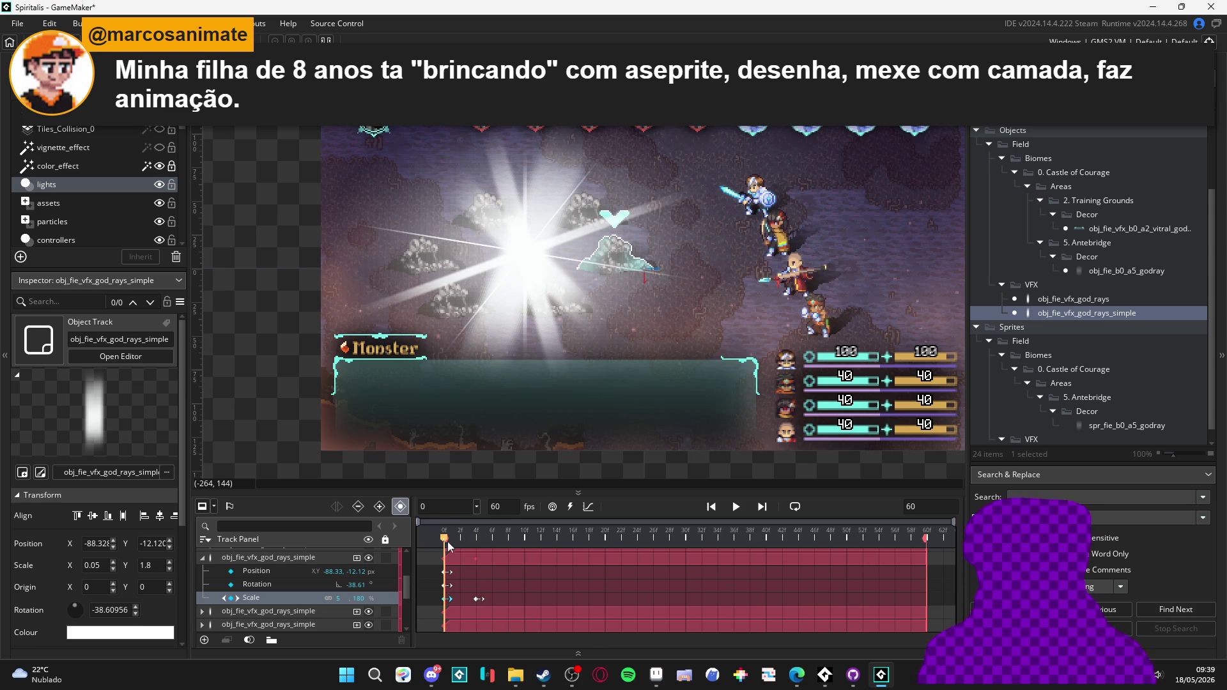
pyautogui.write('0')
pyautogui.press('Escape')
pyautogui.click(206, 559)
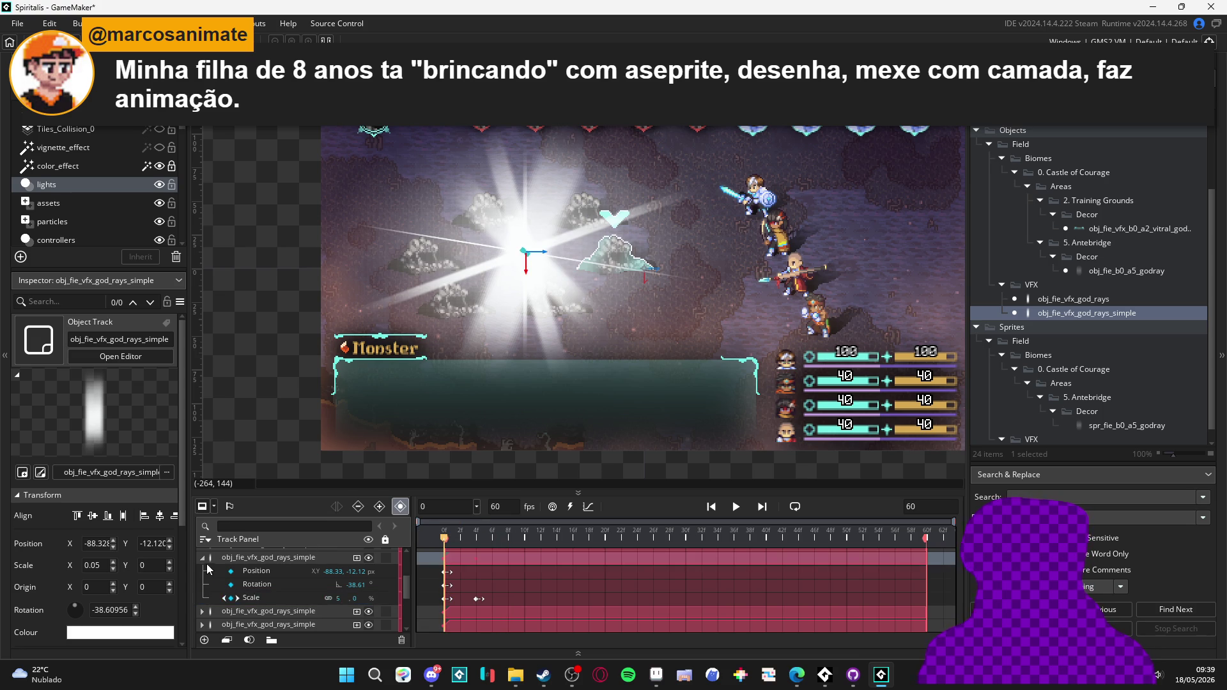
pyautogui.click(198, 561)
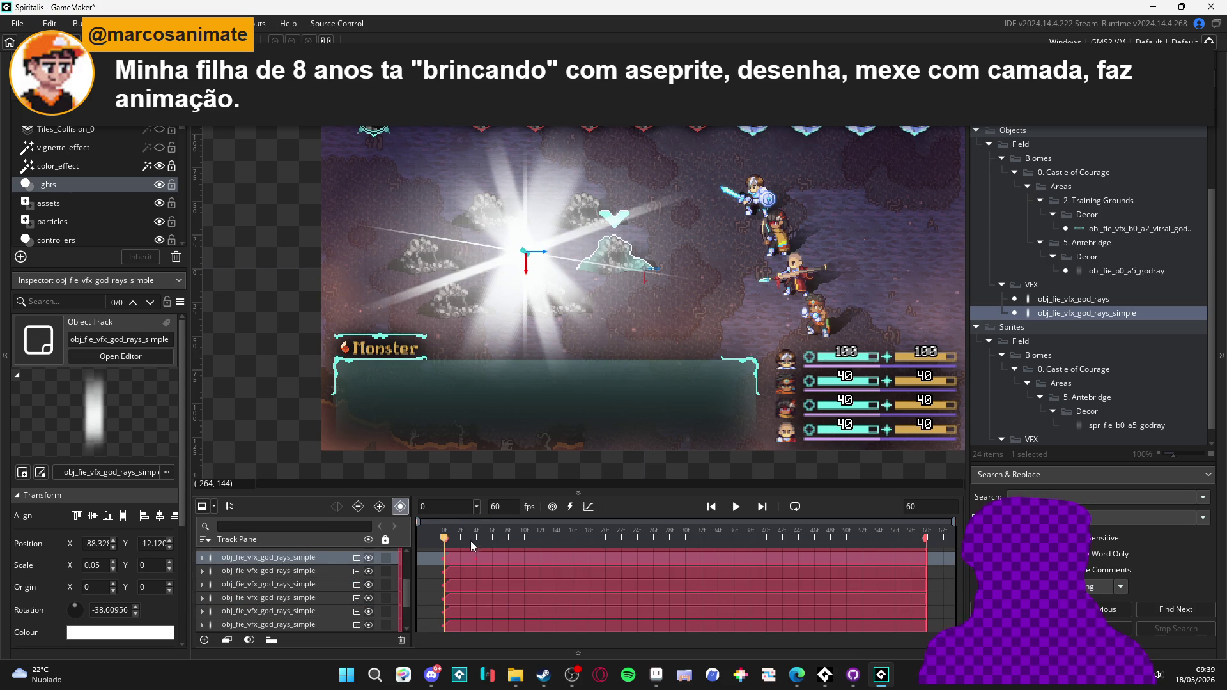
# - Key the second god-ray track's Scale at frame 4, set Scale Y to 0 at frame 0, and preview
pyautogui.click(474, 541)
pyautogui.click(202, 571)
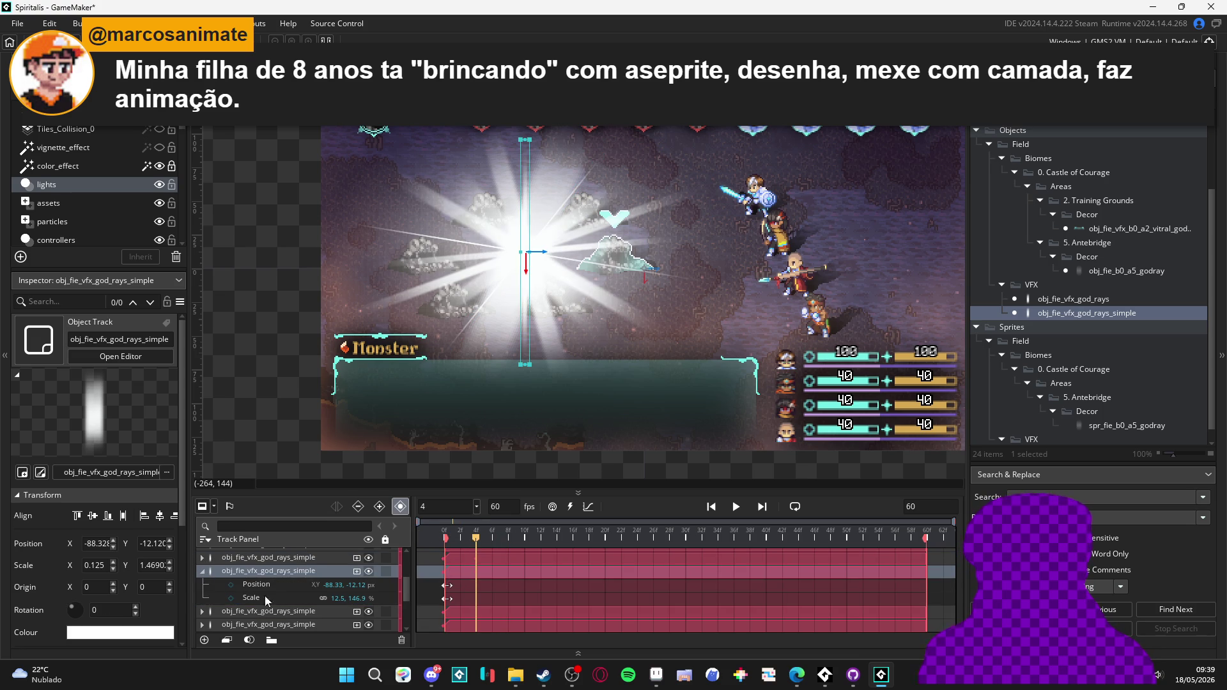
pyautogui.click(232, 597)
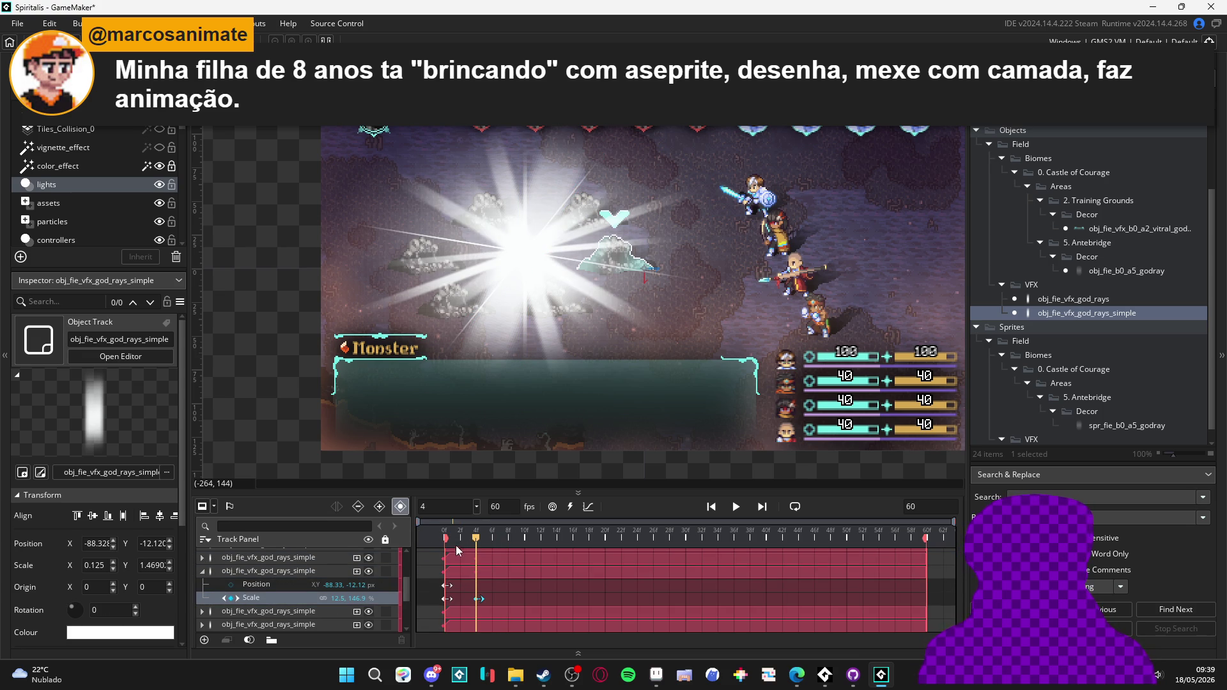
pyautogui.click(430, 537)
pyautogui.doubleClick(357, 597)
pyautogui.write('0')
pyautogui.press('Return')
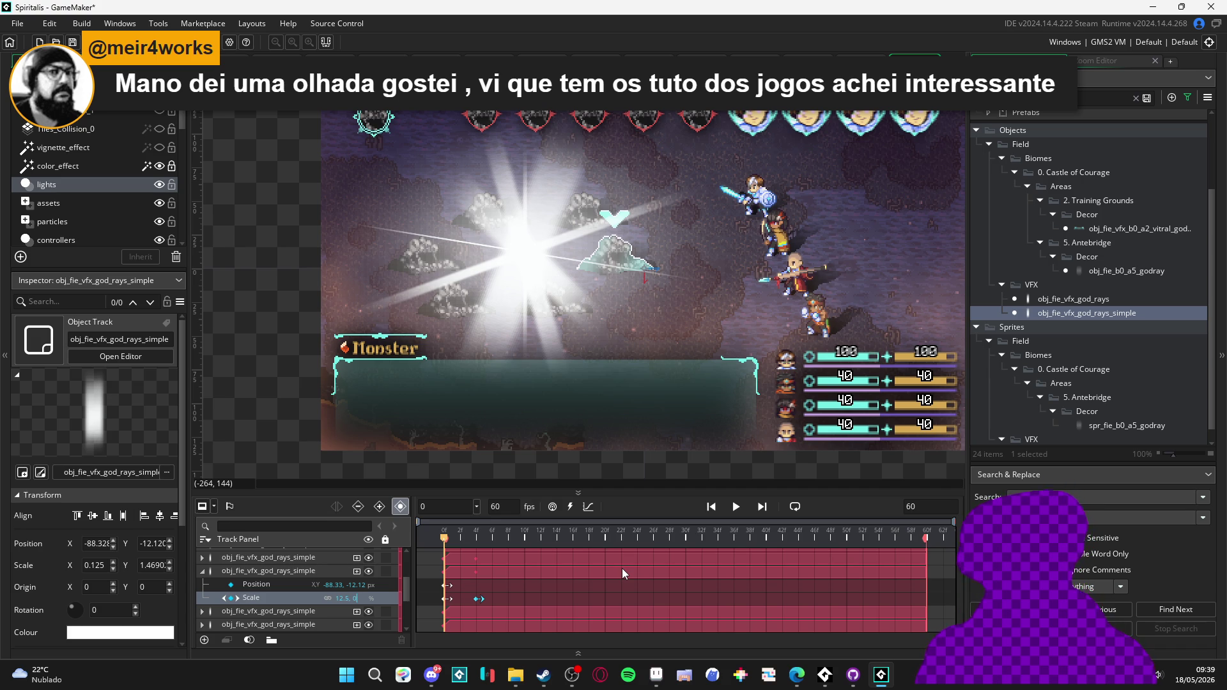
pyautogui.click(446, 537)
pyautogui.click(444, 538)
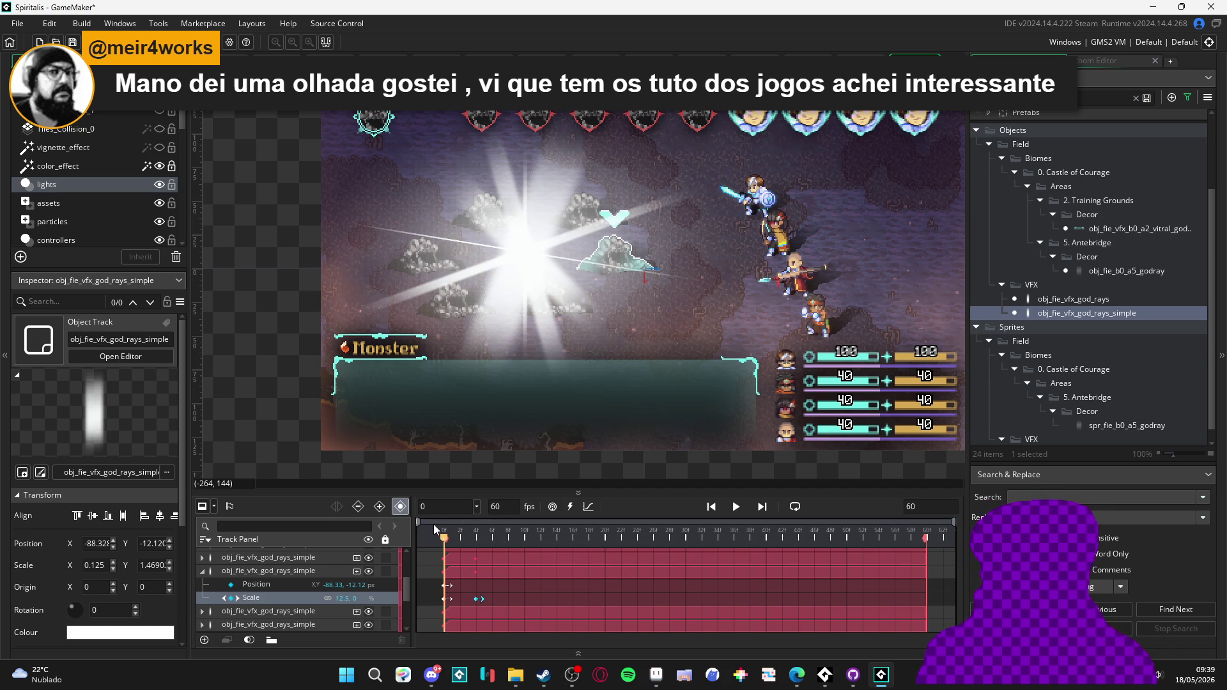
pyautogui.click(447, 598)
pyautogui.moveTo(478, 601)
pyautogui.mouseDown()
pyautogui.moveTo(452, 607)
pyautogui.moveTo(476, 599)
pyautogui.mouseUp()
pyautogui.moveTo(476, 530)
pyautogui.mouseDown()
pyautogui.moveTo(492, 521)
pyautogui.moveTo(403, 513)
pyautogui.moveTo(475, 518)
pyautogui.moveTo(444, 520)
pyautogui.mouseUp()
# - Key the third god-ray track's Scale at frame 4 with Scale Y 0 at frame 0
pyautogui.click(202, 570)
pyautogui.click(203, 584)
pyautogui.click(476, 534)
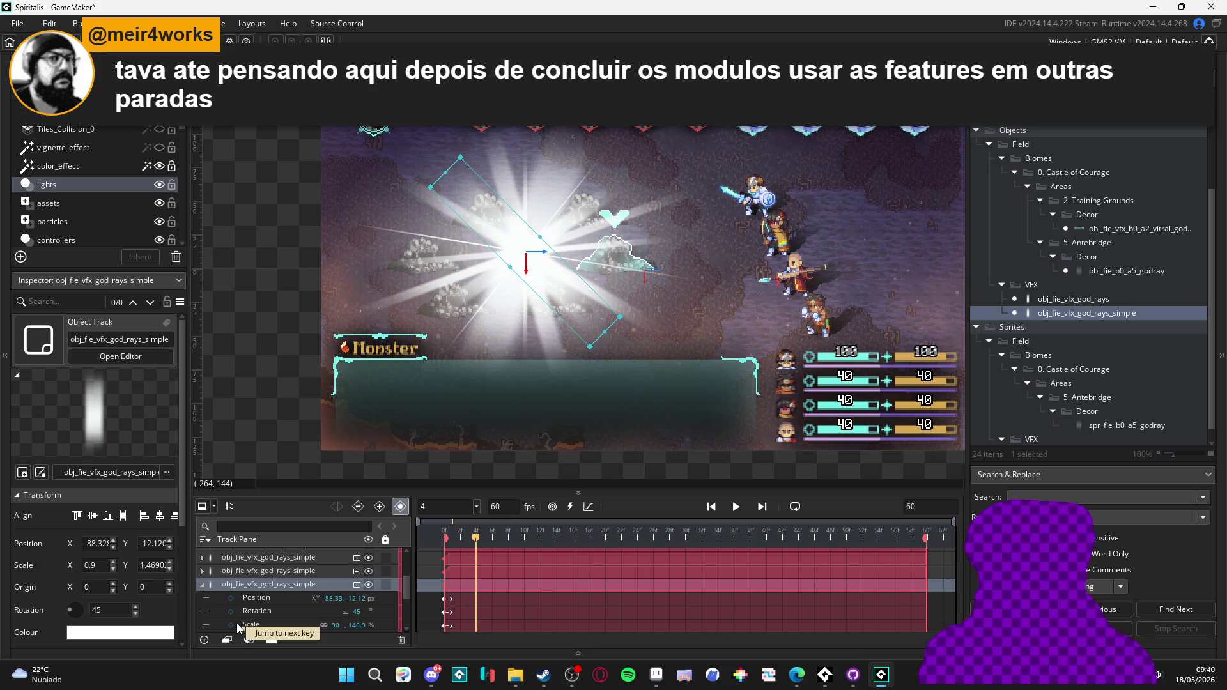
pyautogui.click(233, 624)
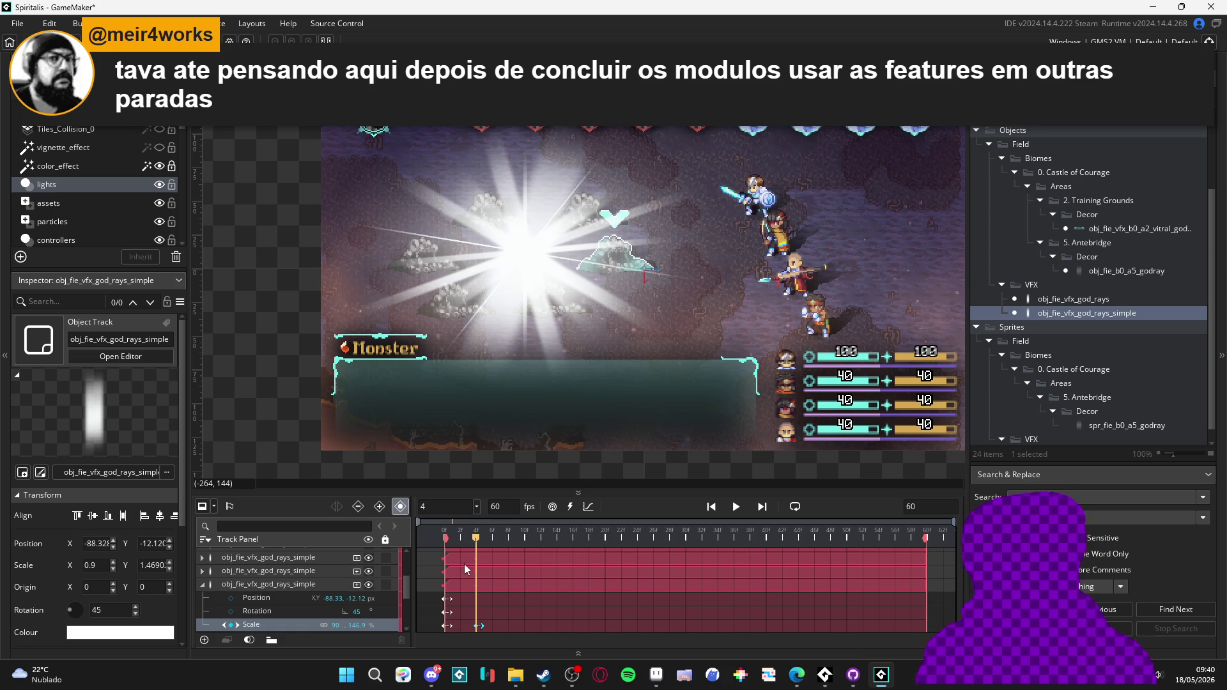
pyautogui.moveTo(475, 539); pyautogui.dragTo(413, 543)
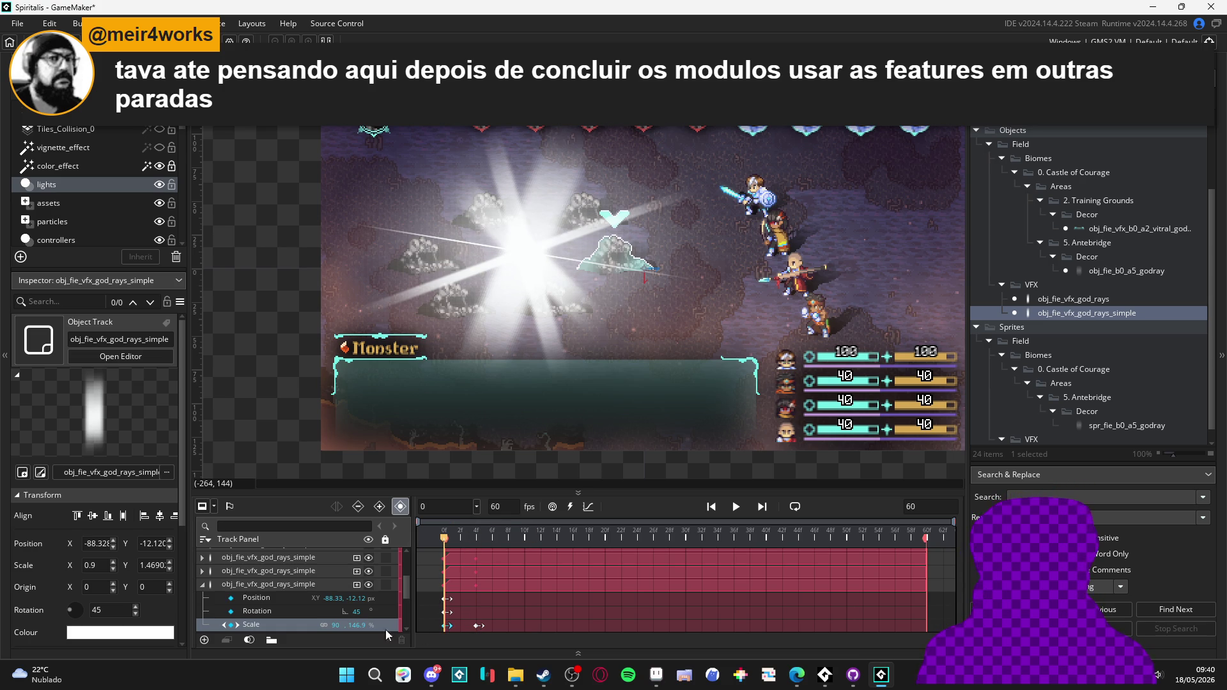
pyautogui.write('0')
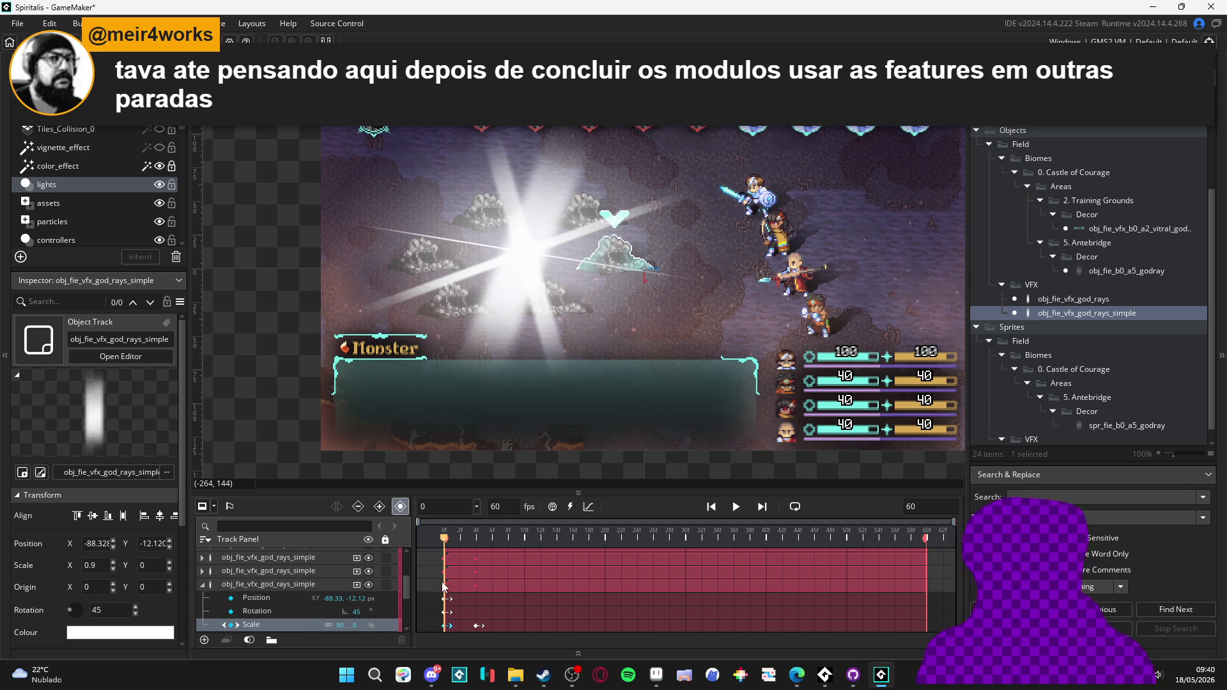
pyautogui.moveTo(458, 542)
pyautogui.mouseDown()
pyautogui.moveTo(482, 540)
pyautogui.moveTo(448, 539)
pyautogui.moveTo(493, 540)
pyautogui.moveTo(439, 542)
pyautogui.mouseUp()
pyautogui.click(204, 584)
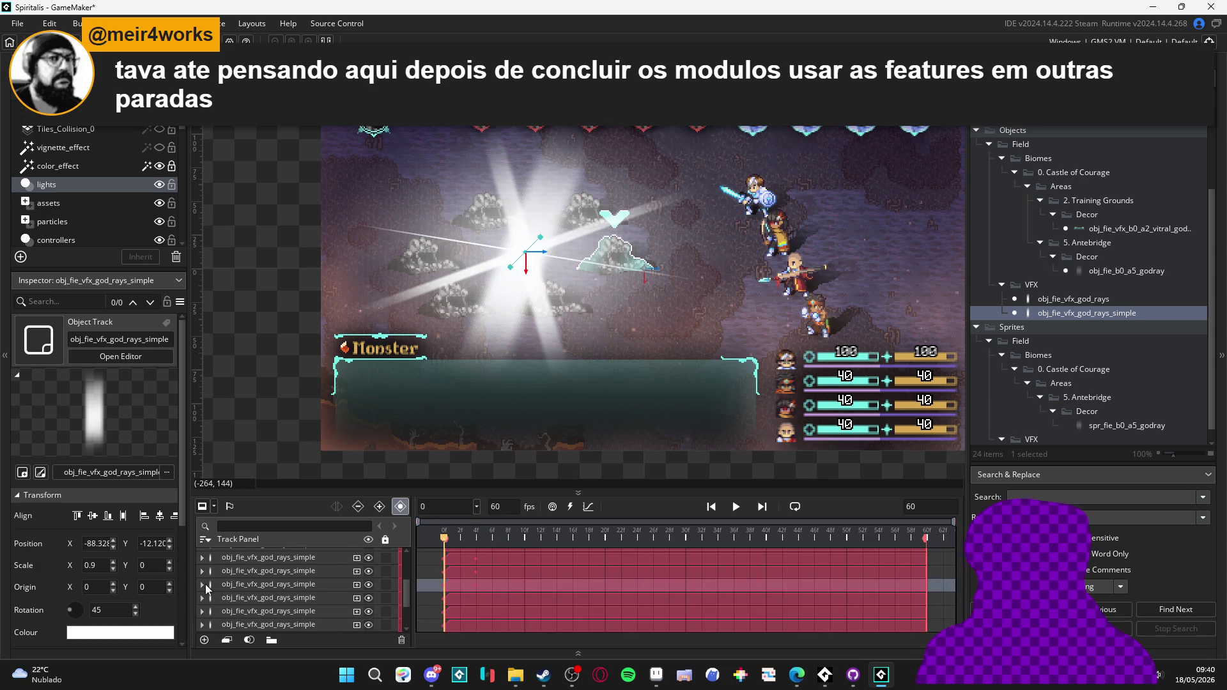
# - Key the next god-ray track's Scale at frame 4, zero its Scale Y at frame 0, and preview
pyautogui.click(222, 599)
pyautogui.click(204, 599)
pyautogui.scroll(-3, 207, 604)
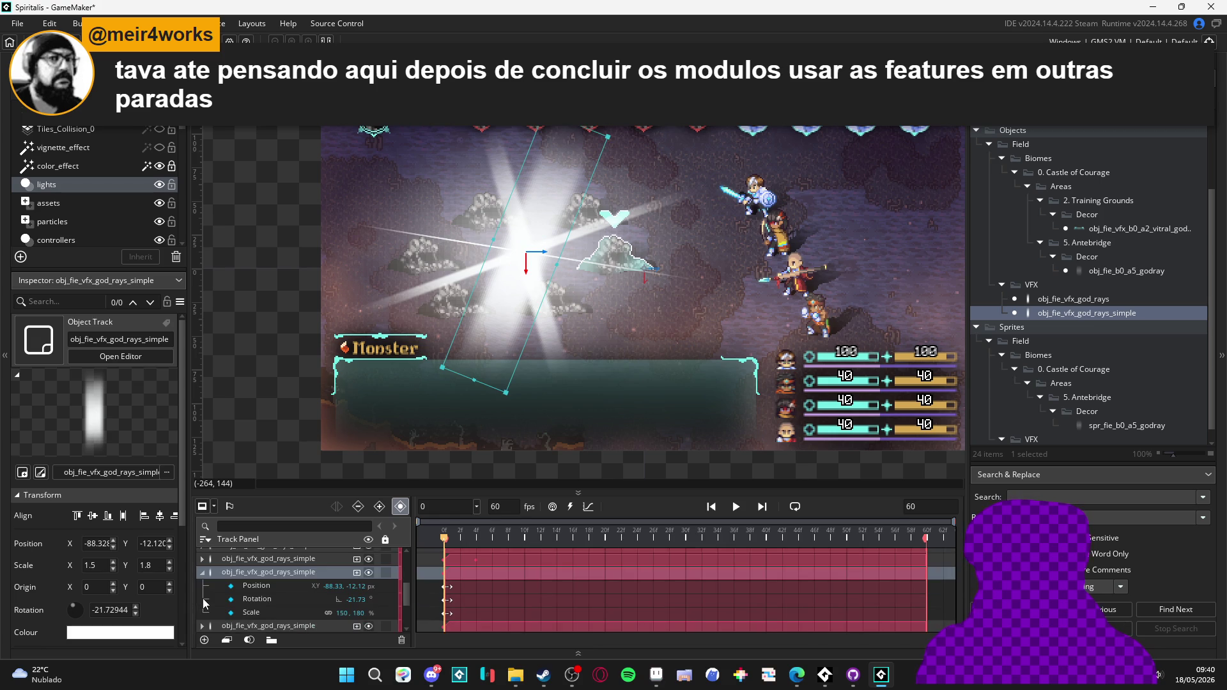
pyautogui.scroll(2, 447, 578)
pyautogui.click(473, 540)
pyautogui.moveTo(475, 540); pyautogui.dragTo(444, 540)
pyautogui.click(228, 614)
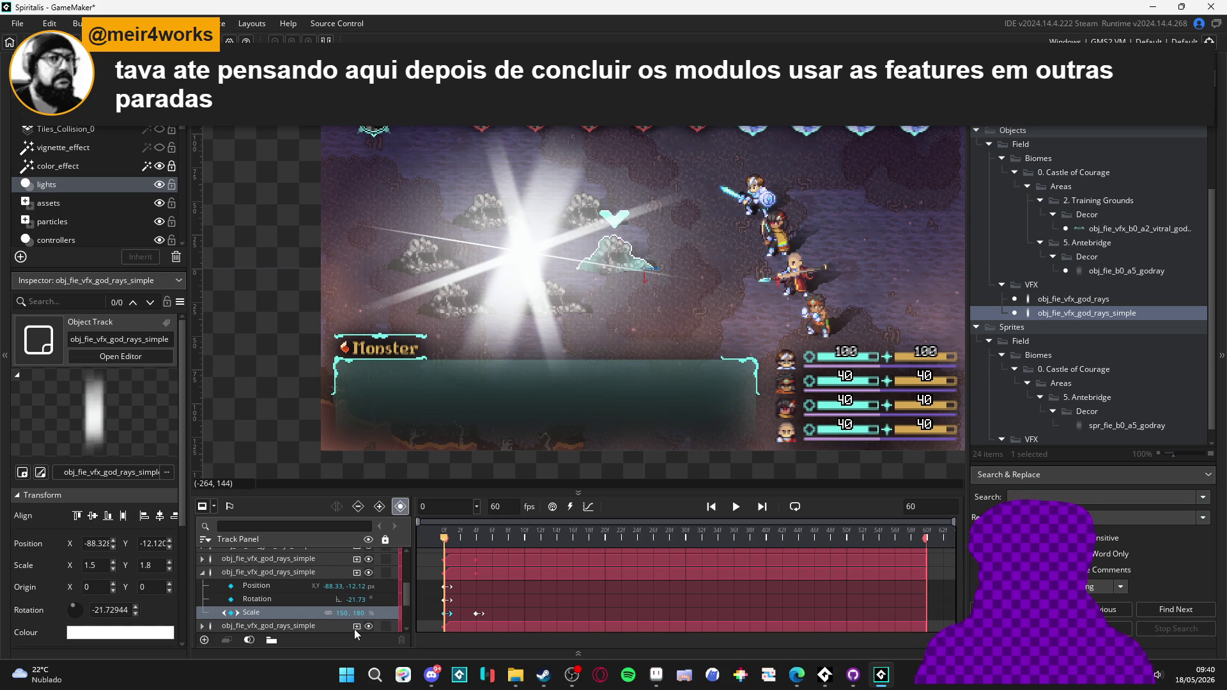
pyautogui.write('0')
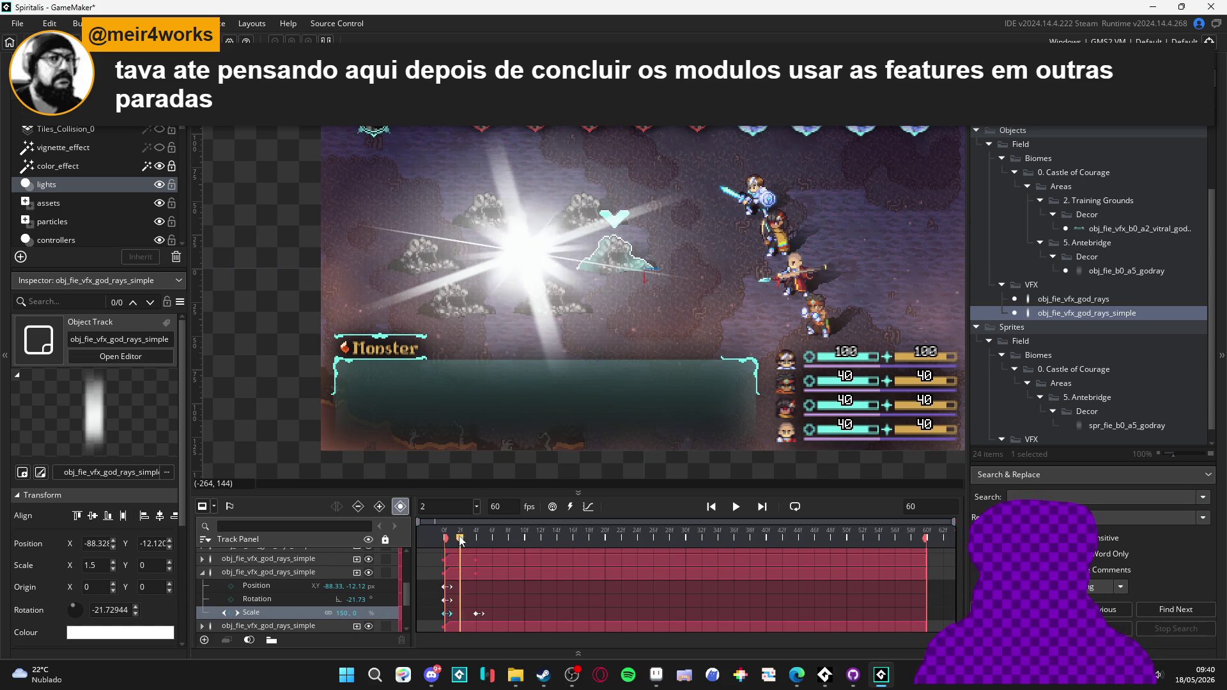
pyautogui.click(498, 540)
pyautogui.moveTo(498, 540); pyautogui.dragTo(423, 527)
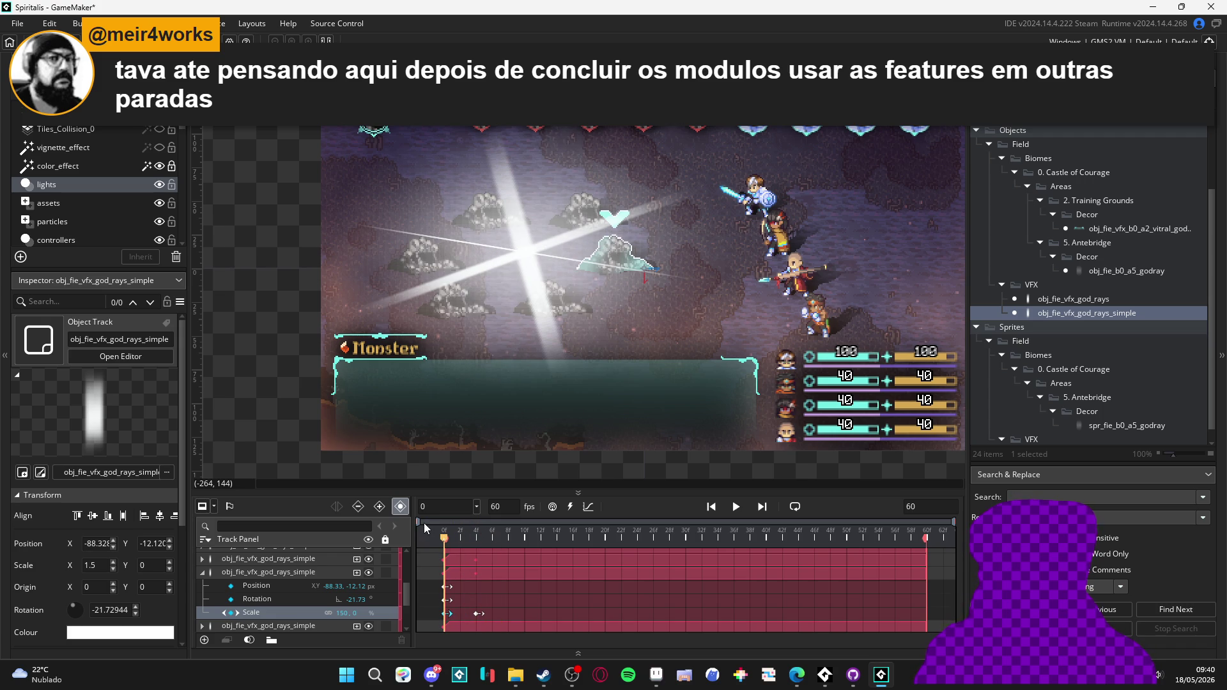
pyautogui.click(202, 572)
# - On the following track, undo a trial 0.45 scale and re-key Scale at frame 4
pyautogui.click(203, 585)
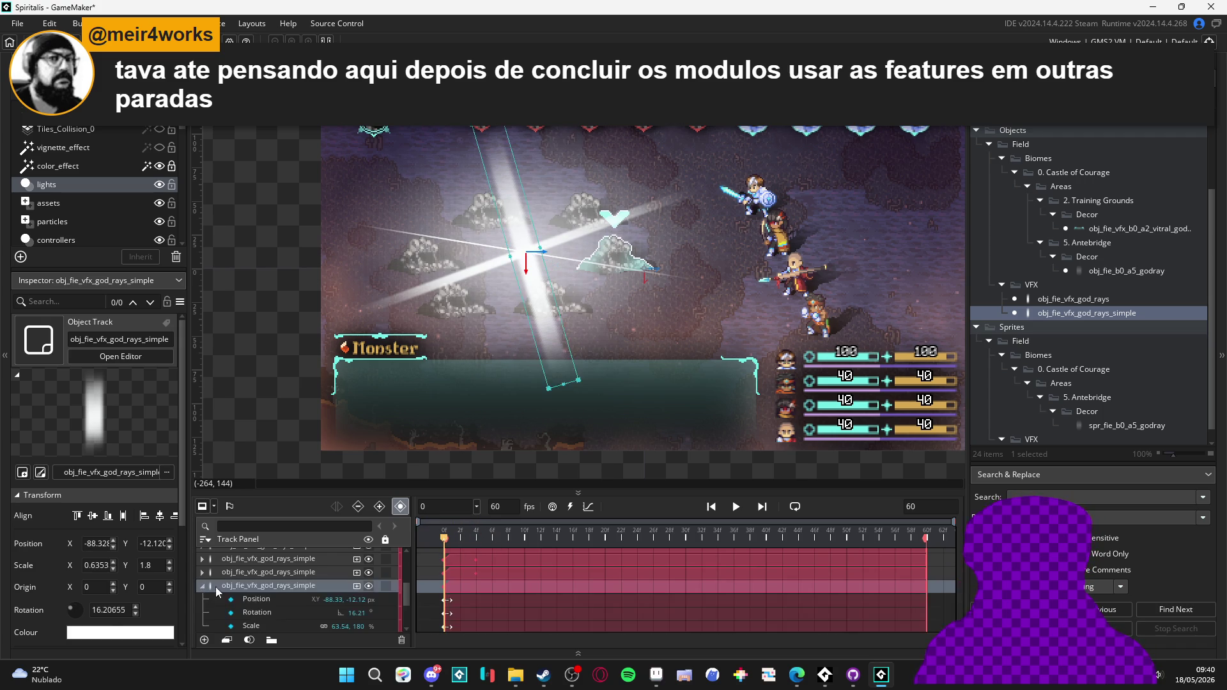
pyautogui.scroll(-2, 432, 582)
pyautogui.click(477, 539)
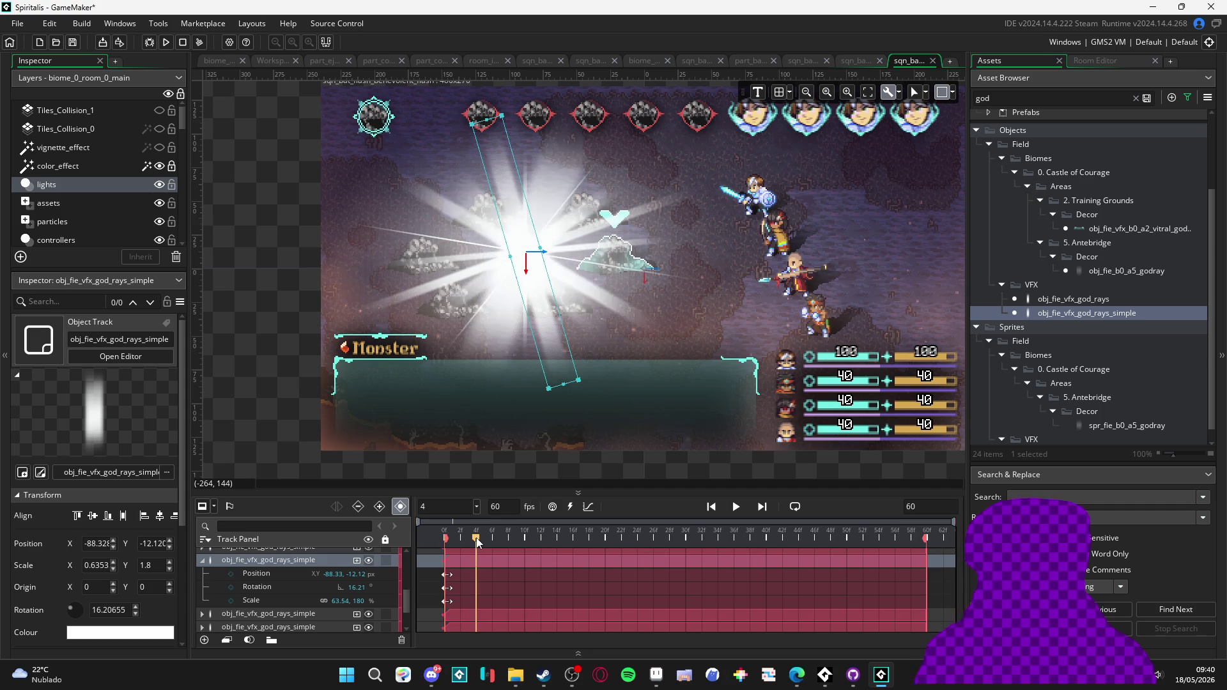
pyautogui.click(228, 602)
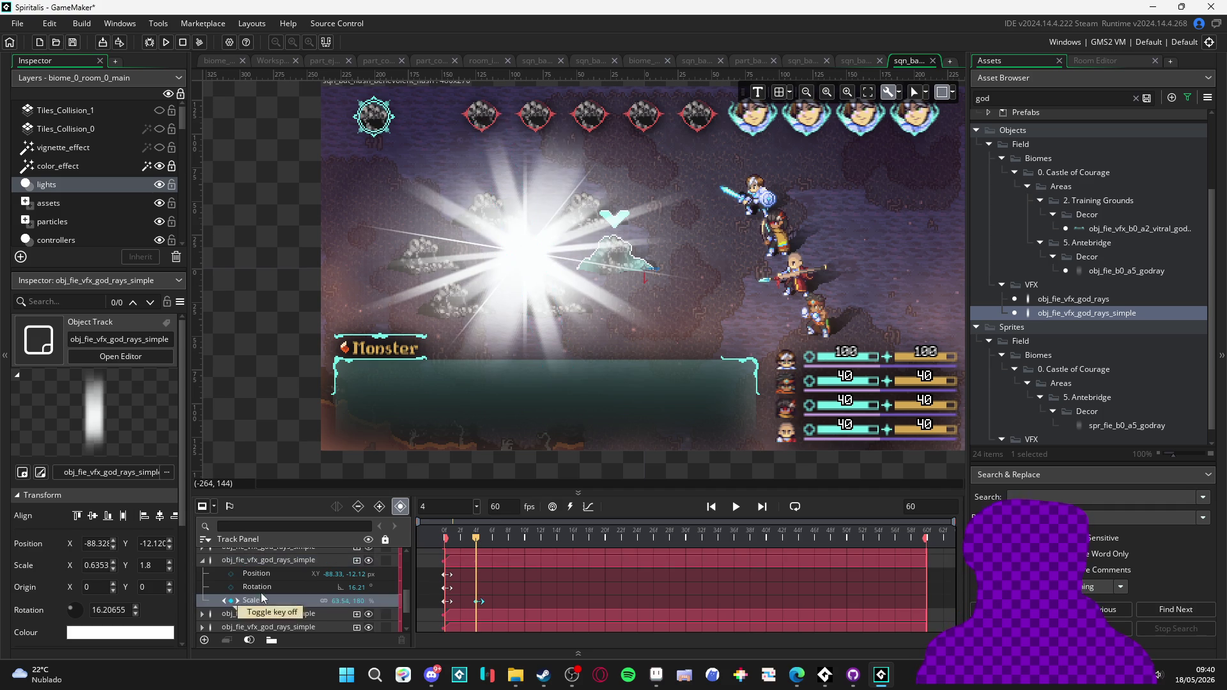
pyautogui.click(441, 539)
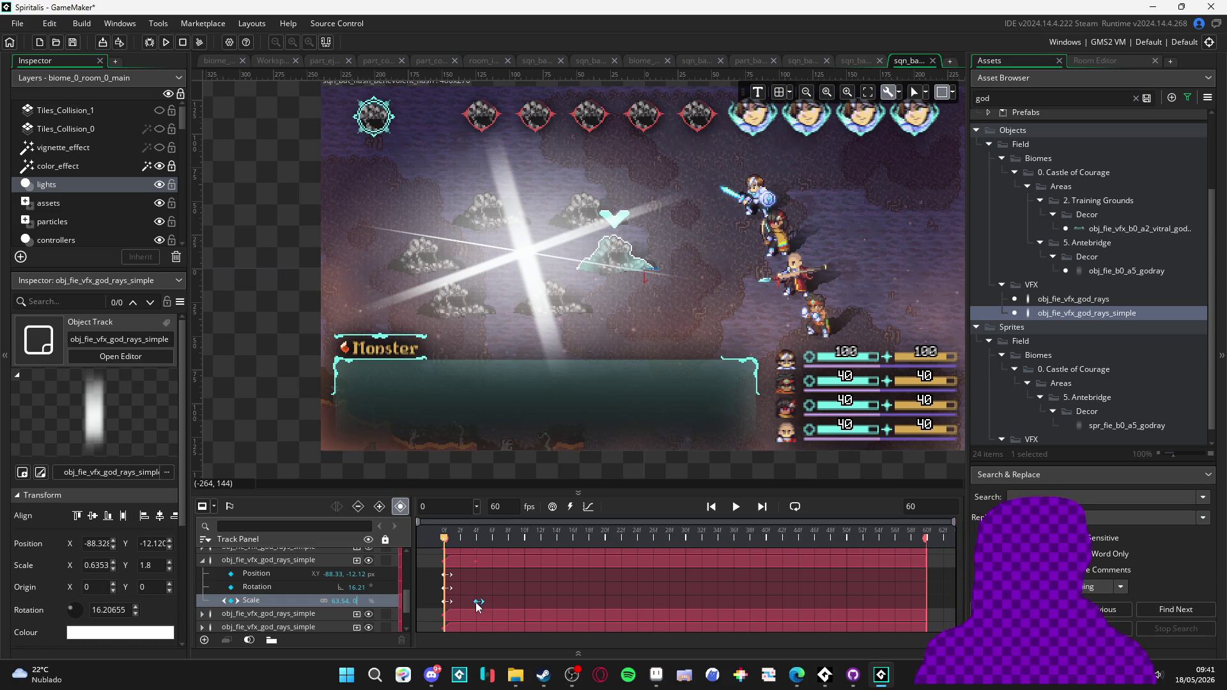
pyautogui.write('0.45')
pyautogui.hotkey('ctrl', 'z')
pyautogui.moveTo(476, 601); pyautogui.dragTo(401, 577)
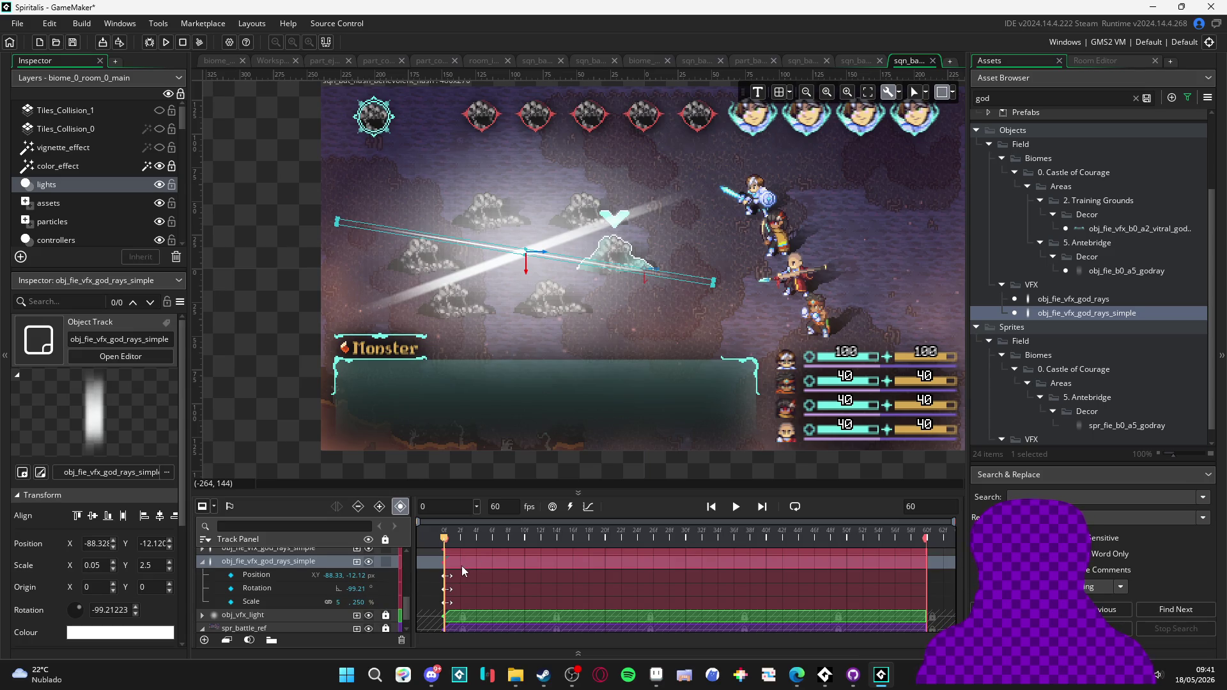
pyautogui.click(474, 538)
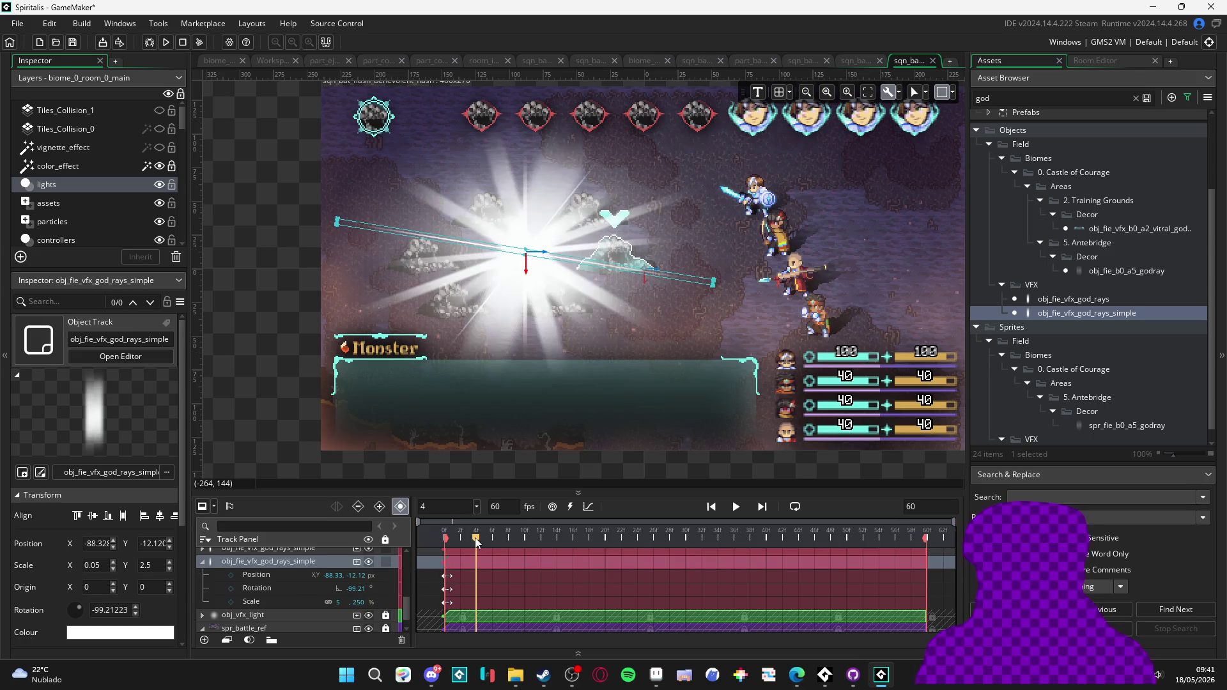
pyautogui.click(230, 602)
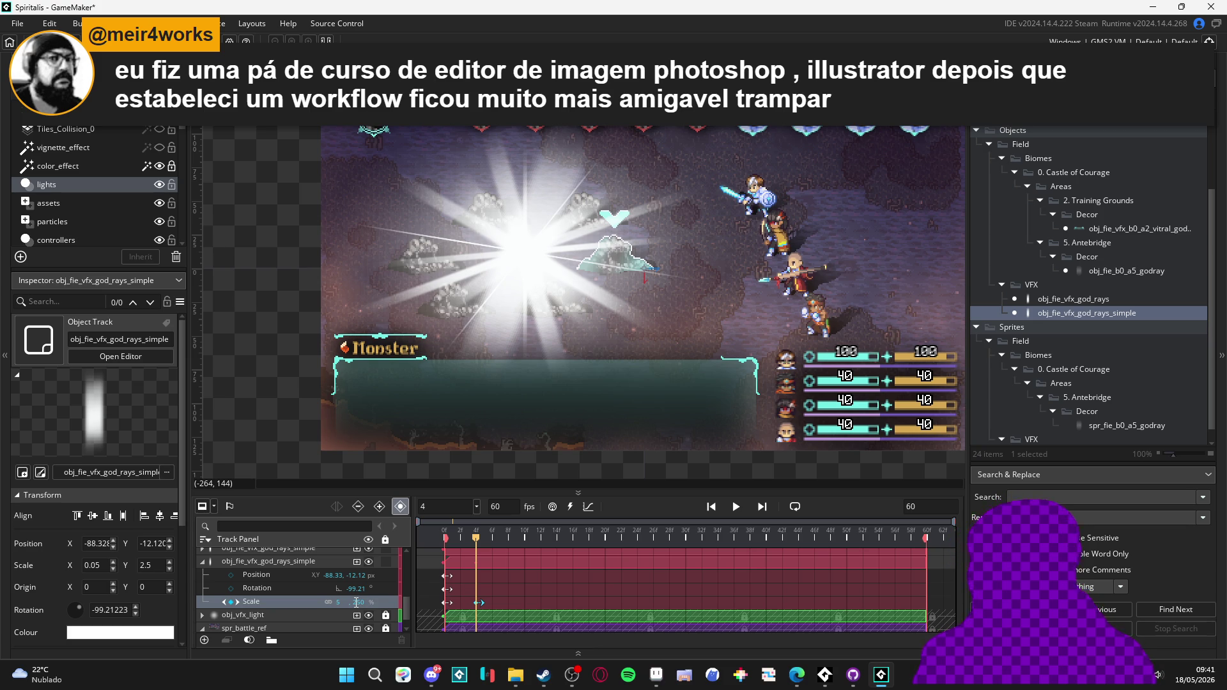
# - Set that track's frame-0 Scale Y to 0 so the ray grows in
pyautogui.moveTo(431, 538)
pyautogui.mouseDown()
pyautogui.moveTo(483, 539)
pyautogui.moveTo(476, 548)
pyautogui.mouseUp()
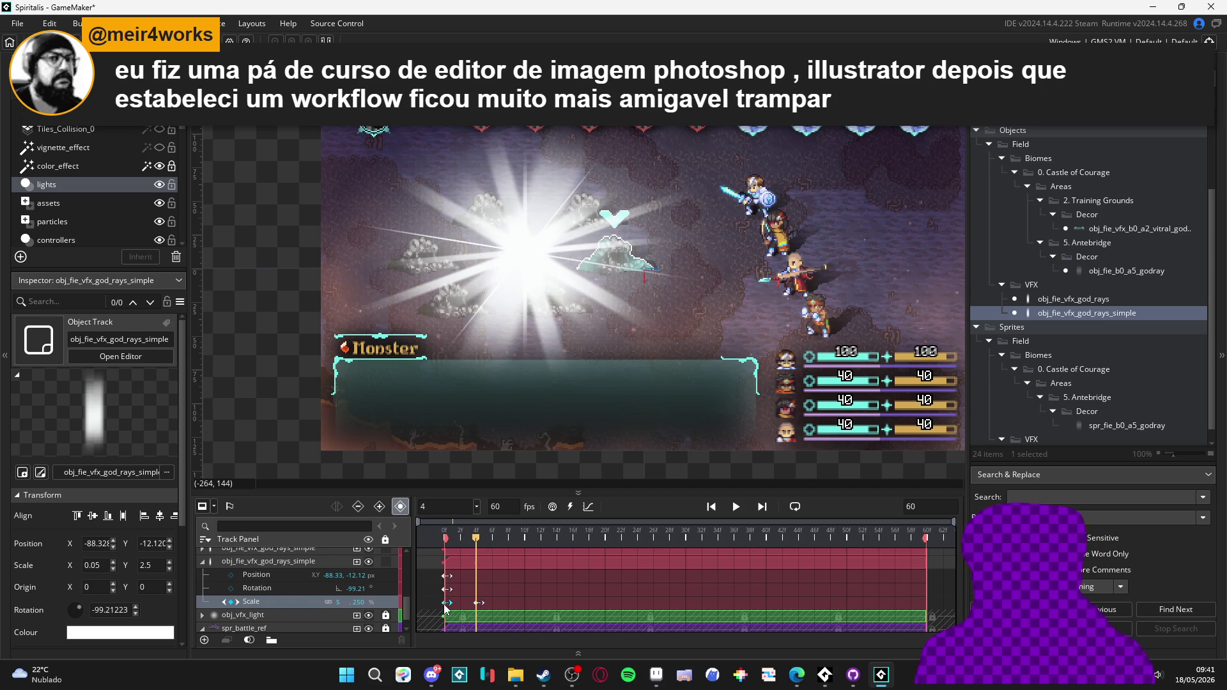
pyautogui.moveTo(476, 539)
pyautogui.mouseDown()
pyautogui.moveTo(444, 539)
pyautogui.moveTo(493, 539)
pyautogui.moveTo(478, 546)
pyautogui.mouseUp()
pyautogui.click(448, 603)
pyautogui.click(478, 604)
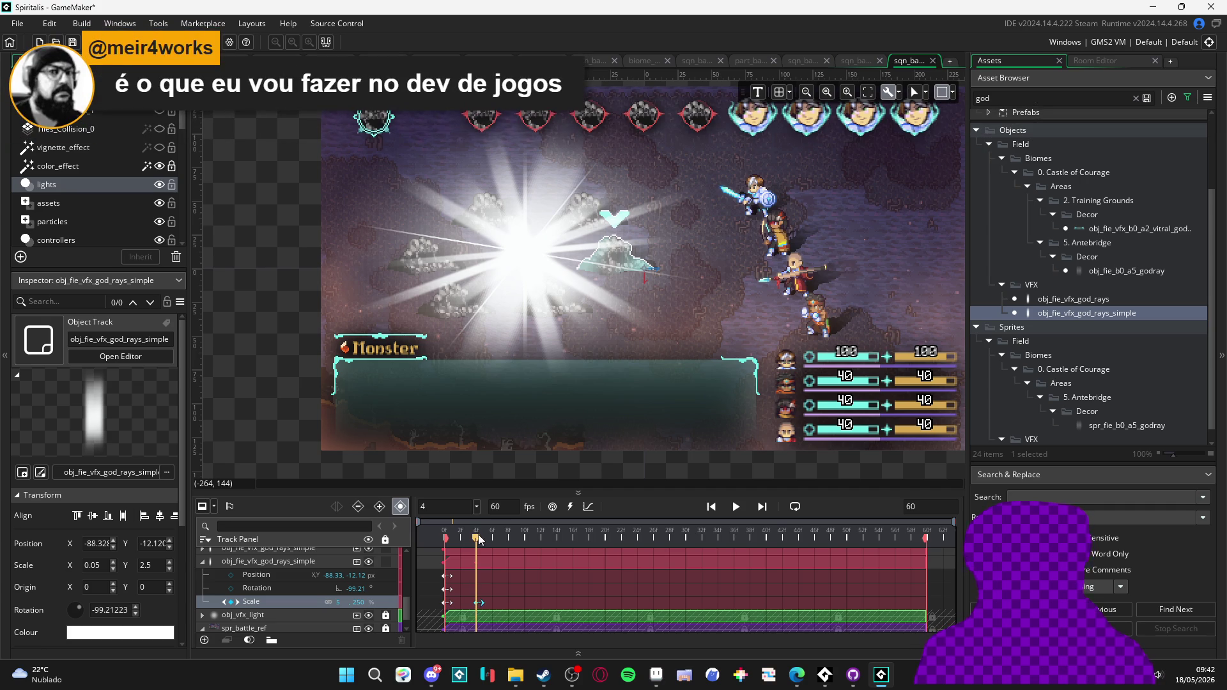
pyautogui.moveTo(476, 539)
pyautogui.mouseDown()
pyautogui.moveTo(442, 549)
pyautogui.moveTo(476, 550)
pyautogui.moveTo(444, 550)
pyautogui.mouseUp()
pyautogui.doubleClick(358, 602)
pyautogui.write('0')
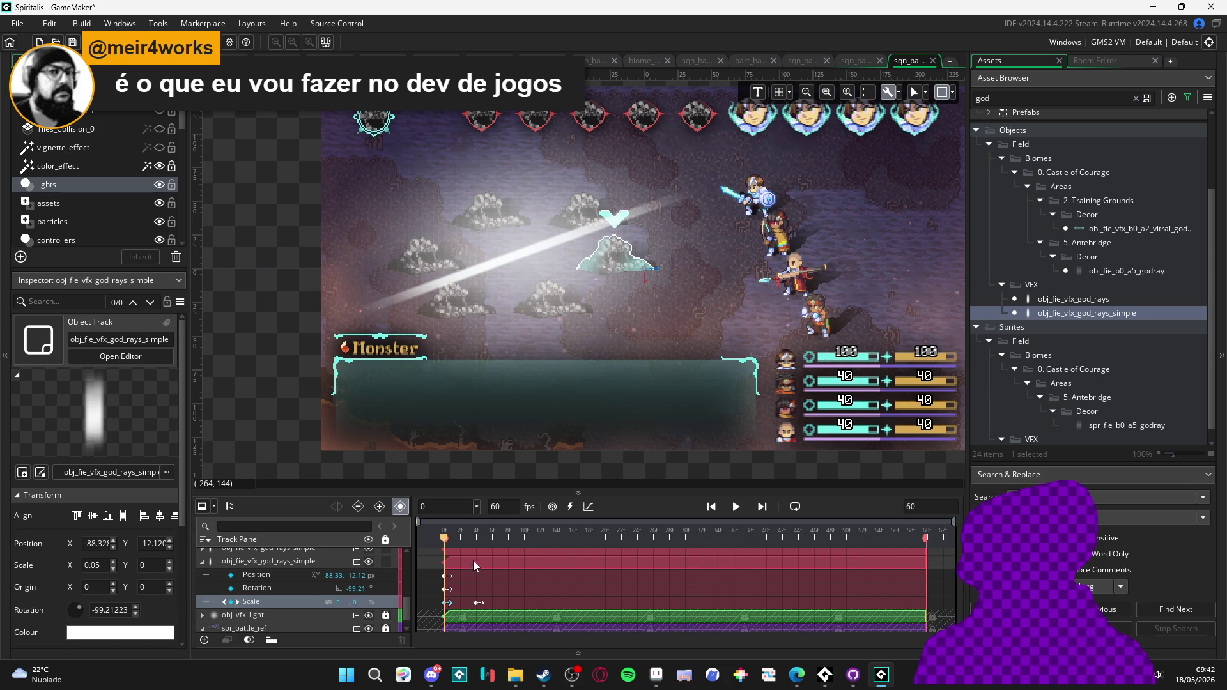
# - Scrub and play the sequence to preview the whole starburst flaring out
pyautogui.moveTo(462, 540)
pyautogui.mouseDown()
pyautogui.moveTo(477, 515)
pyautogui.moveTo(432, 520)
pyautogui.moveTo(479, 506)
pyautogui.mouseUp()
pyautogui.press('Right')
pyautogui.press('Right')
pyautogui.press('Right')
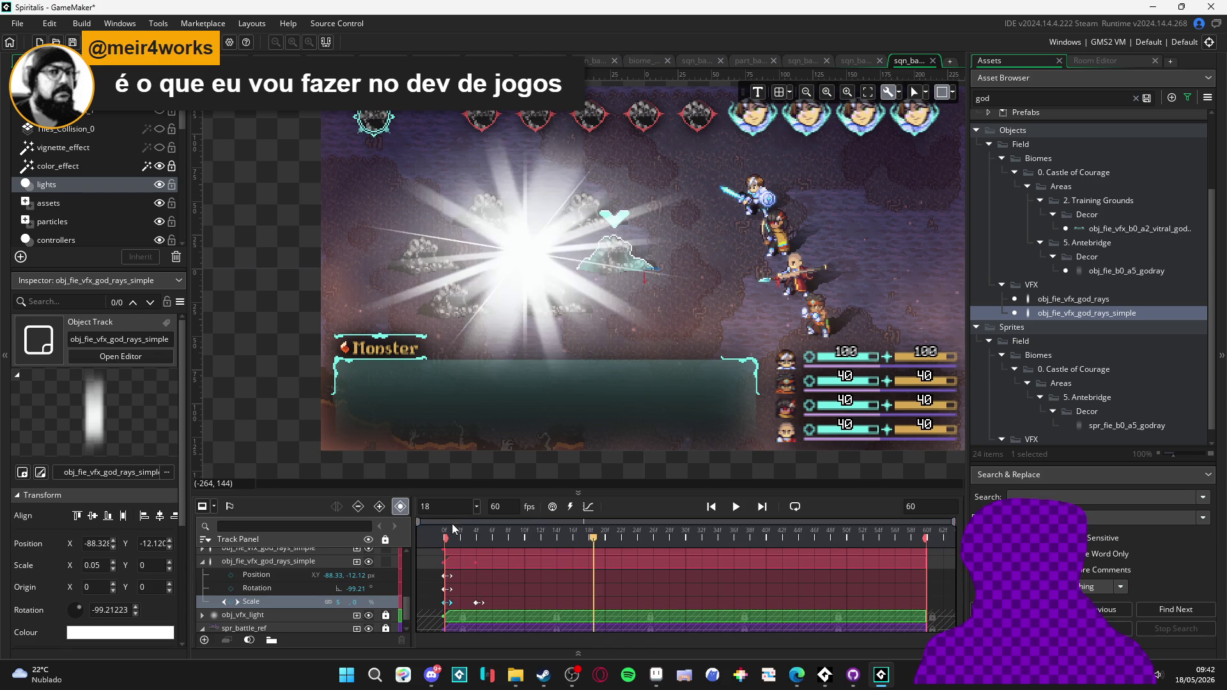
pyautogui.press('Left')
pyautogui.press('Left')
pyautogui.press('Left')
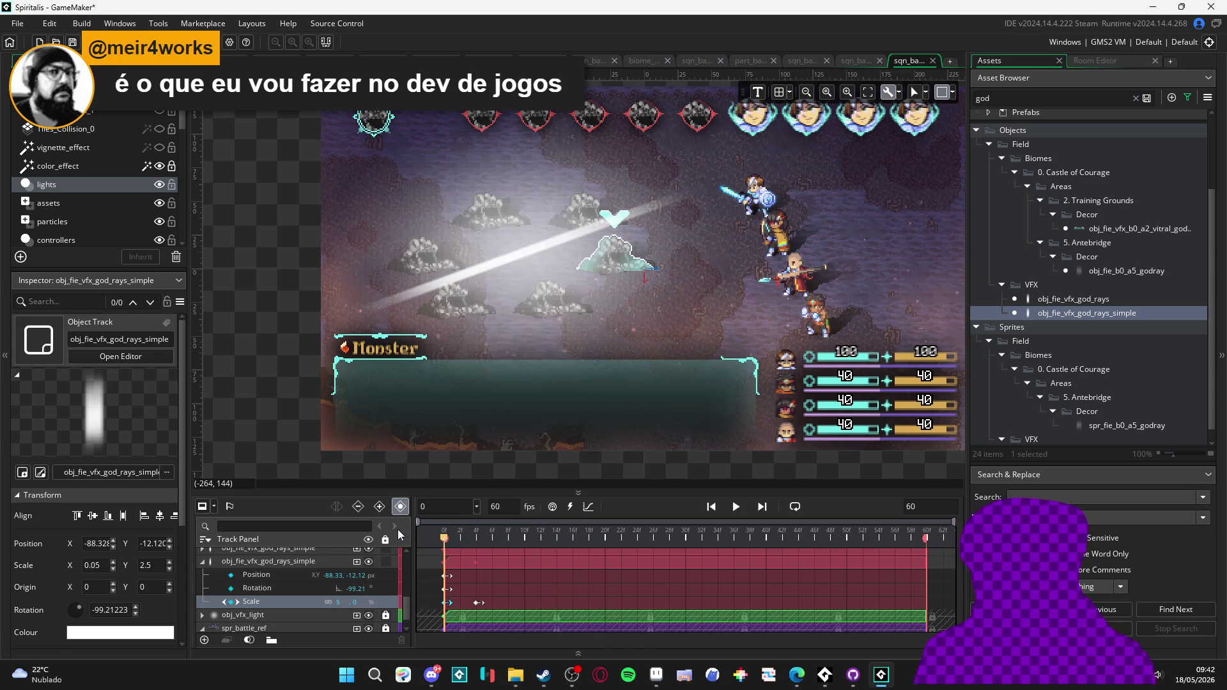
pyautogui.moveTo(481, 539)
pyautogui.mouseDown()
pyautogui.moveTo(424, 539)
pyautogui.moveTo(496, 554)
pyautogui.moveTo(431, 534)
pyautogui.mouseUp()
pyautogui.press('space')
pyautogui.press('space')
pyautogui.click(447, 539)
# - Key the -70.07° god ray's Scale at frame 4 and set Scale Y to 0 at frame 0
pyautogui.click(466, 282)
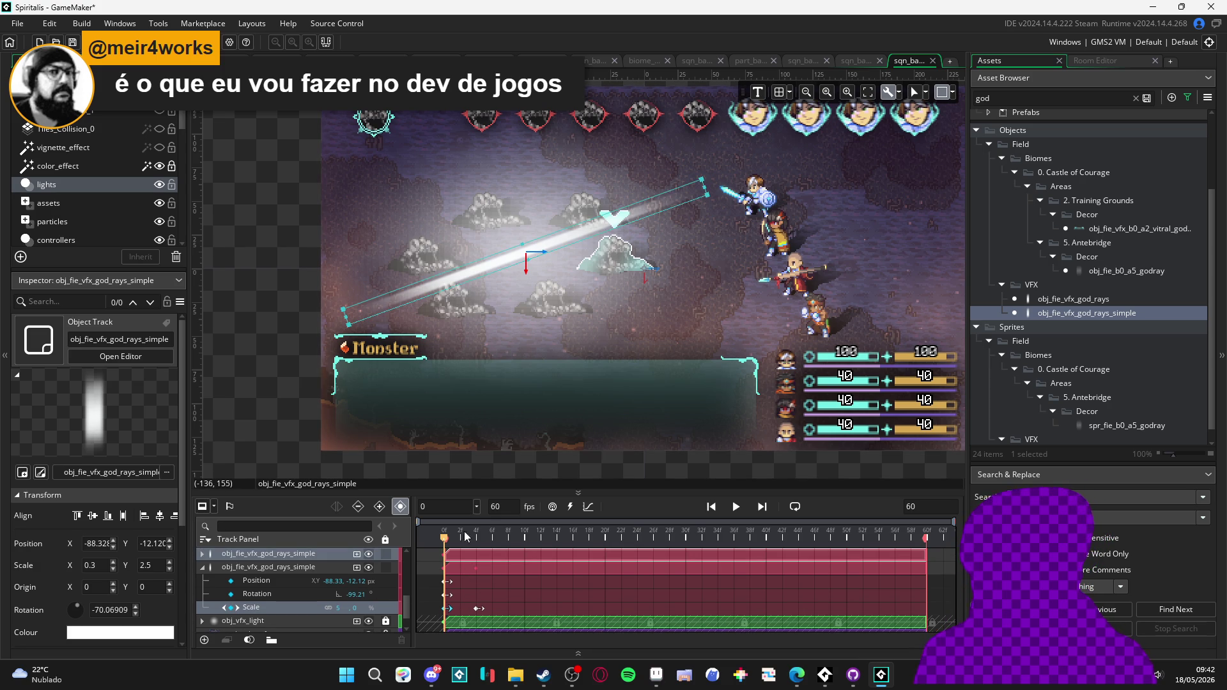
pyautogui.click(203, 554)
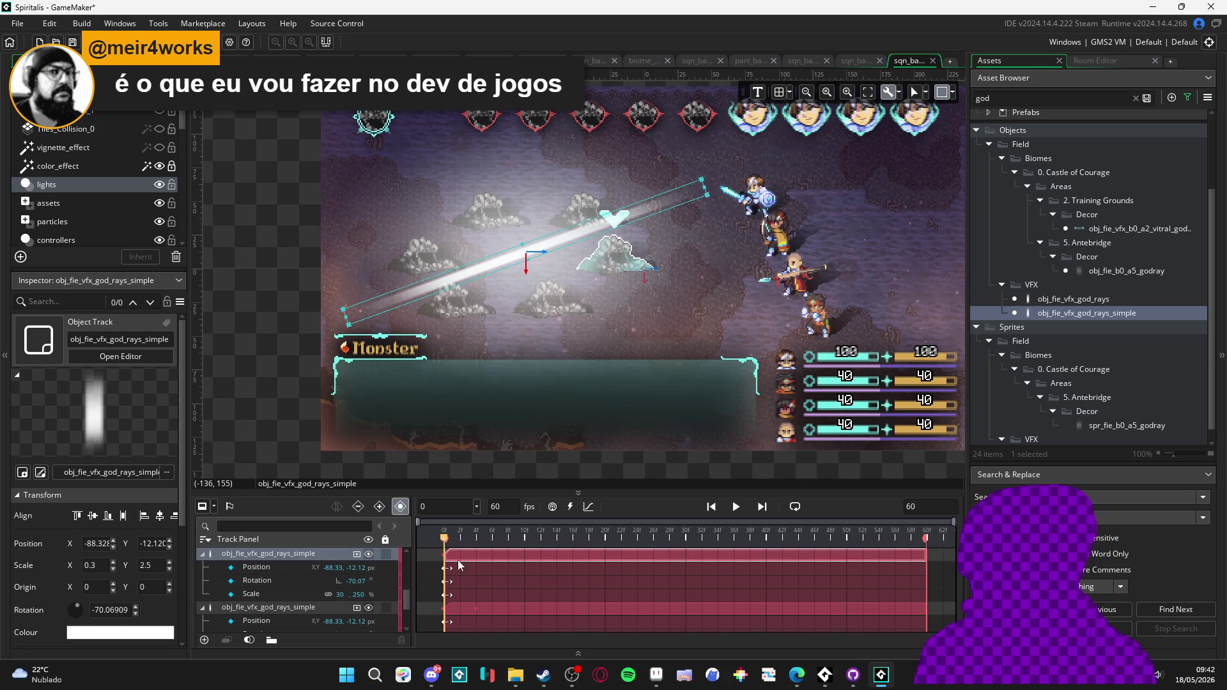
pyautogui.click(471, 540)
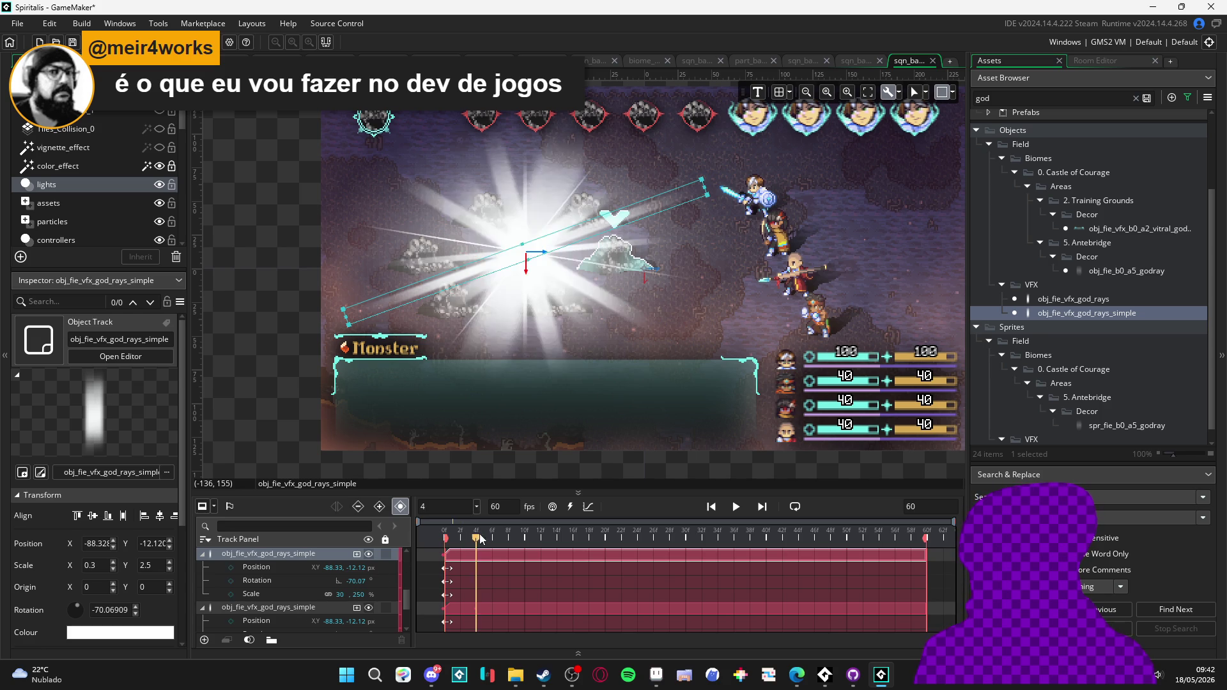
pyautogui.click(230, 593)
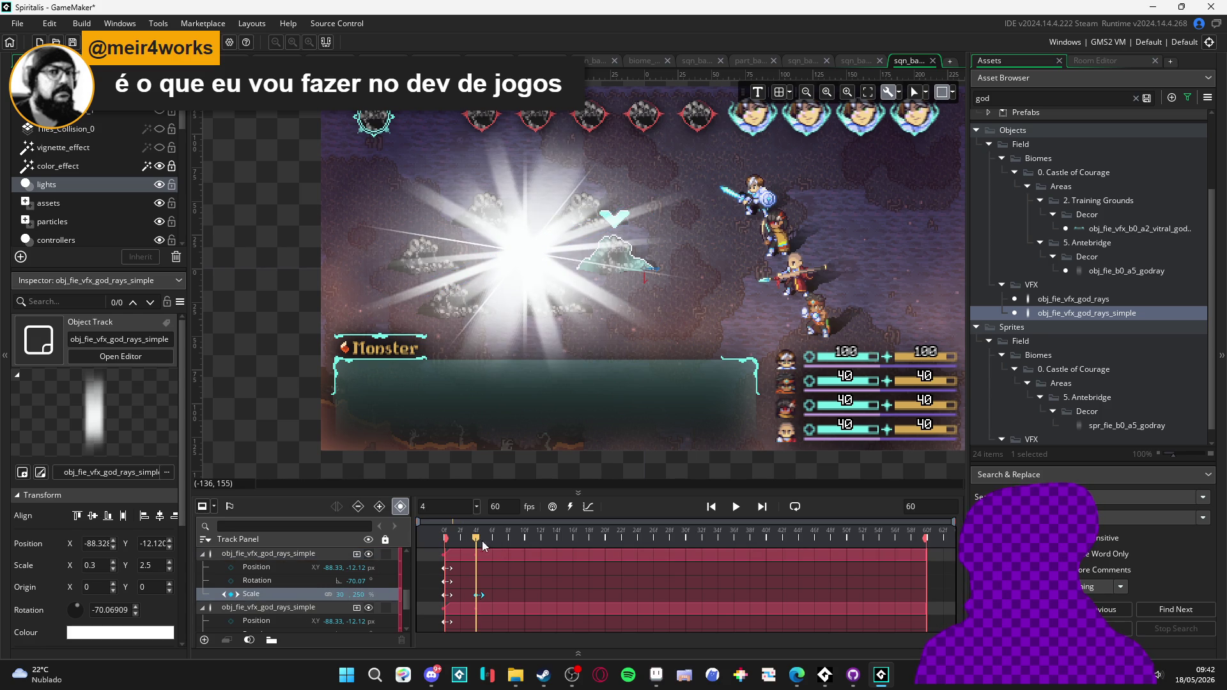
pyautogui.click(441, 540)
pyautogui.write('0')
pyautogui.press('Return')
pyautogui.click(455, 540)
# - Preview the ray growing in, then collapse its track and rewind to frame 0
pyautogui.press('space')
pyautogui.press('space')
pyautogui.press('space')
pyautogui.press('space')
pyautogui.click(202, 554)
pyautogui.click(200, 554)
pyautogui.click(442, 549)
pyautogui.press('space')
pyautogui.press('space')
pyautogui.click(446, 536)
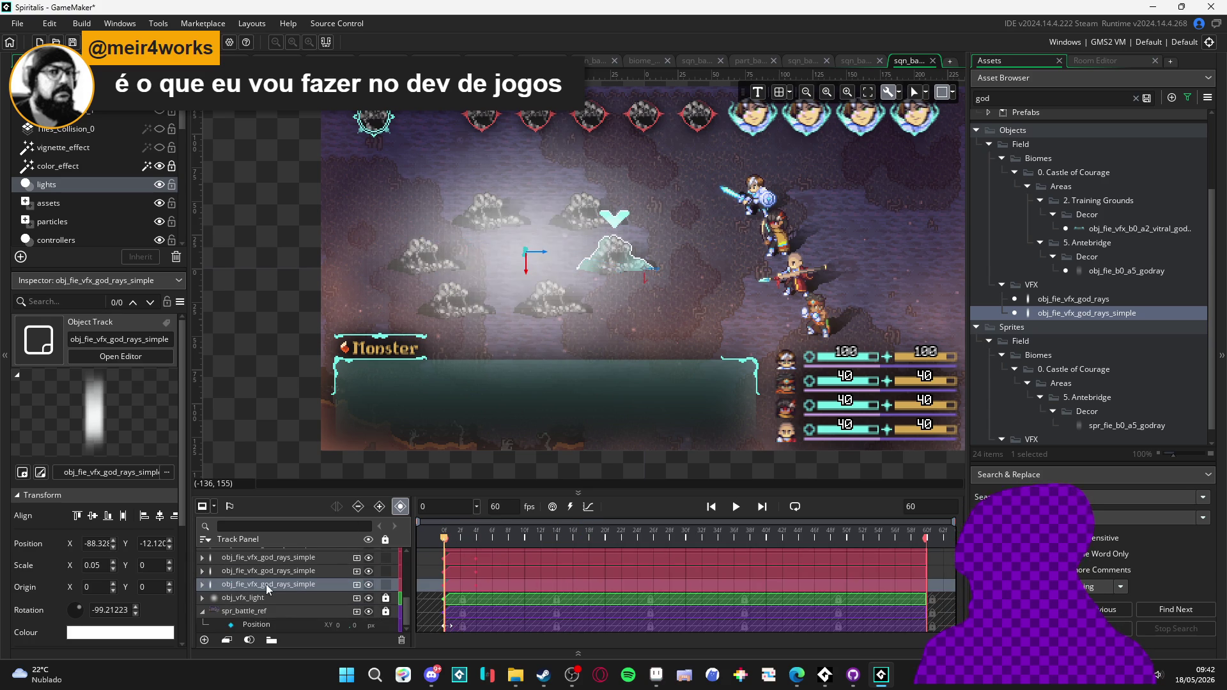
# - Unlock the obj_vfx_light track and add a Colour Multiply property to it
pyautogui.click(252, 599)
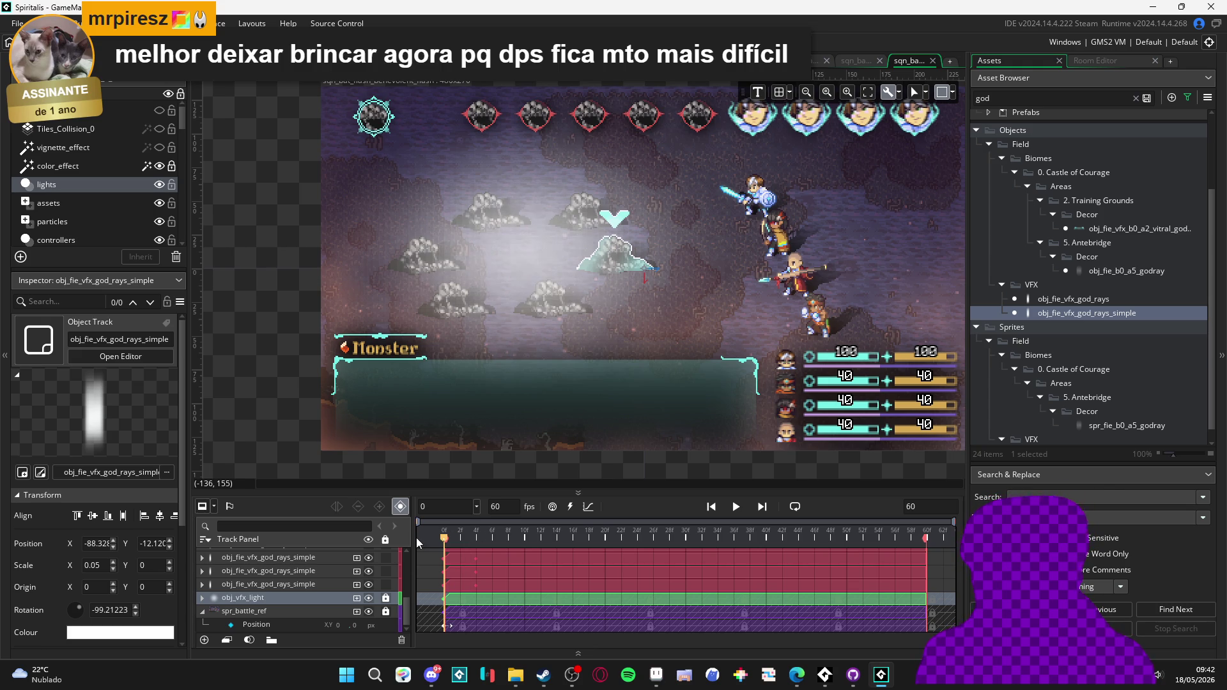
pyautogui.click(202, 598)
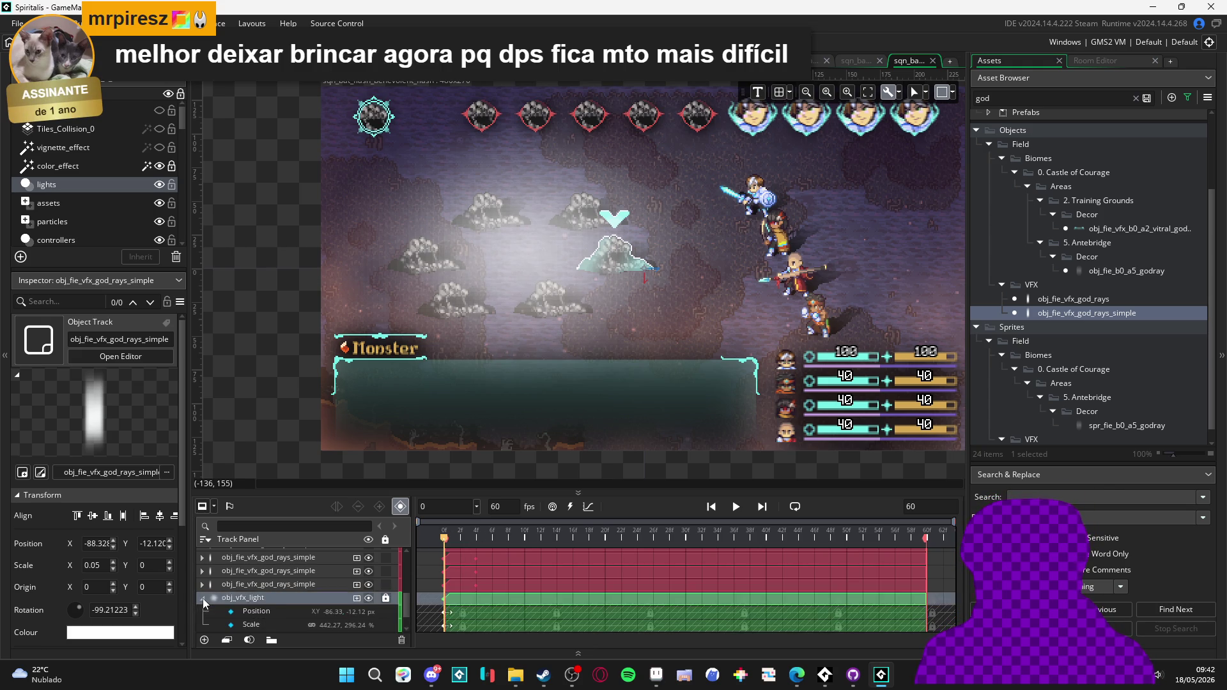
pyautogui.scroll(-2, 203, 601)
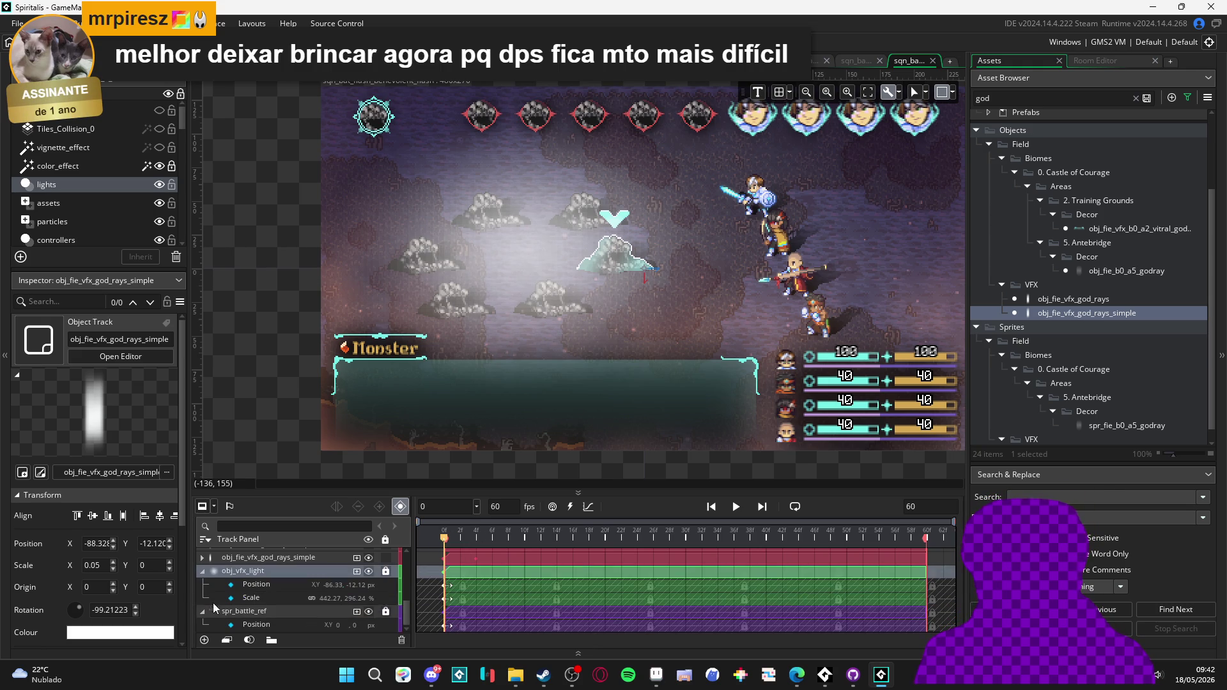
pyautogui.click(385, 572)
pyautogui.click(357, 572)
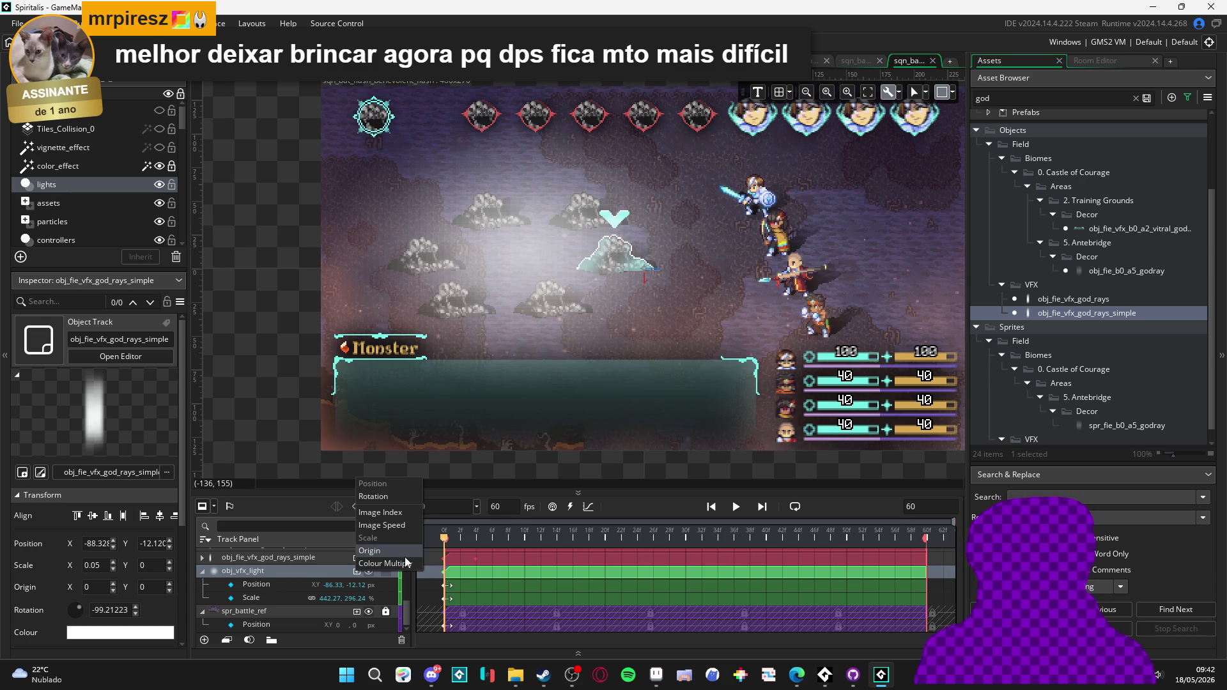
pyautogui.click(384, 563)
# - Key the light's Colour Multiply at frame 6 of the sequence
pyautogui.click(232, 588)
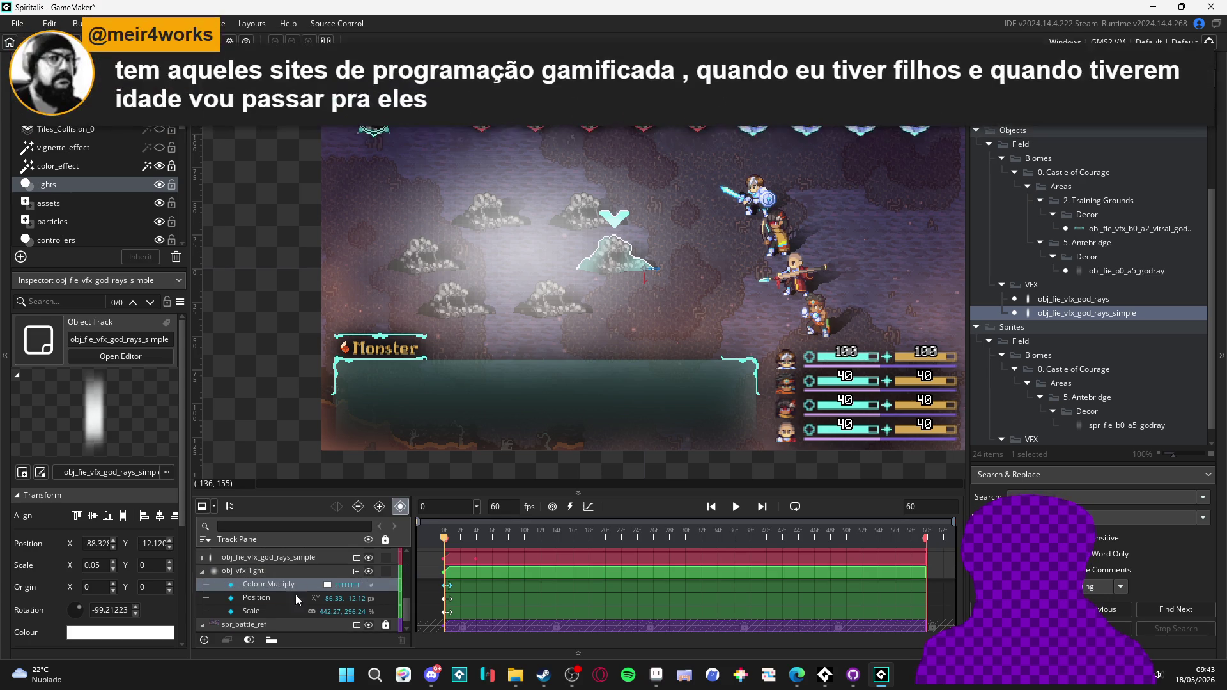
pyautogui.click(475, 538)
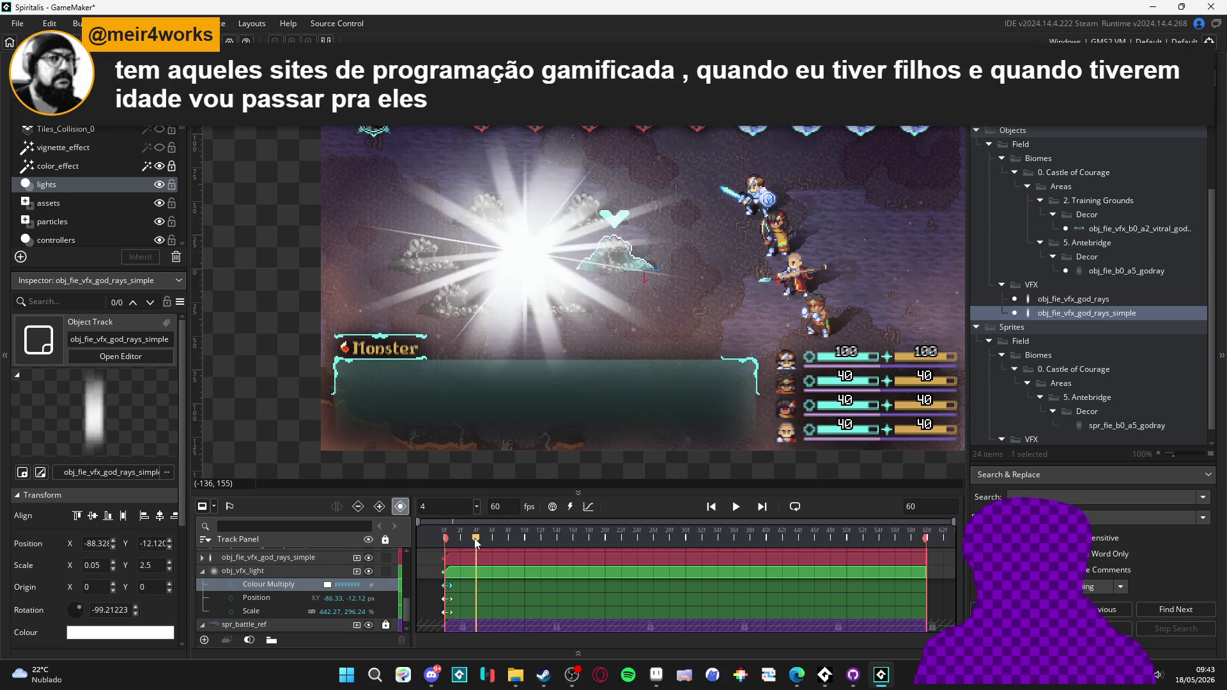
pyautogui.moveTo(474, 538); pyautogui.dragTo(506, 540)
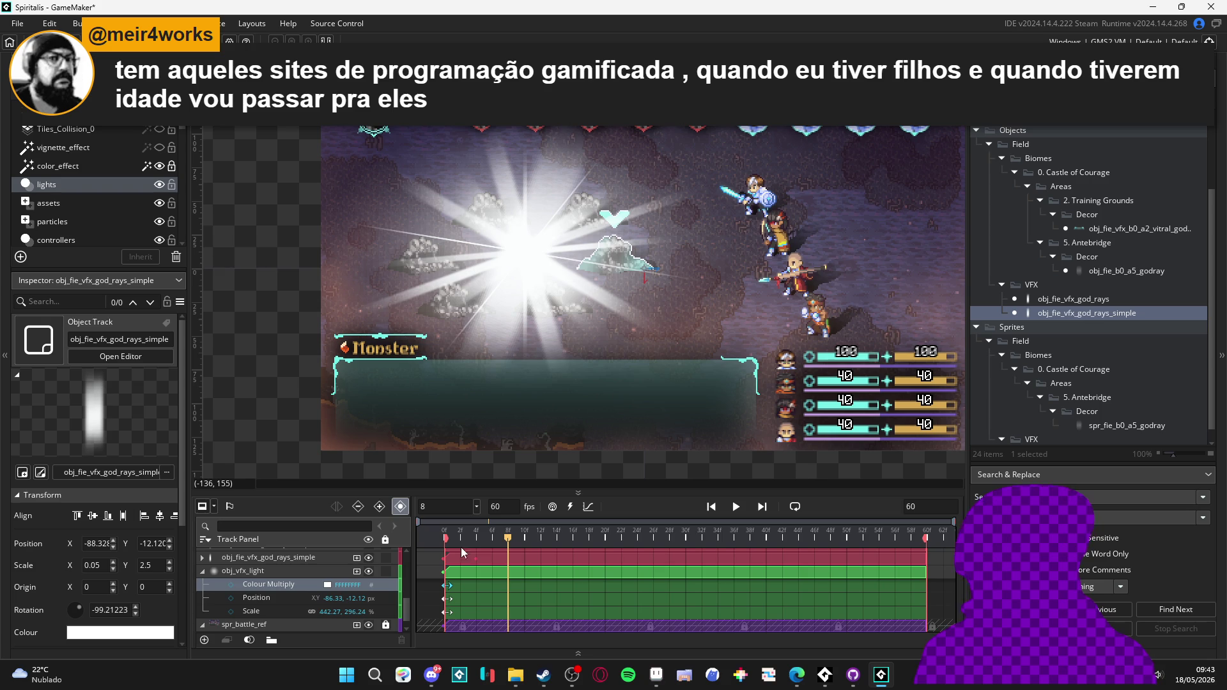
pyautogui.moveTo(489, 539); pyautogui.dragTo(496, 535)
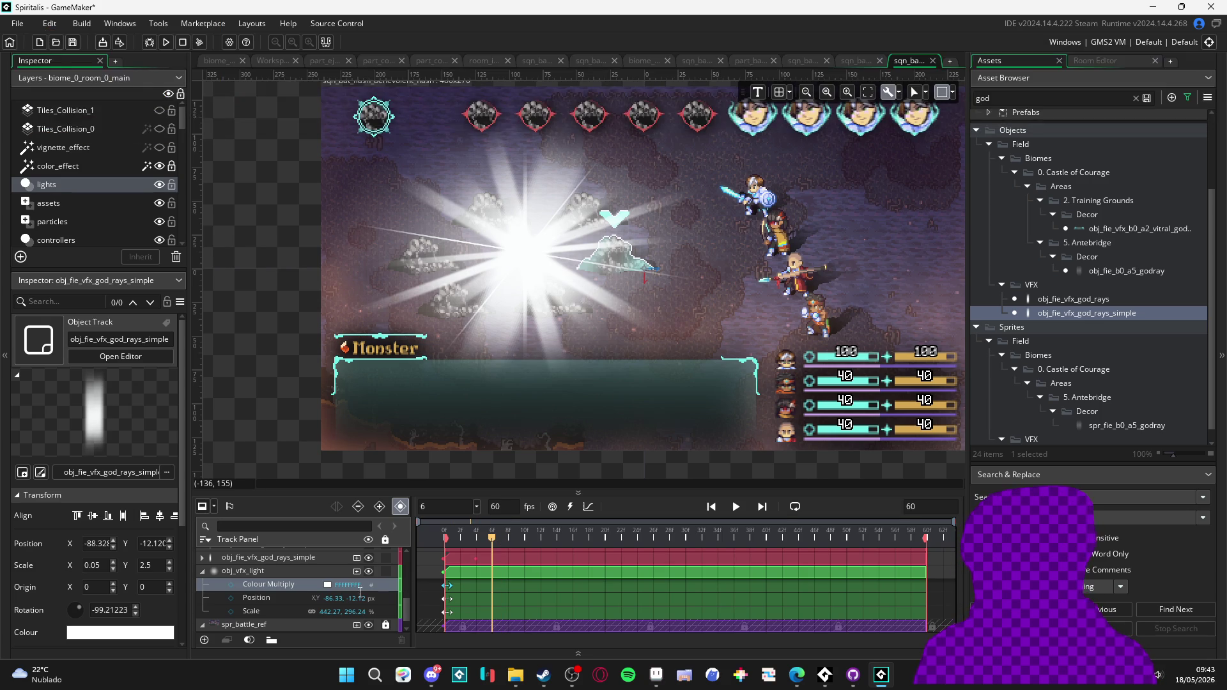
pyautogui.click(230, 583)
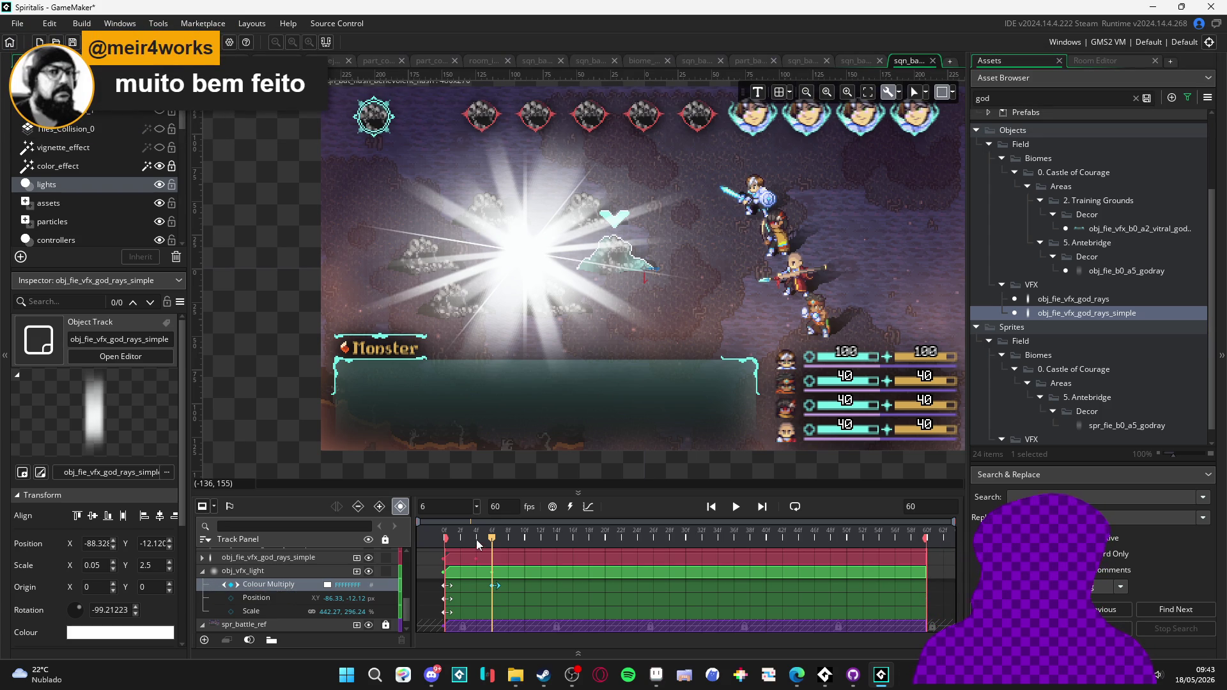
# - At frame 0, set the light's Colour Multiply alpha to 0 (00FFFFFF)
pyautogui.moveTo(477, 539); pyautogui.dragTo(424, 539)
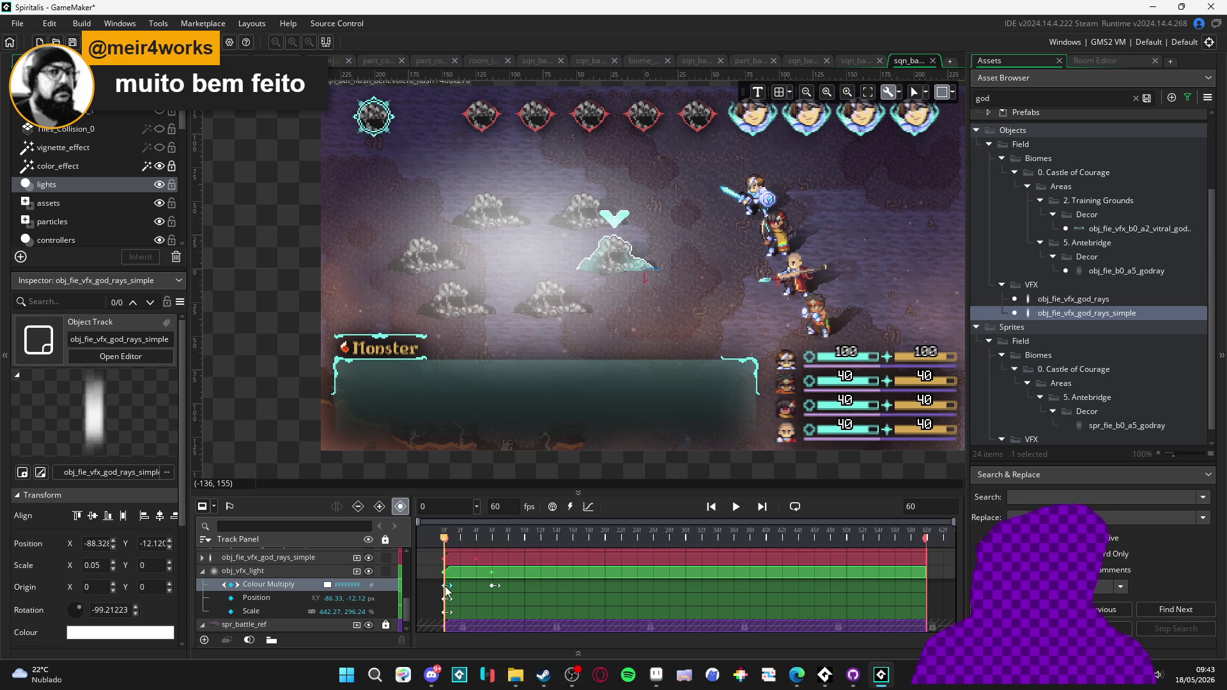
pyautogui.click(331, 586)
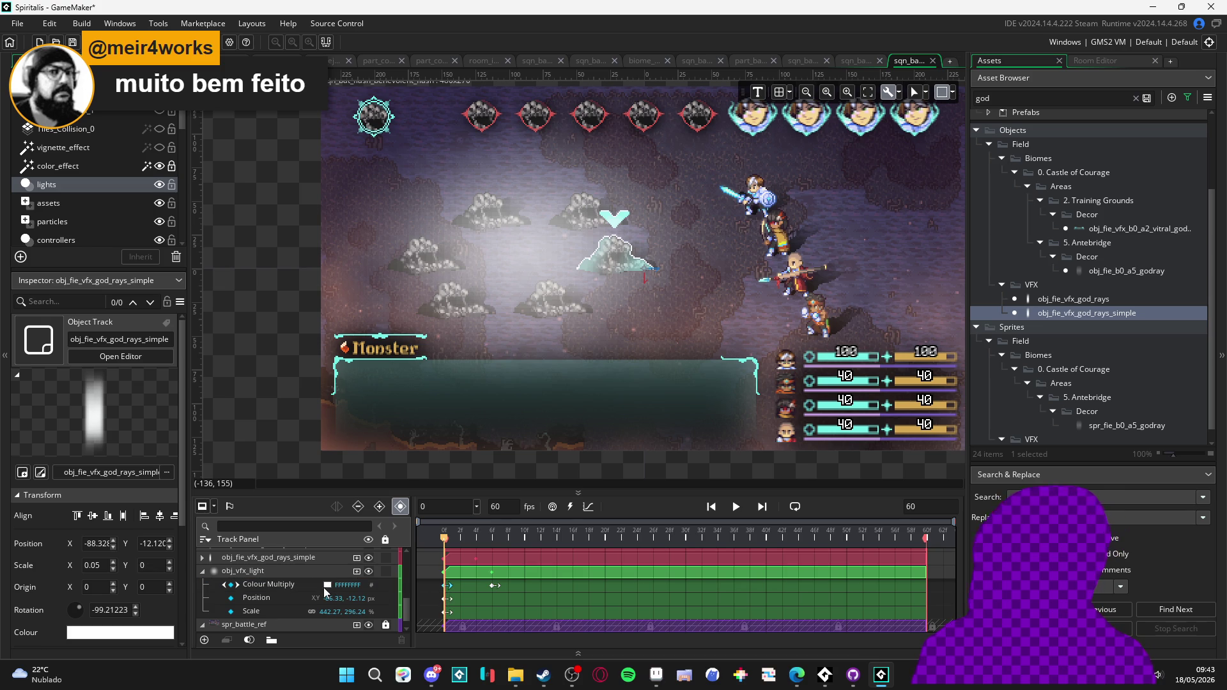
pyautogui.click(323, 588)
pyautogui.moveTo(286, 154); pyautogui.dragTo(241, 162)
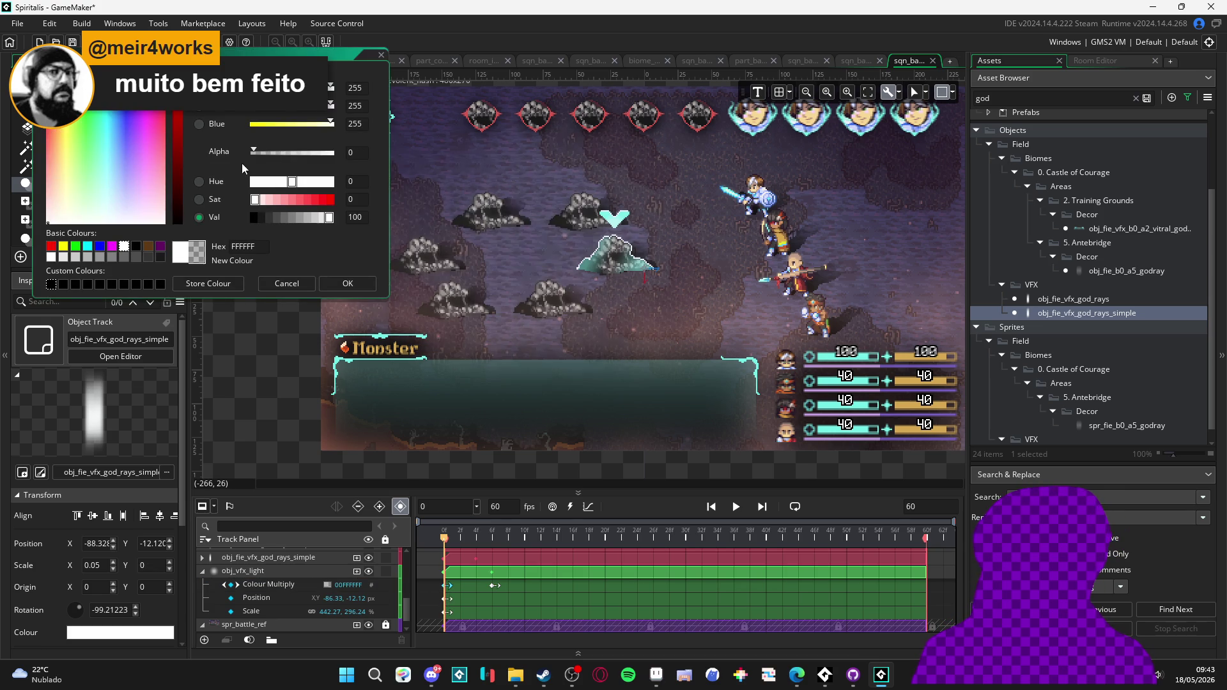
pyautogui.click(347, 283)
# - Play the battle flash sequence from the start to preview the light fading in
pyautogui.click(486, 535)
pyautogui.press('space')
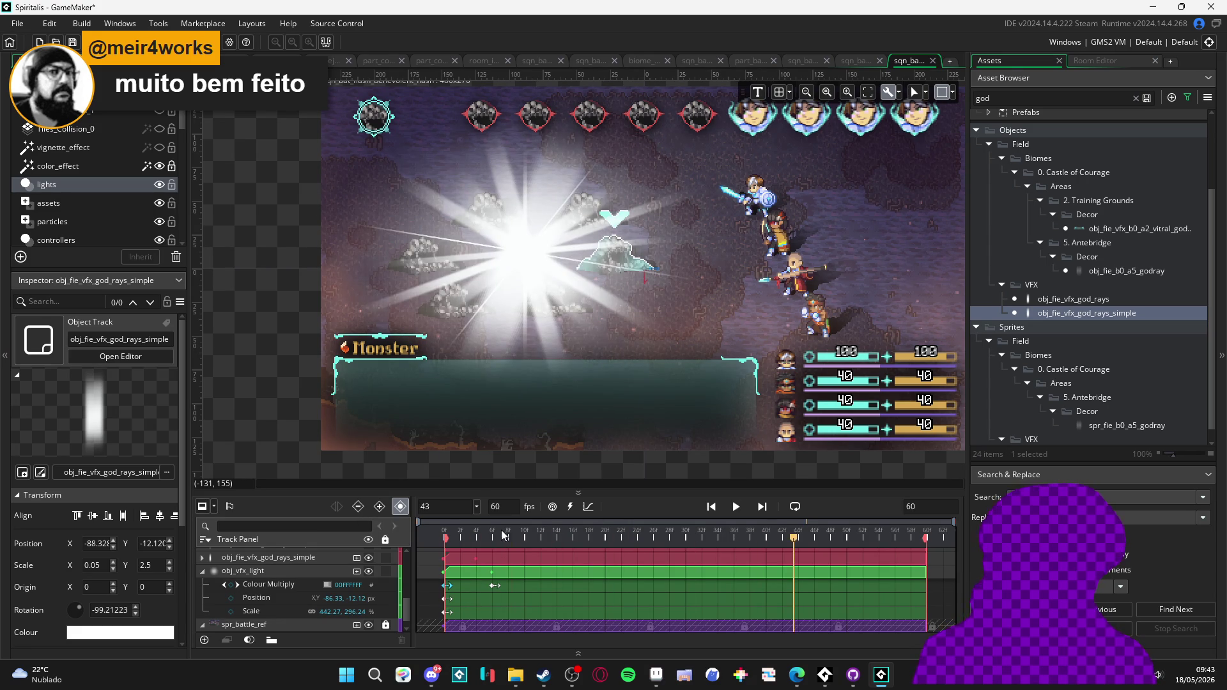
pyautogui.press('space')
pyautogui.press('space')
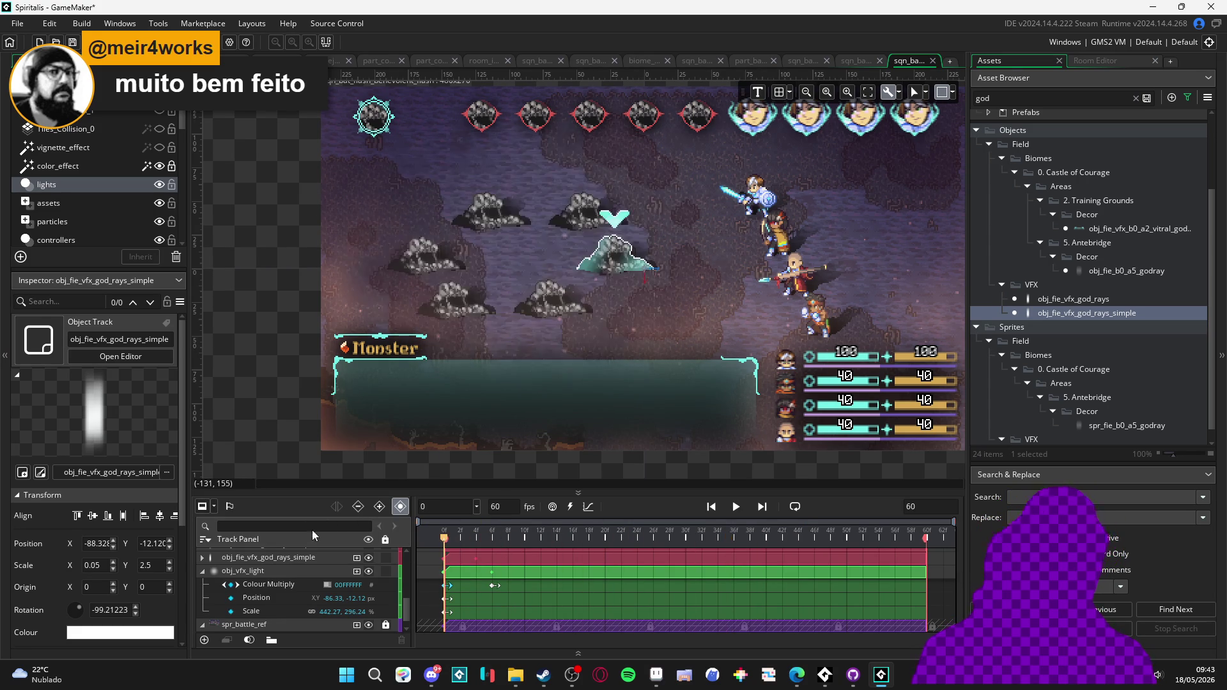
pyautogui.press('space')
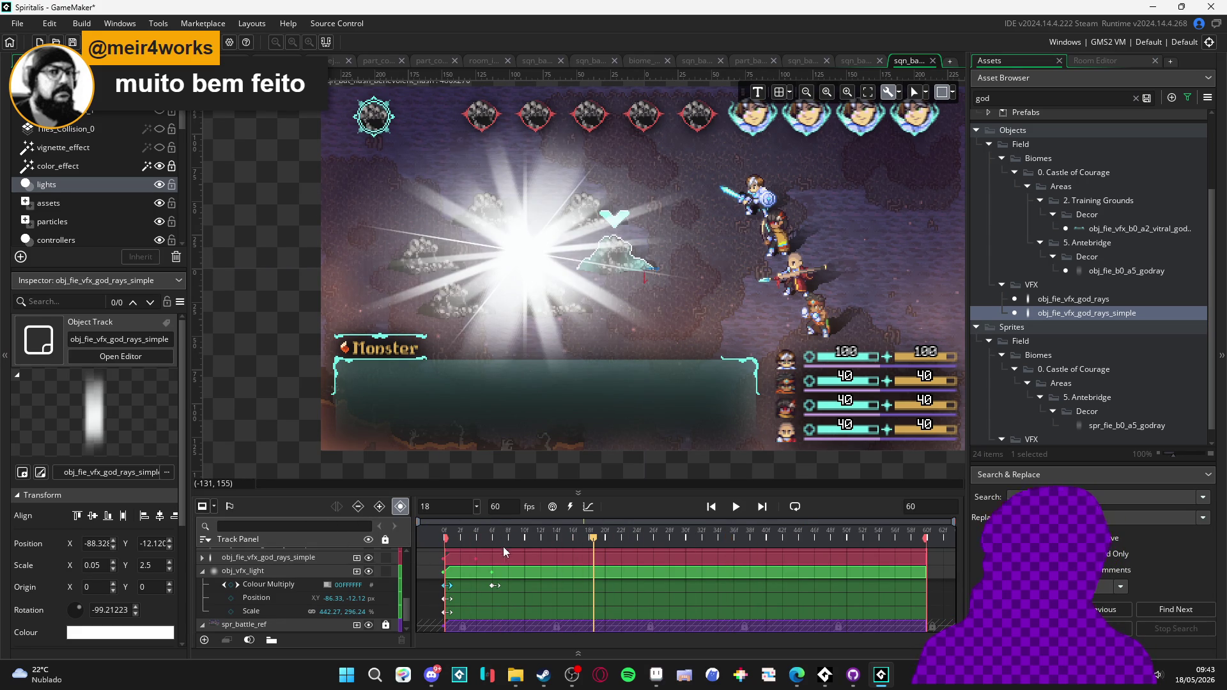
pyautogui.press('Home')
pyautogui.press('space')
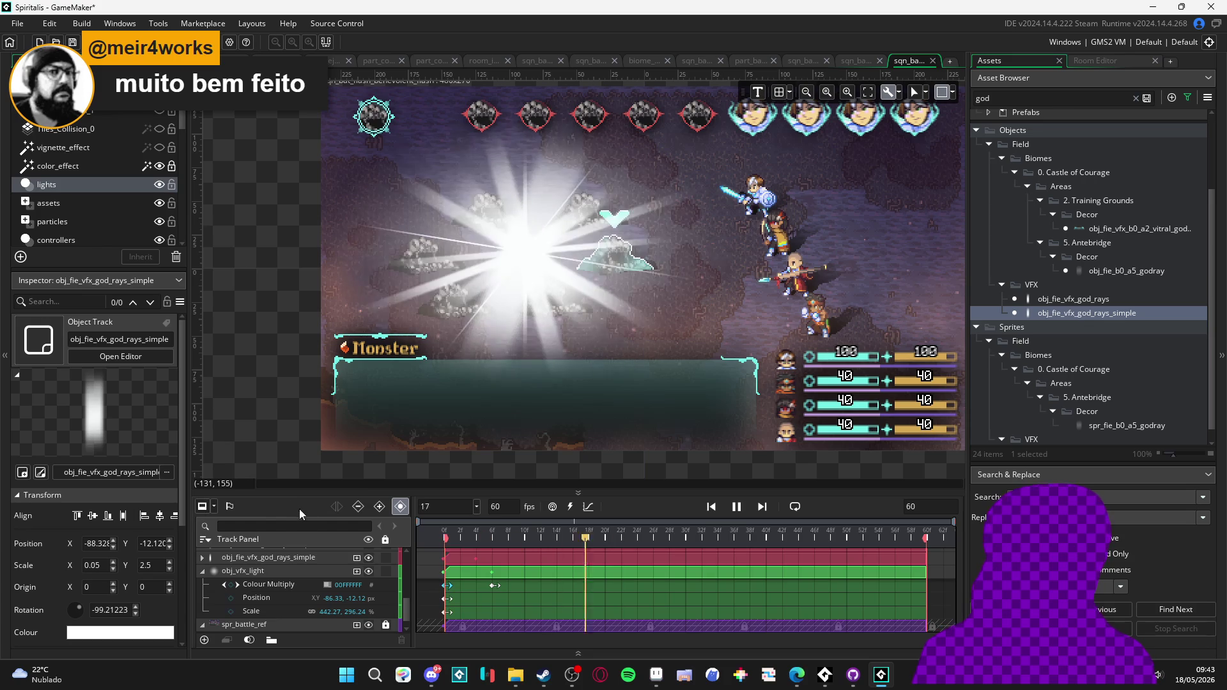
pyautogui.click(466, 535)
pyautogui.press('space')
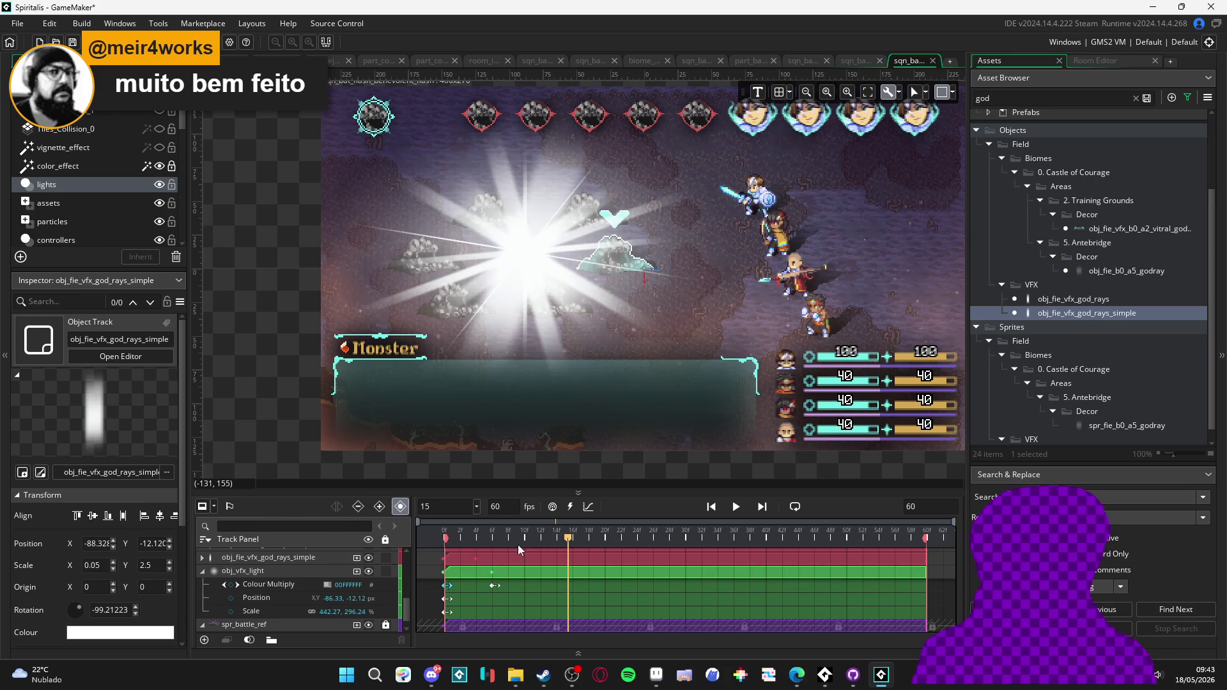
pyautogui.moveTo(525, 451)
pyautogui.mouseDown()
pyautogui.moveTo(450, 474)
pyautogui.moveTo(469, 470)
pyautogui.moveTo(465, 487)
pyautogui.moveTo(478, 469)
pyautogui.mouseUp()
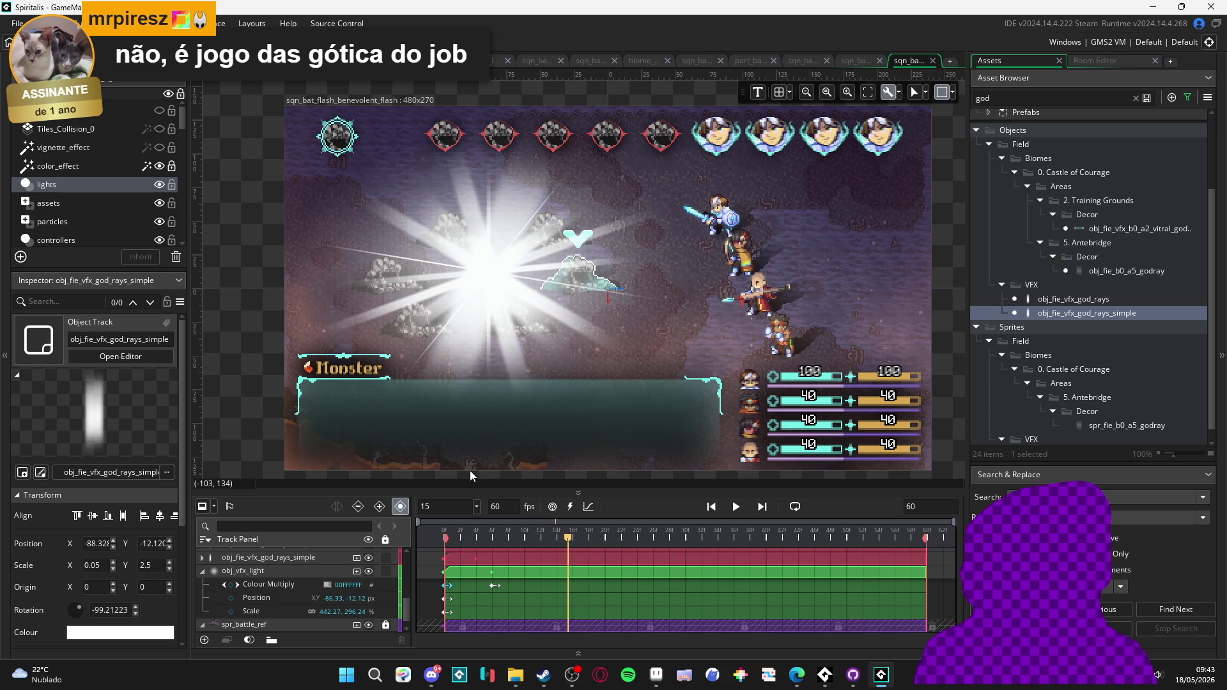
pyautogui.press('space')
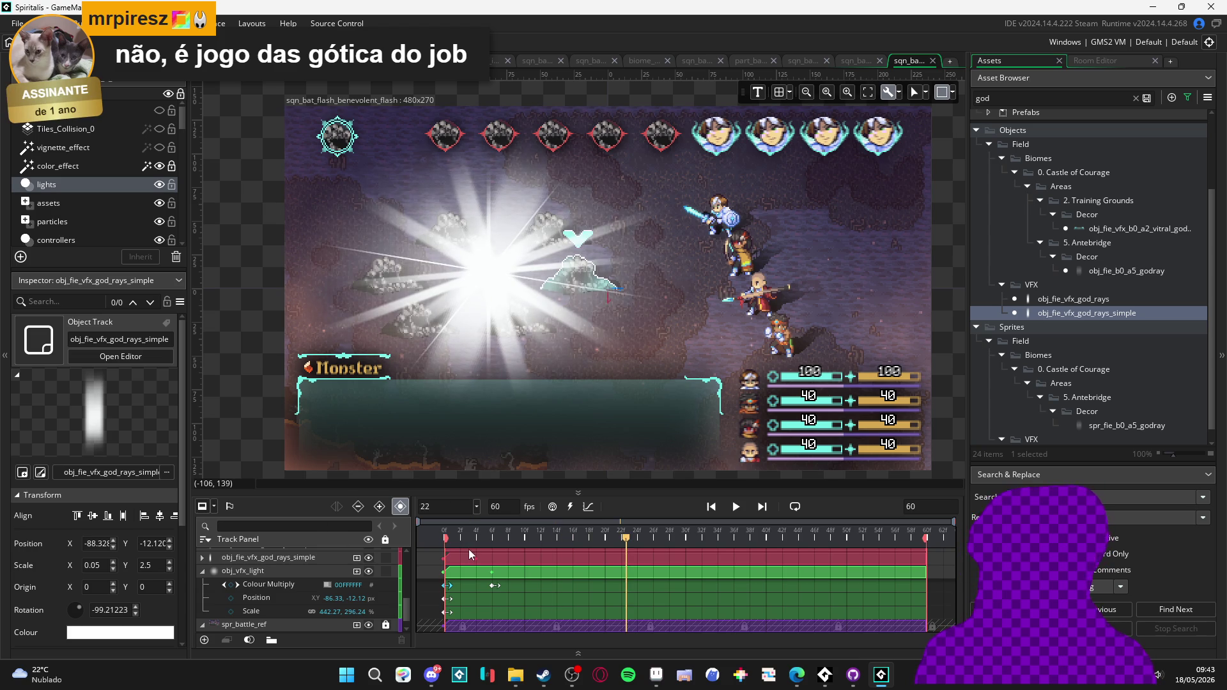
pyautogui.press('space')
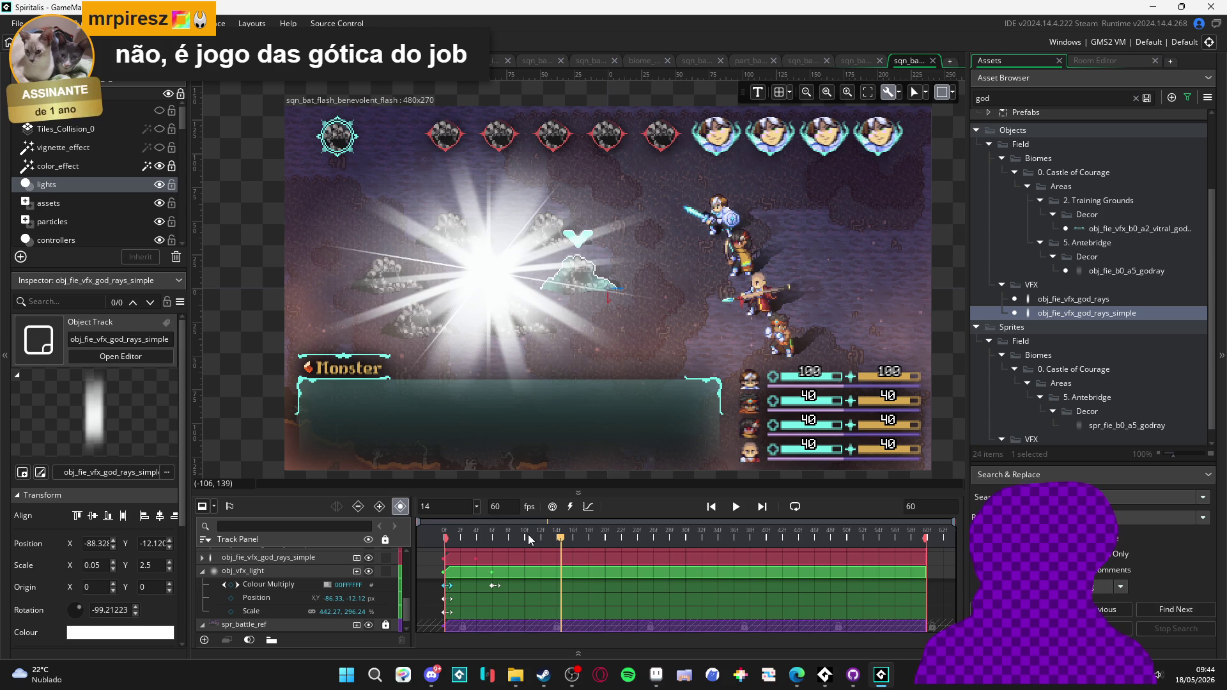
pyautogui.click(444, 535)
pyautogui.press('Return')
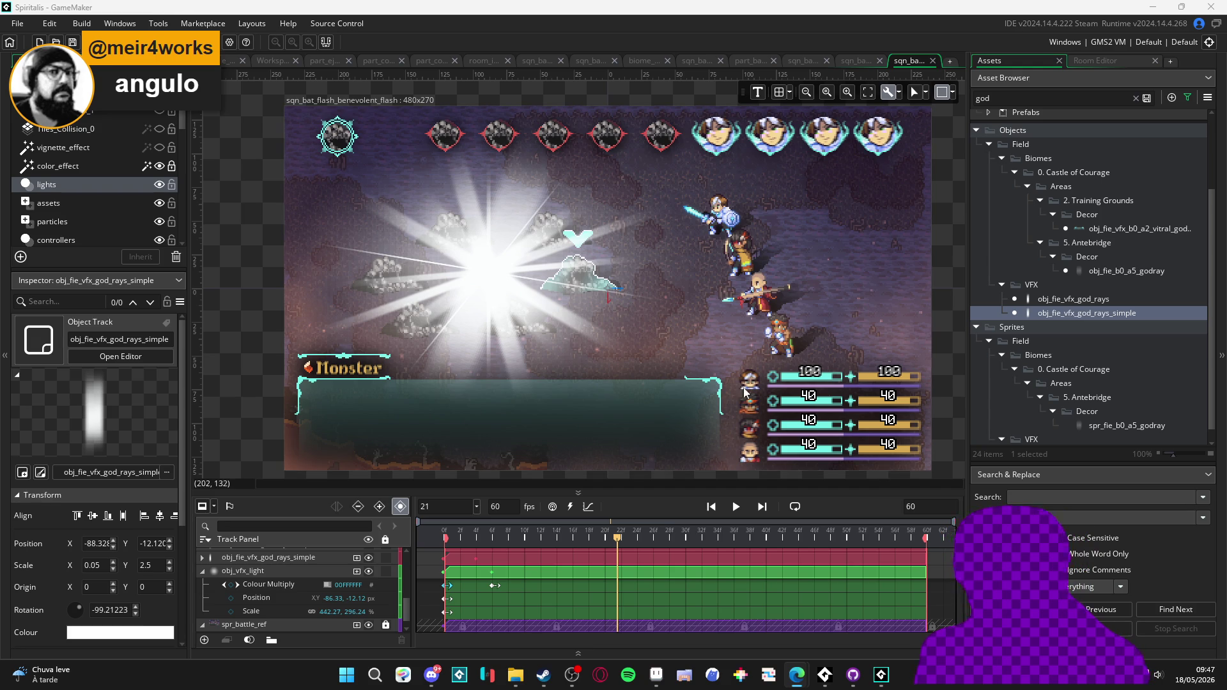
# - Inspect the god-rays and obj_vfx_light instances in the flash sequence, then deselect them
pyautogui.click(513, 269)
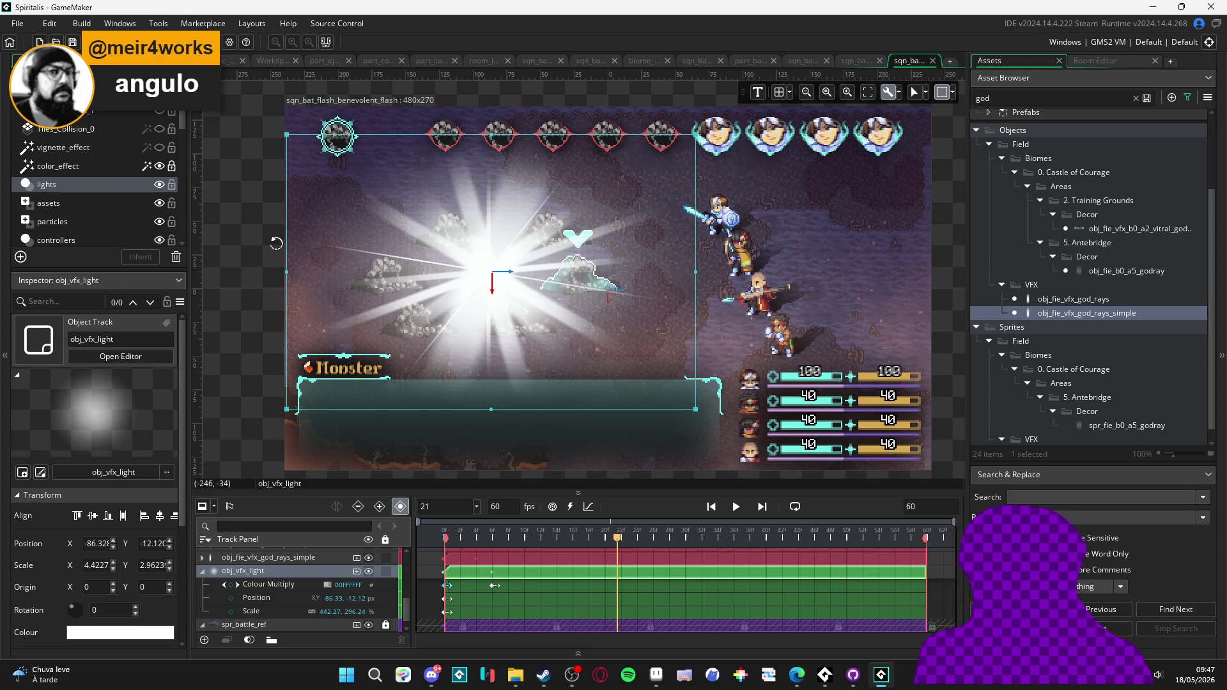
pyautogui.click(471, 287)
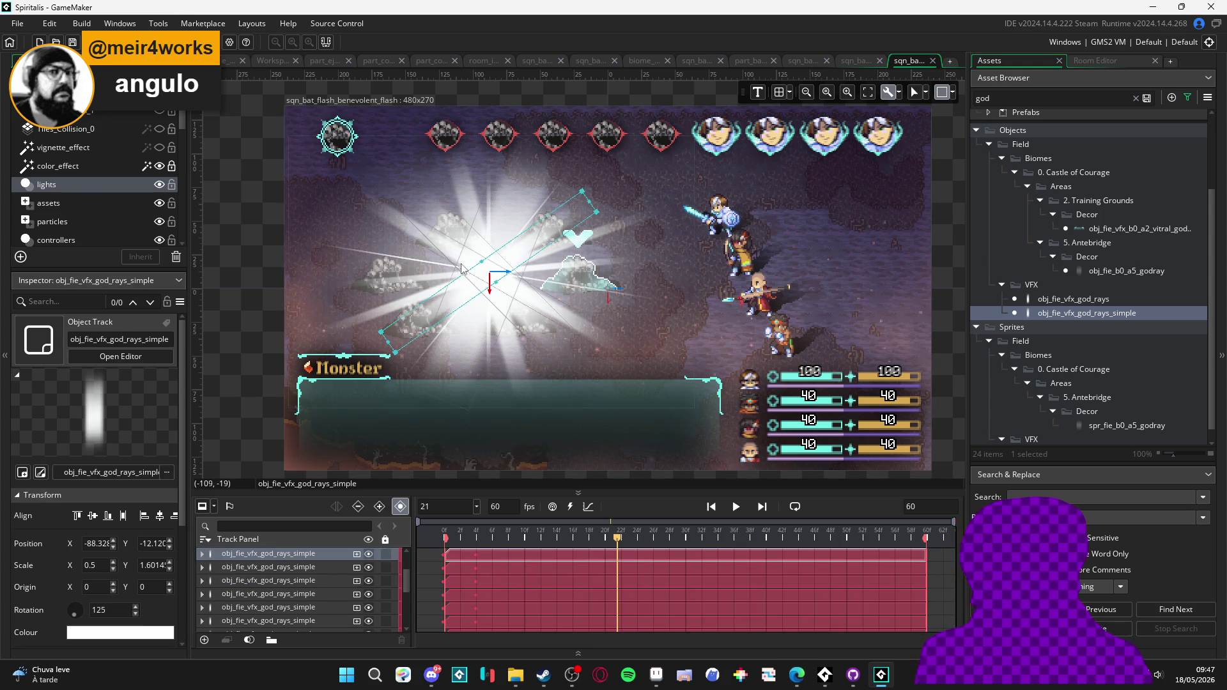
pyautogui.click(413, 267)
pyautogui.moveTo(515, 311); pyautogui.dragTo(482, 297)
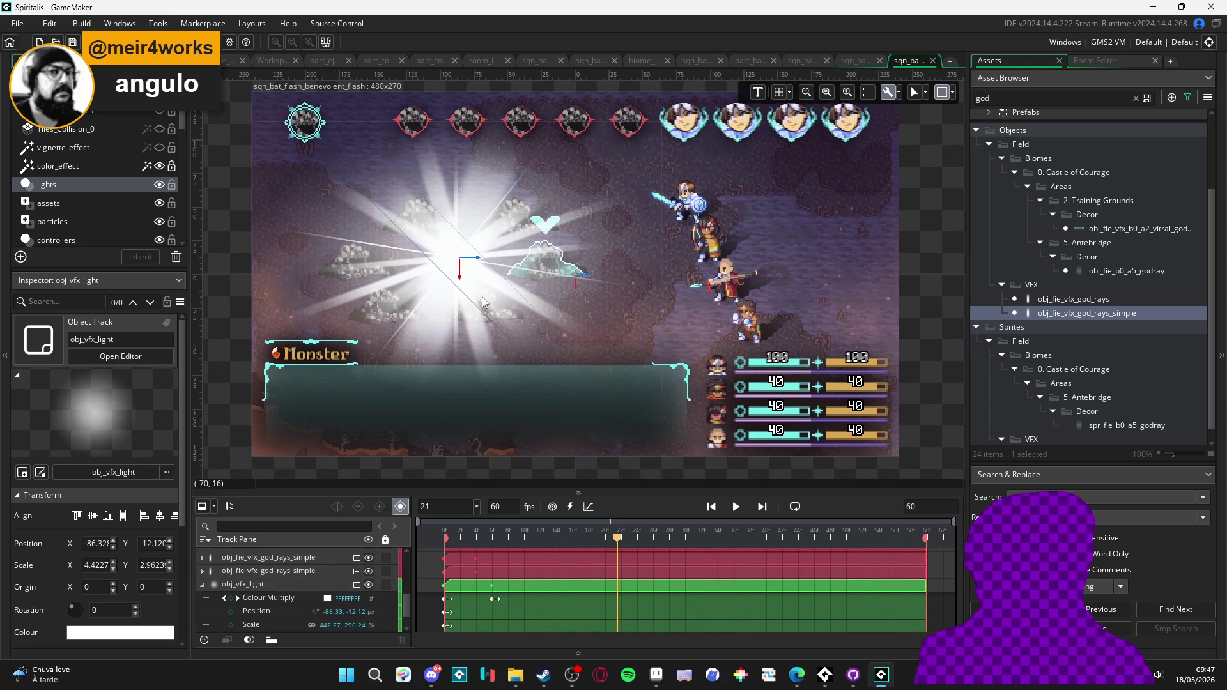
pyautogui.click(478, 295)
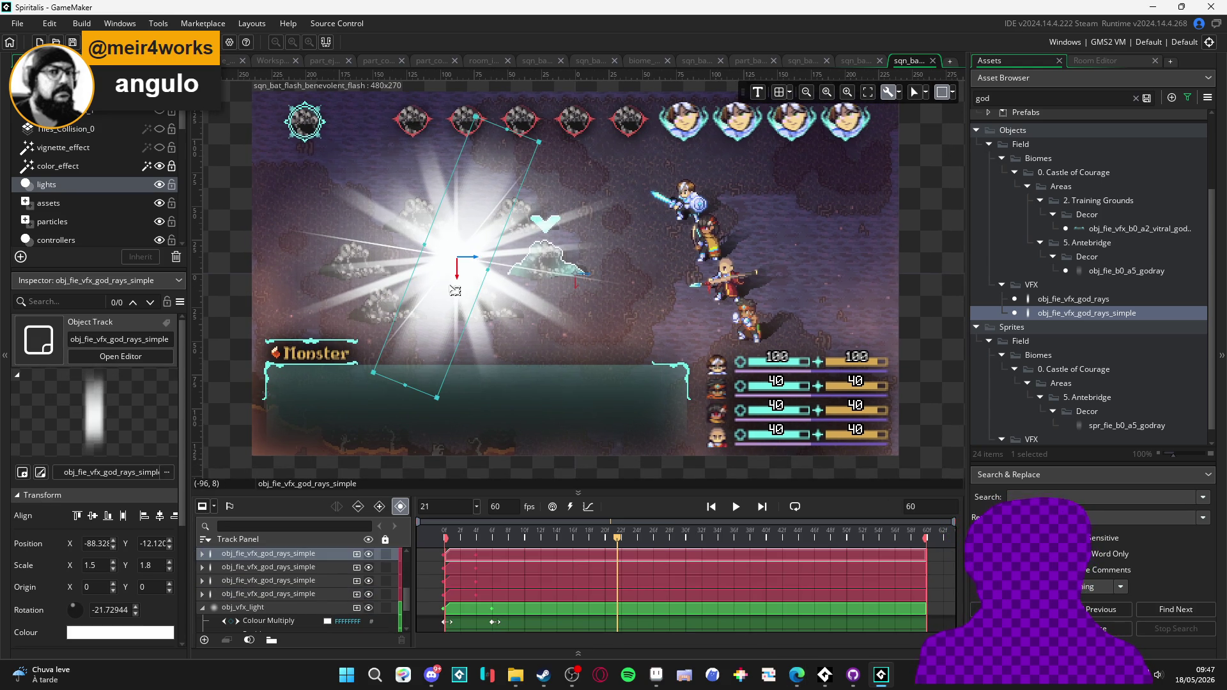
pyautogui.click(249, 262)
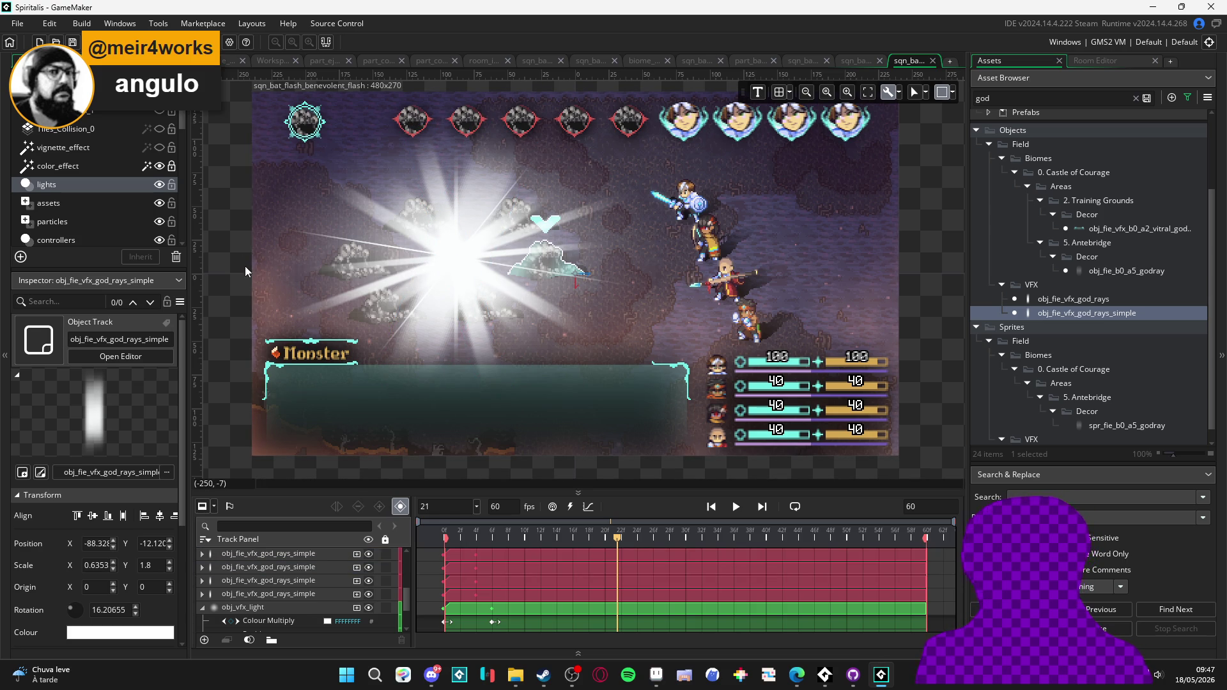
pyautogui.click(467, 312)
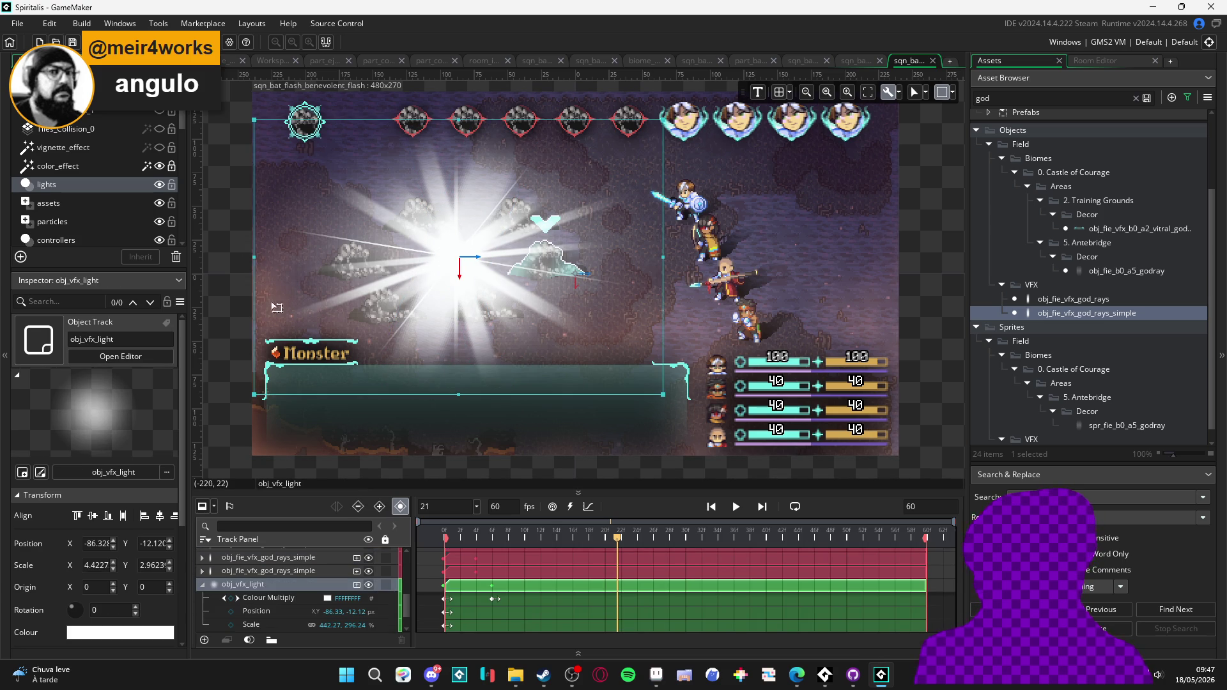
pyautogui.click(231, 297)
pyautogui.scroll(2, 603, 580)
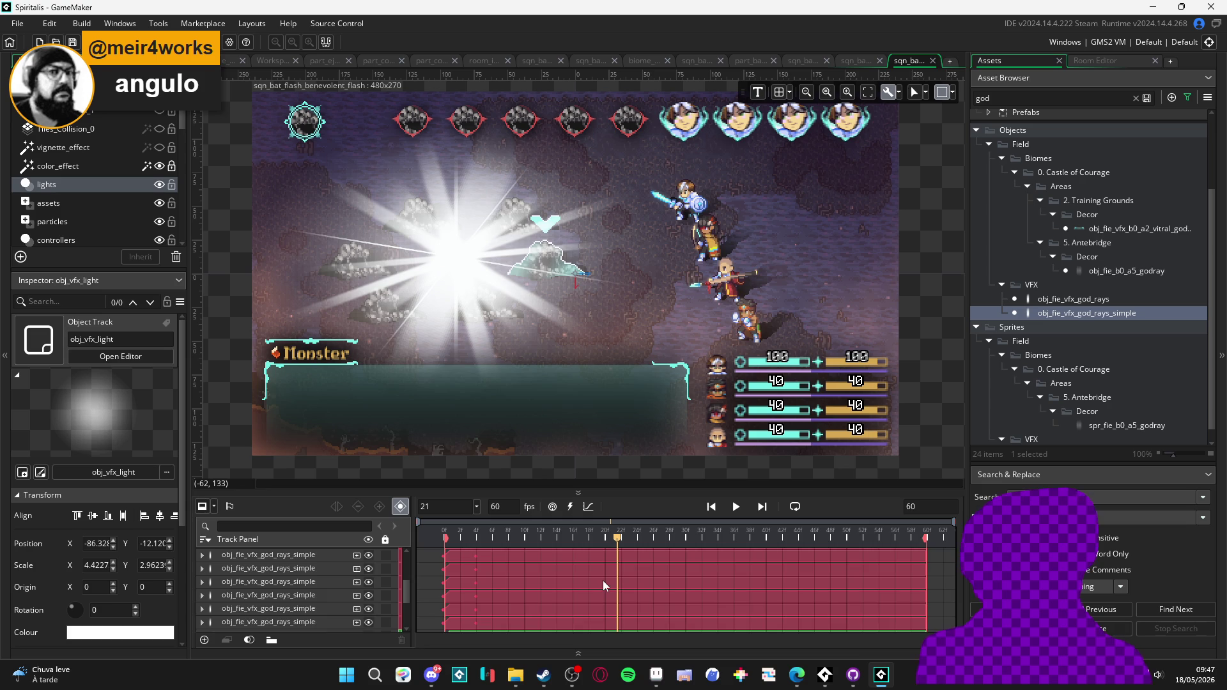
pyautogui.scroll(-2, 603, 580)
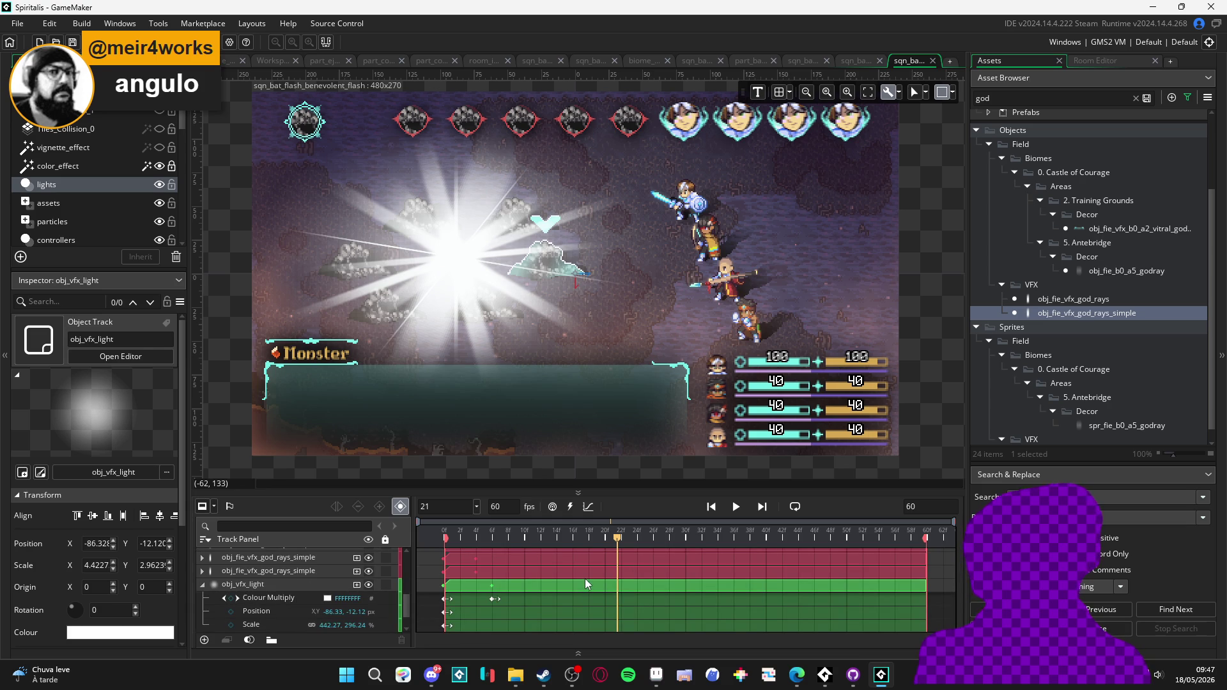
pyautogui.scroll(2, 476, 576)
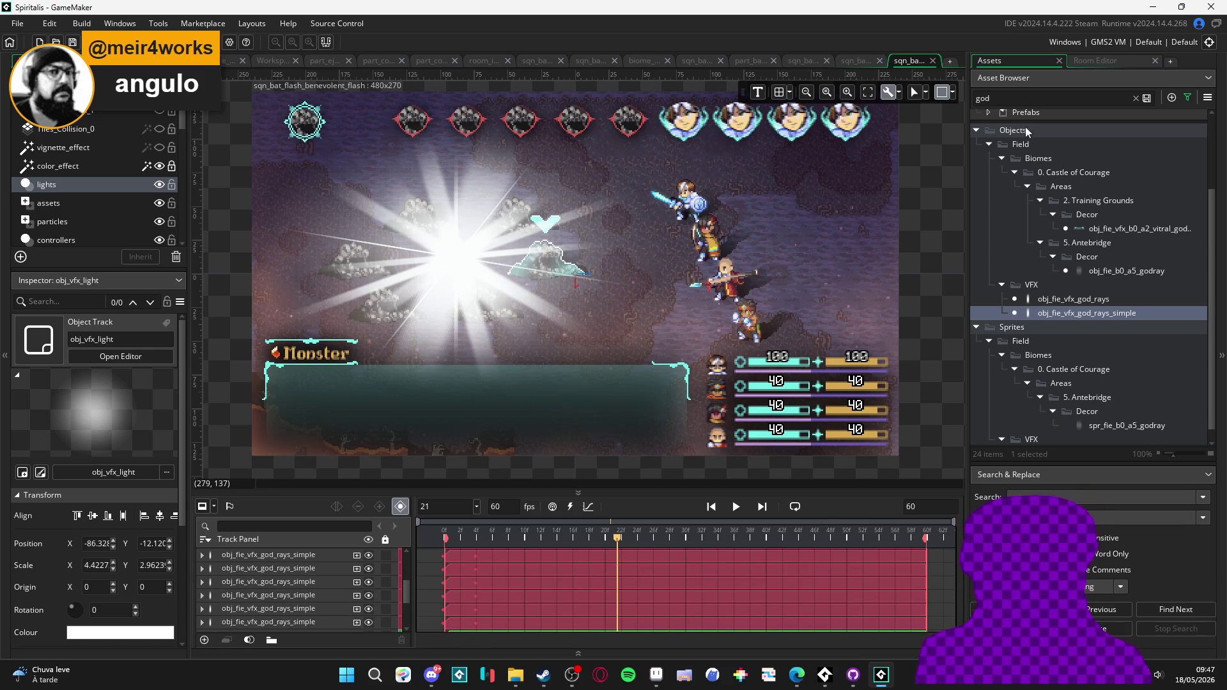
# - Clear the 'god' filter from the Asset Browser search box
pyautogui.click(1023, 94)
pyautogui.hotkey('ctrl', 'a')
pyautogui.press('BackSpace')
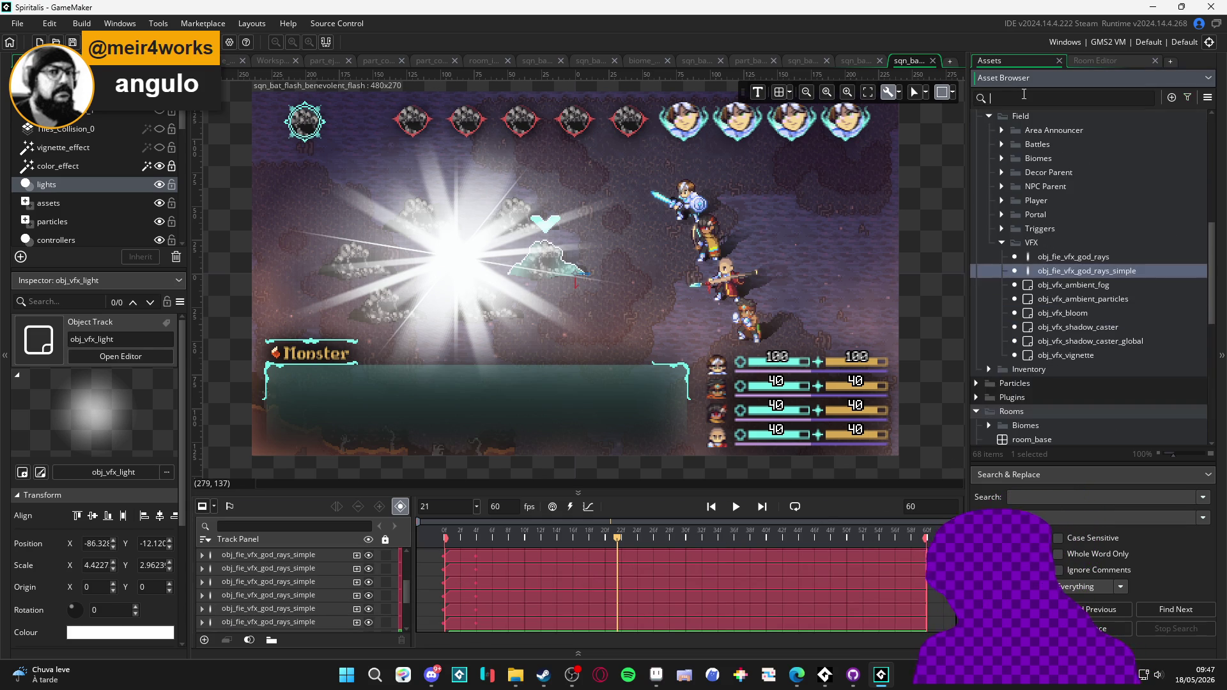
pyautogui.scroll(-3, 1091, 310)
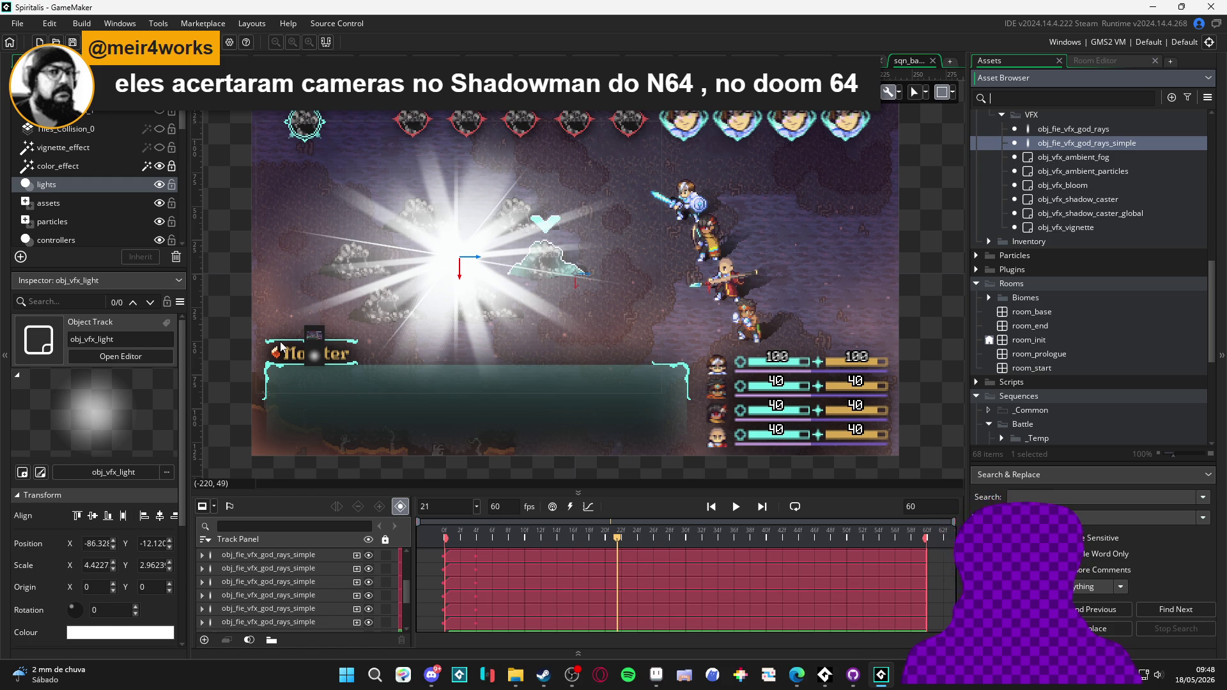
# - Snip the battle flash sequence canvas with Win+Shift+S and bring up Aseprite's item_cast document
pyautogui.click(920, 308)
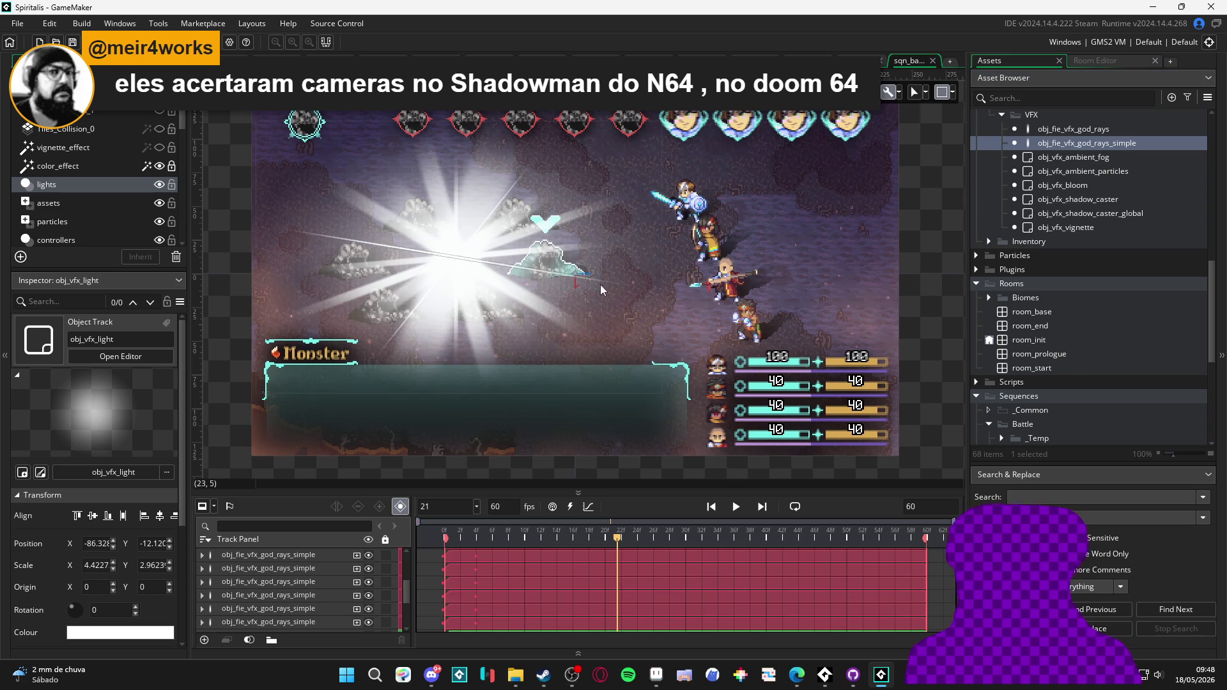
pyautogui.moveTo(606, 288); pyautogui.dragTo(592, 302)
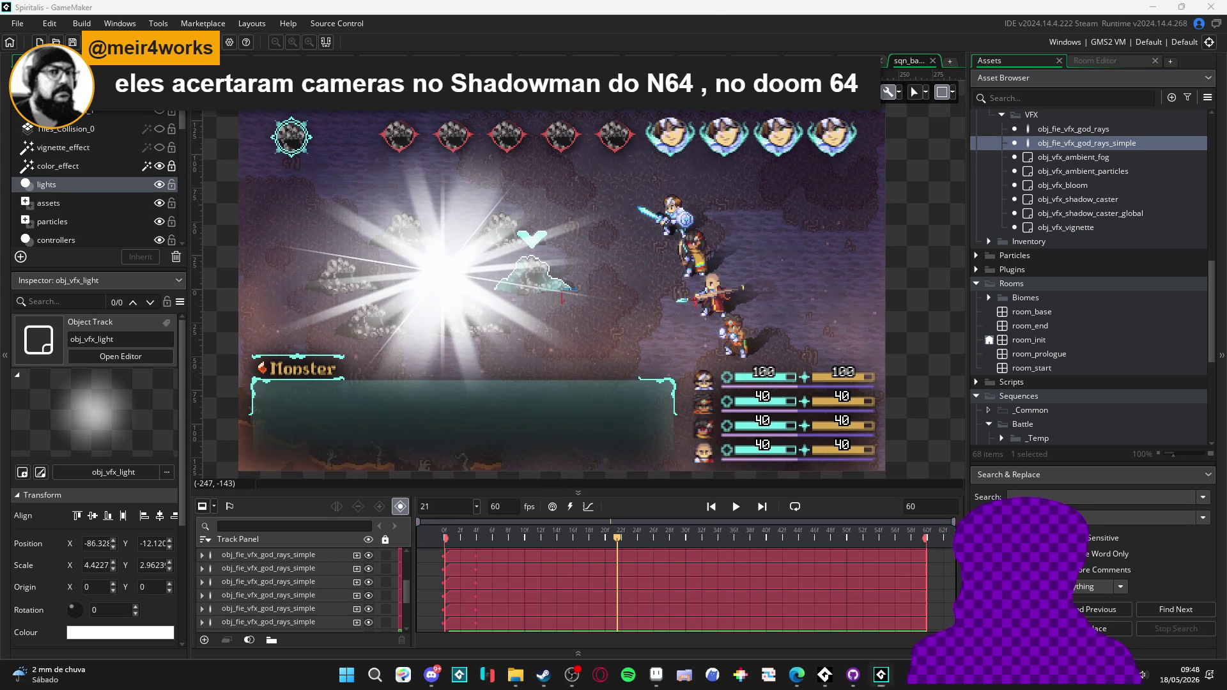
pyautogui.press('super+shift+s')
pyautogui.moveTo(229, 109); pyautogui.dragTo(895, 472)
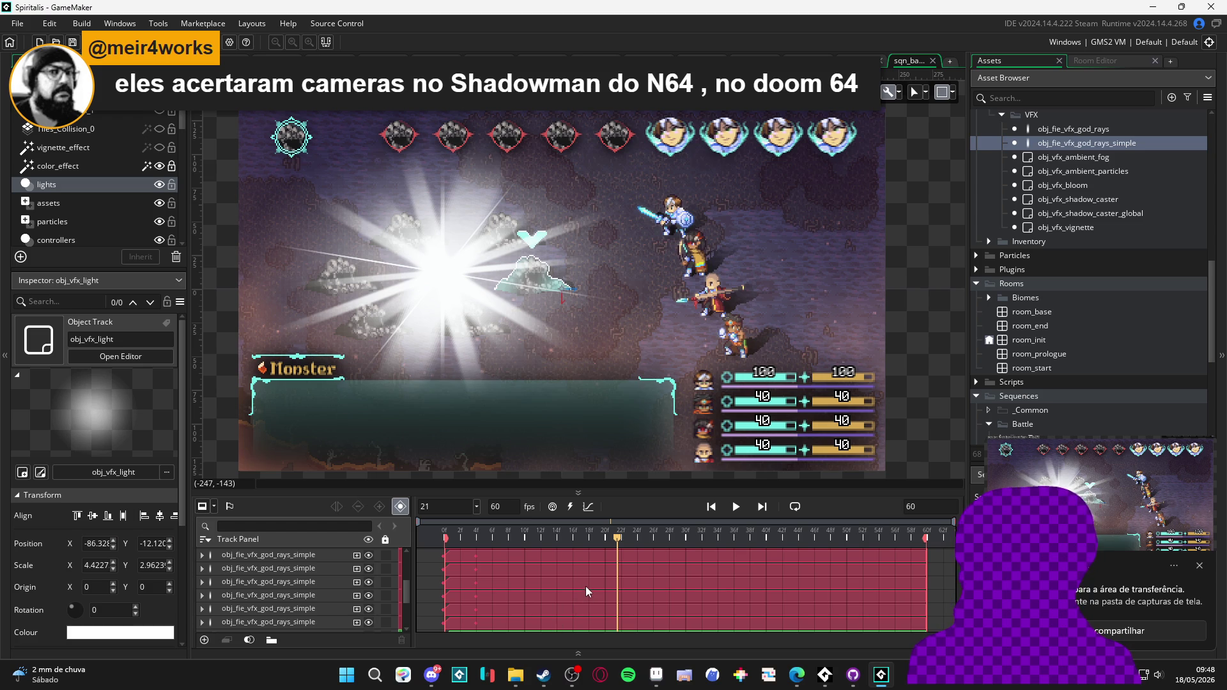
pyautogui.click(656, 674)
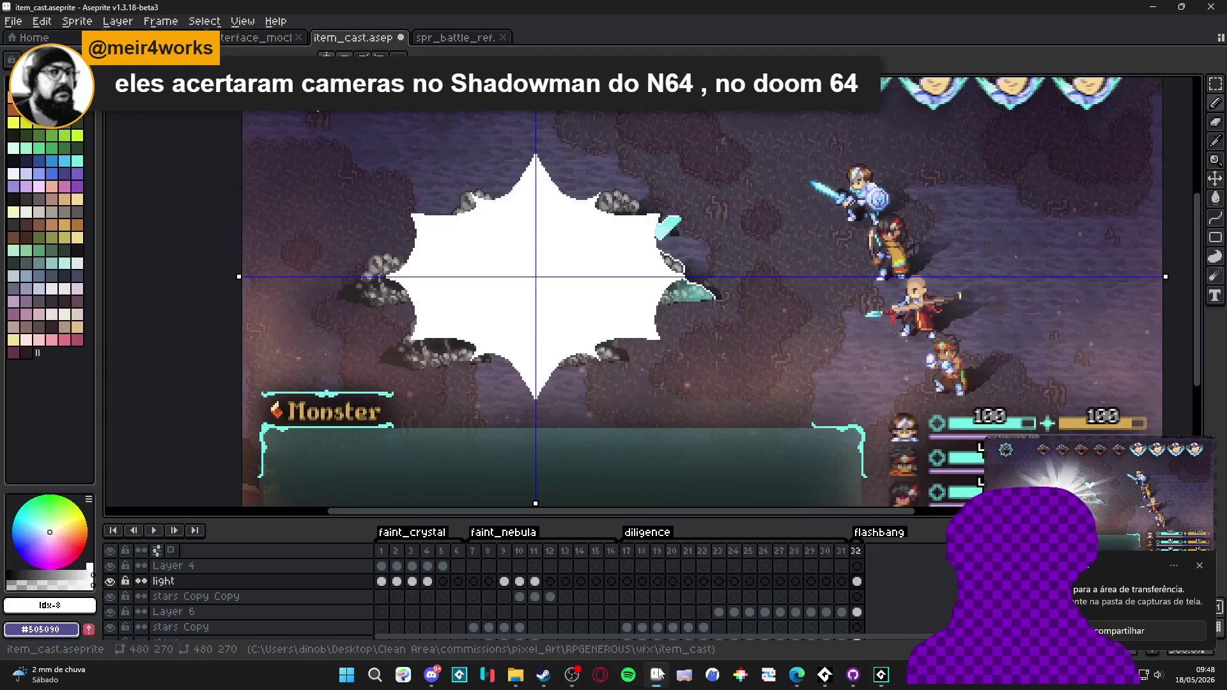
# - Remove the starburst from item_cast's light layer and paste the screenshot into a new 1042x586 sprite
pyautogui.moveTo(419, 206); pyautogui.dragTo(393, 200)
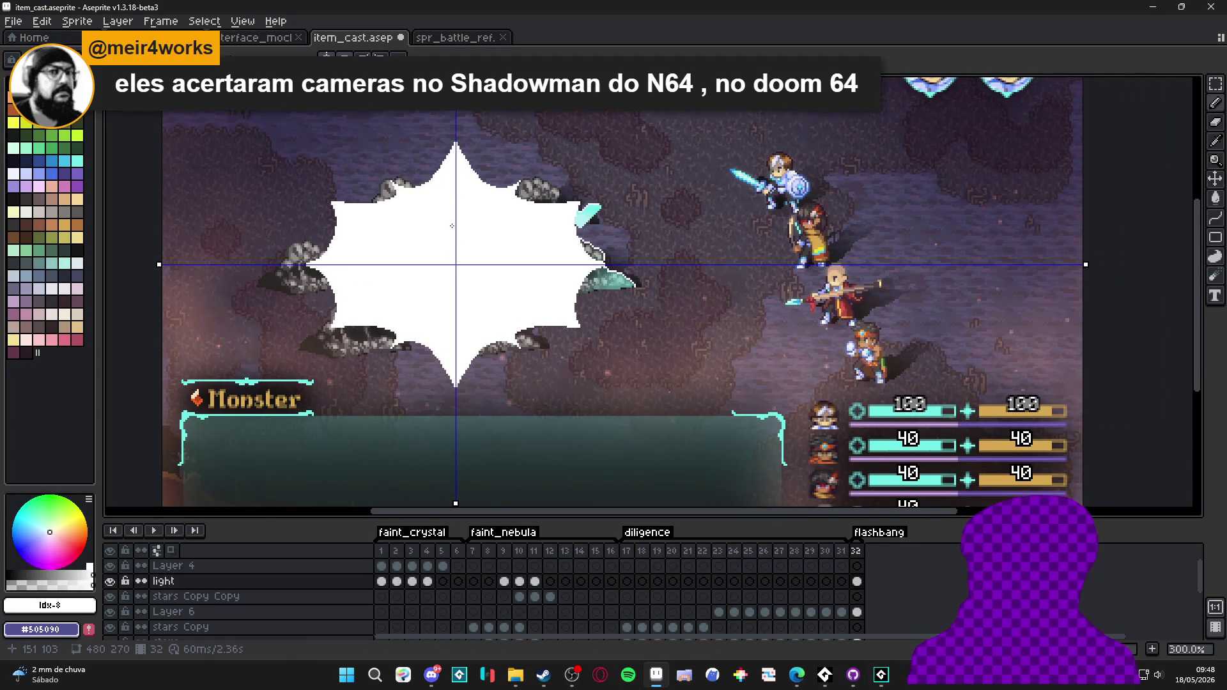
pyautogui.hotkey('ctrl', 'z')
pyautogui.click(13, 21)
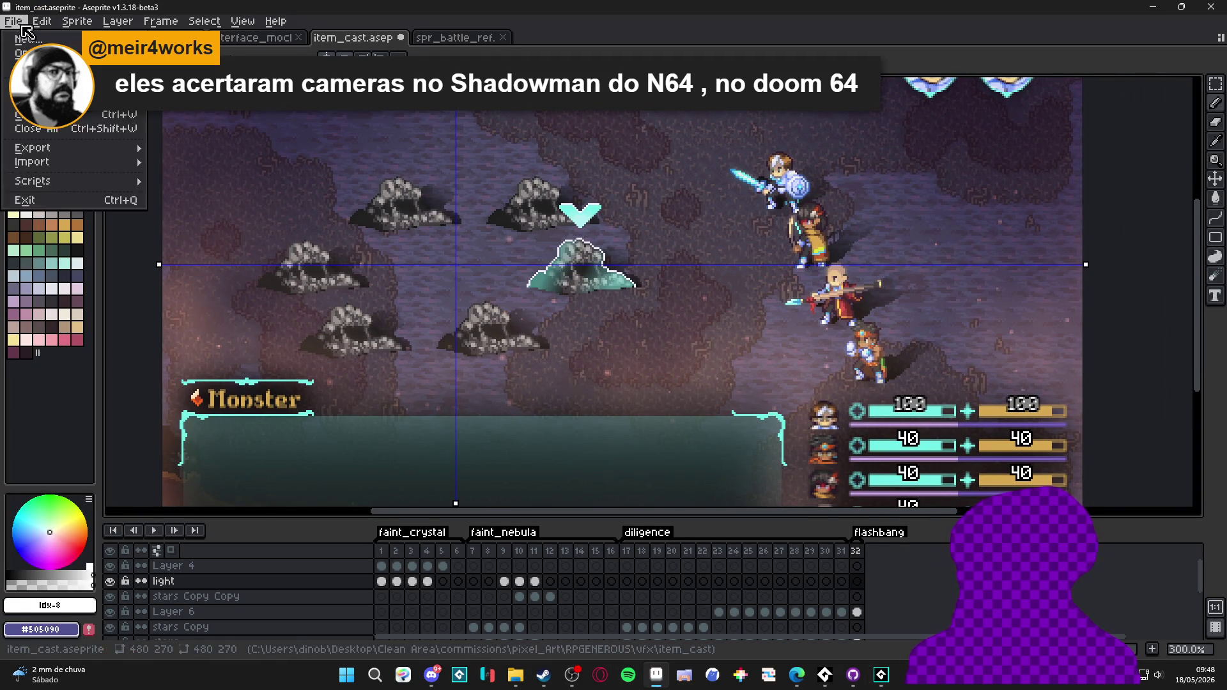
pyautogui.click(29, 34)
pyautogui.click(575, 473)
pyautogui.hotkey('ctrl', 'v')
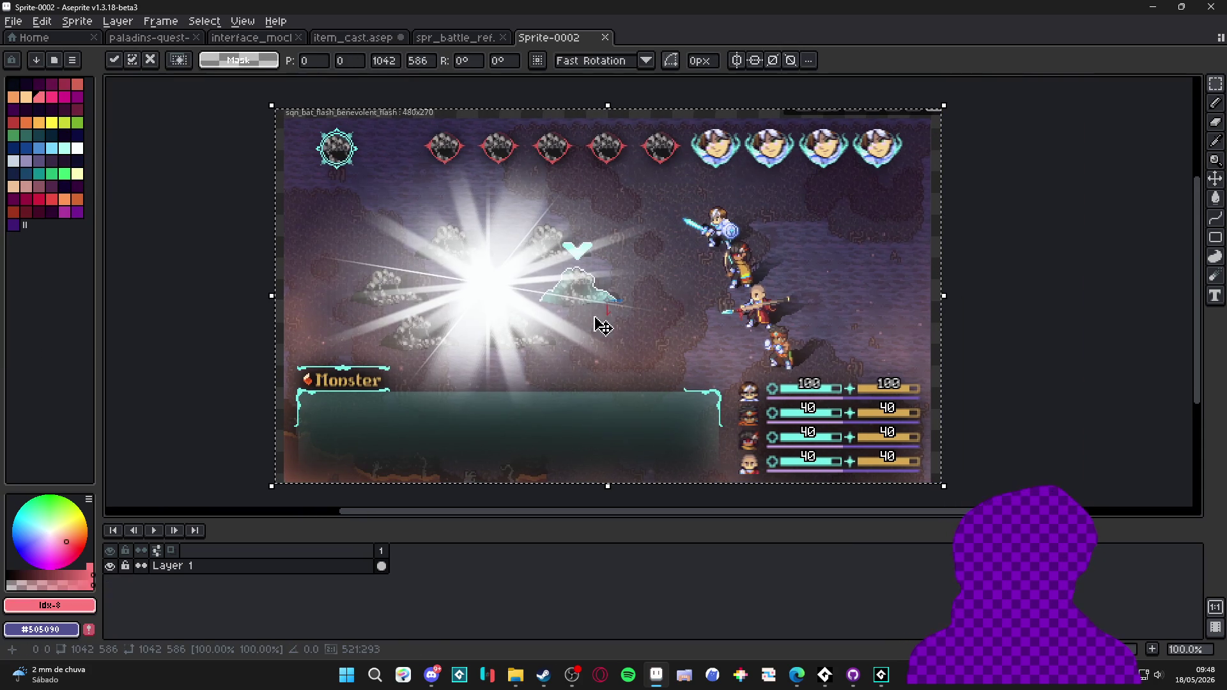
pyautogui.scroll(4, 640, 96)
# - Trim 15 pixels off the top of the screenshot canvas
pyautogui.hotkey('ctrl', 'alt', 'c')
pyautogui.moveTo(703, 190)
pyautogui.mouseDown()
pyautogui.moveTo(728, 230)
pyautogui.moveTo(739, 226)
pyautogui.mouseUp()
pyautogui.click(1098, 371)
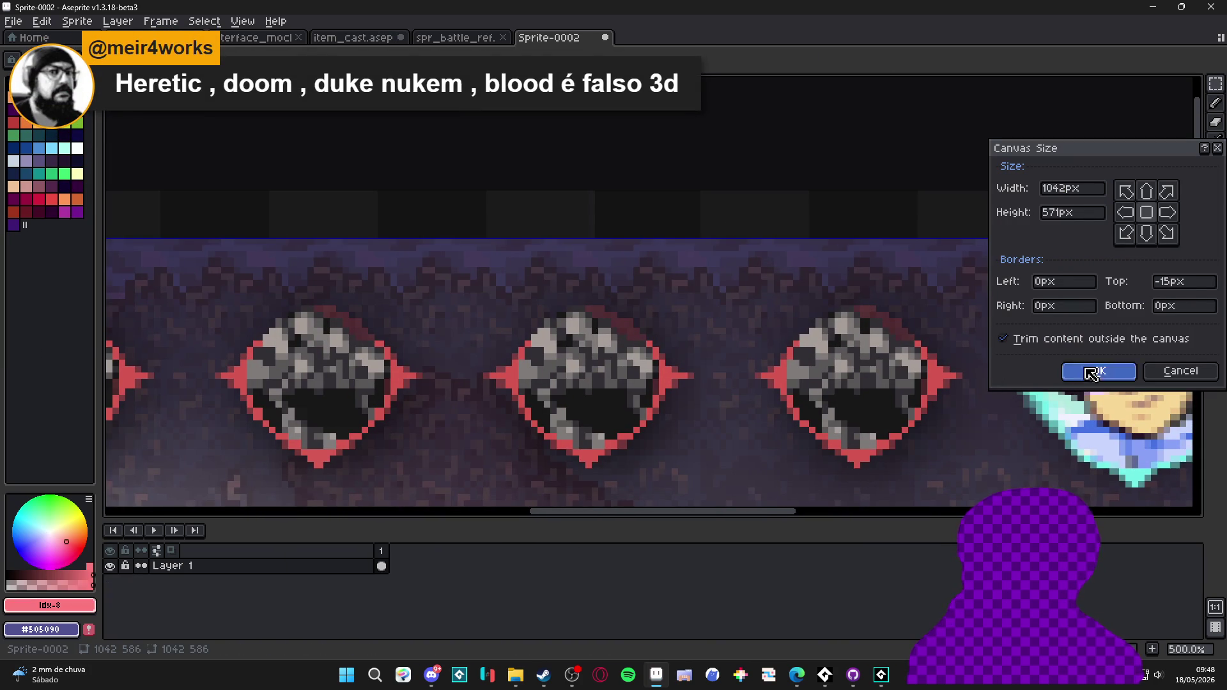
pyautogui.scroll(-1, 484, 371)
pyautogui.scroll(-2, 484, 371)
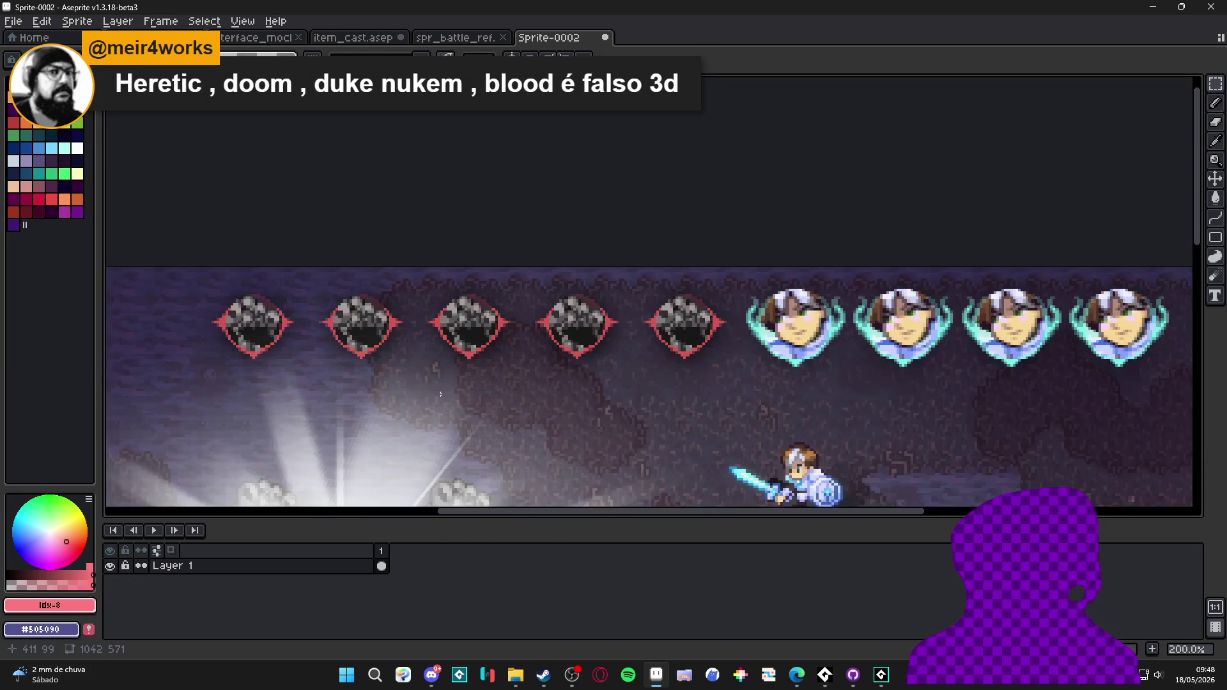
pyautogui.scroll(-2, 381, 320)
pyautogui.scroll(5, 381, 320)
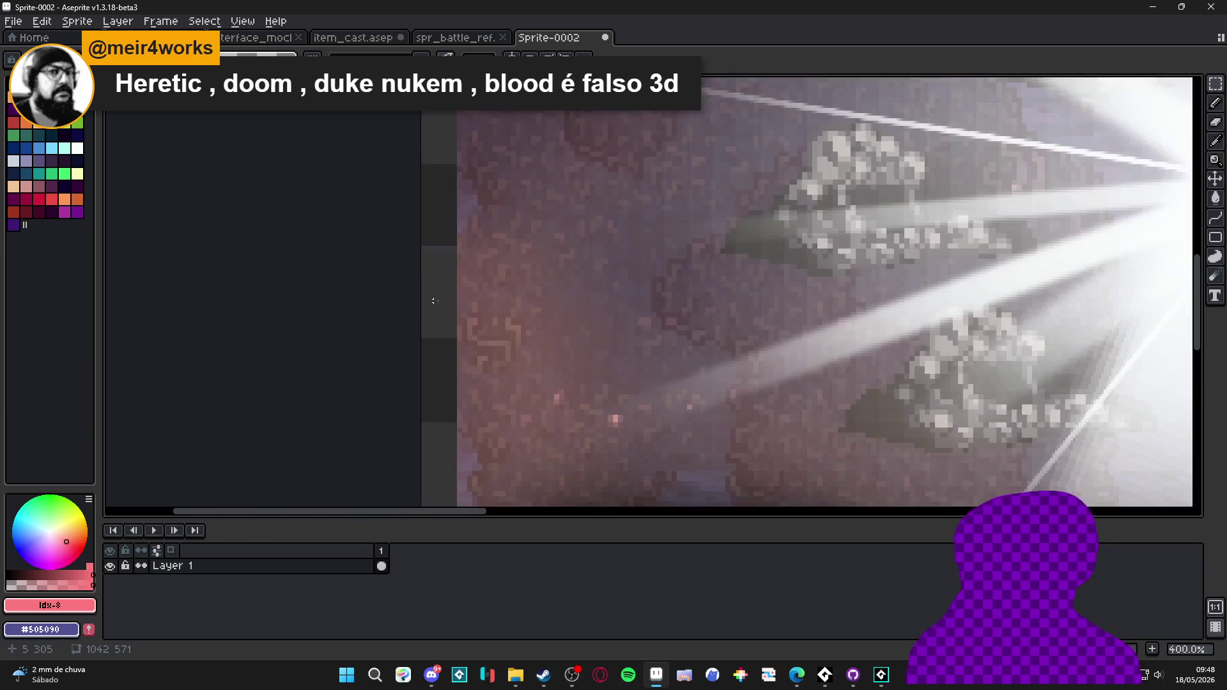
# - Trim 14 pixels off the screenshot canvas's left edge
pyautogui.hotkey('ctrl', 'alt', 'c')
pyautogui.moveTo(414, 320); pyautogui.dragTo(467, 325)
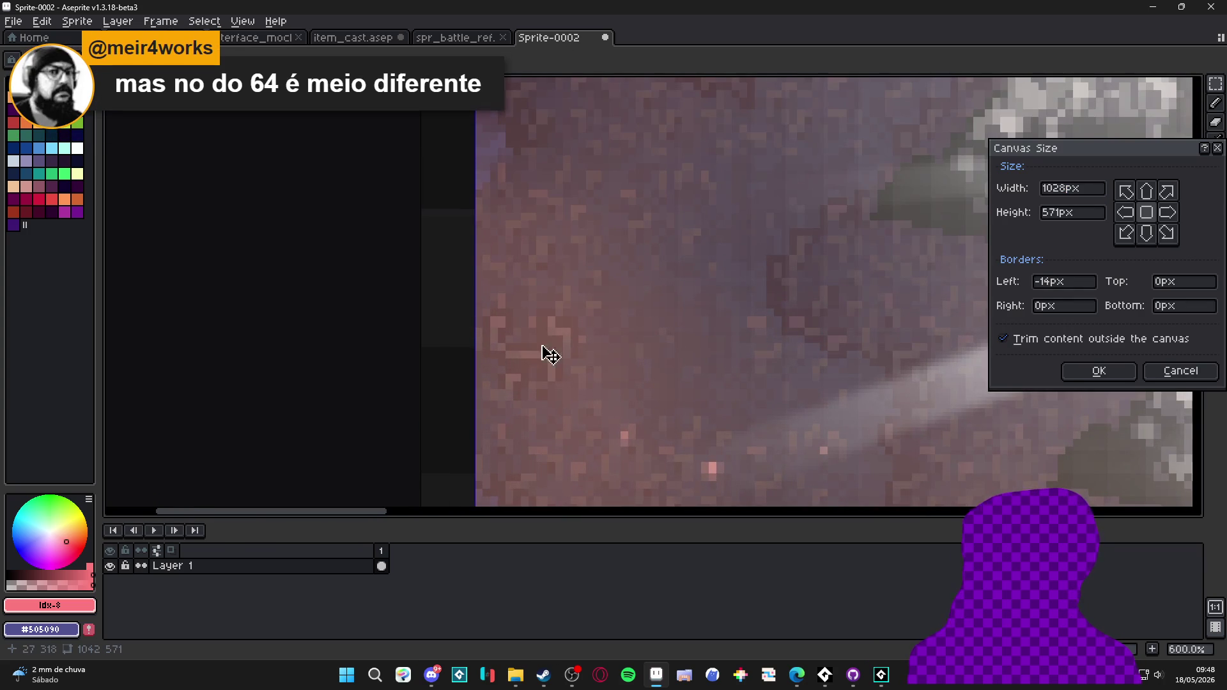
pyautogui.click(1098, 370)
pyautogui.scroll(-6, 872, 355)
pyautogui.scroll(4, 798, 383)
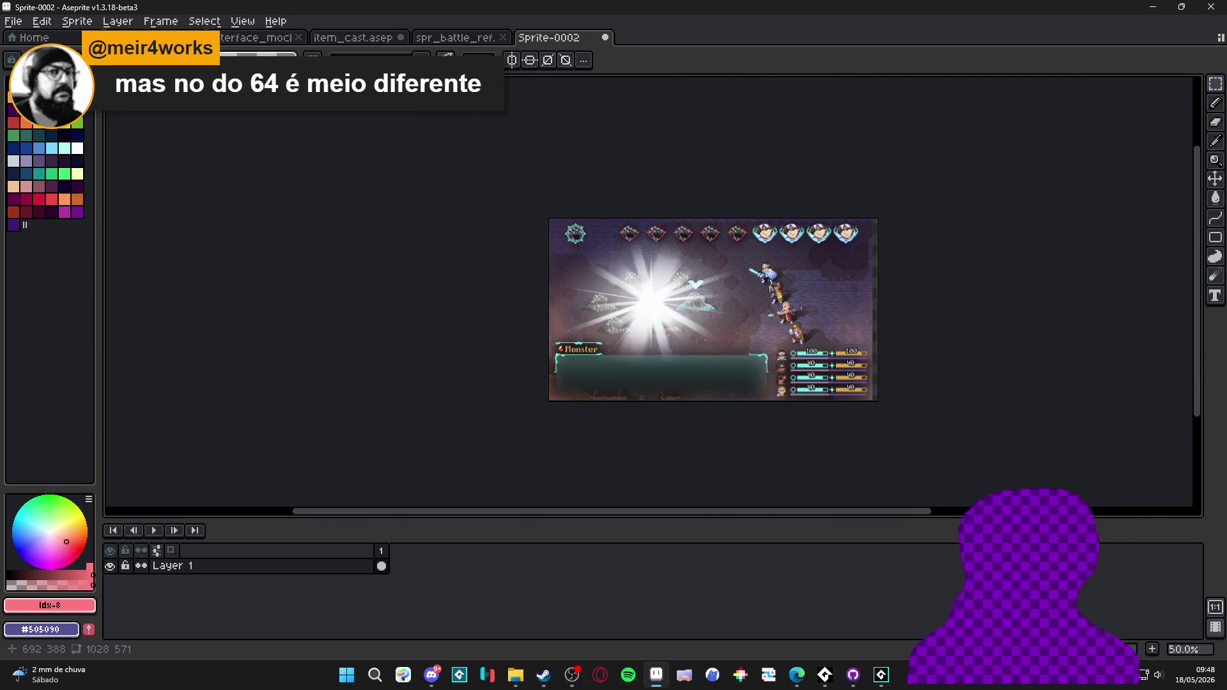
pyautogui.moveTo(797, 422); pyautogui.dragTo(798, 294)
pyautogui.scroll(4, 840, 364)
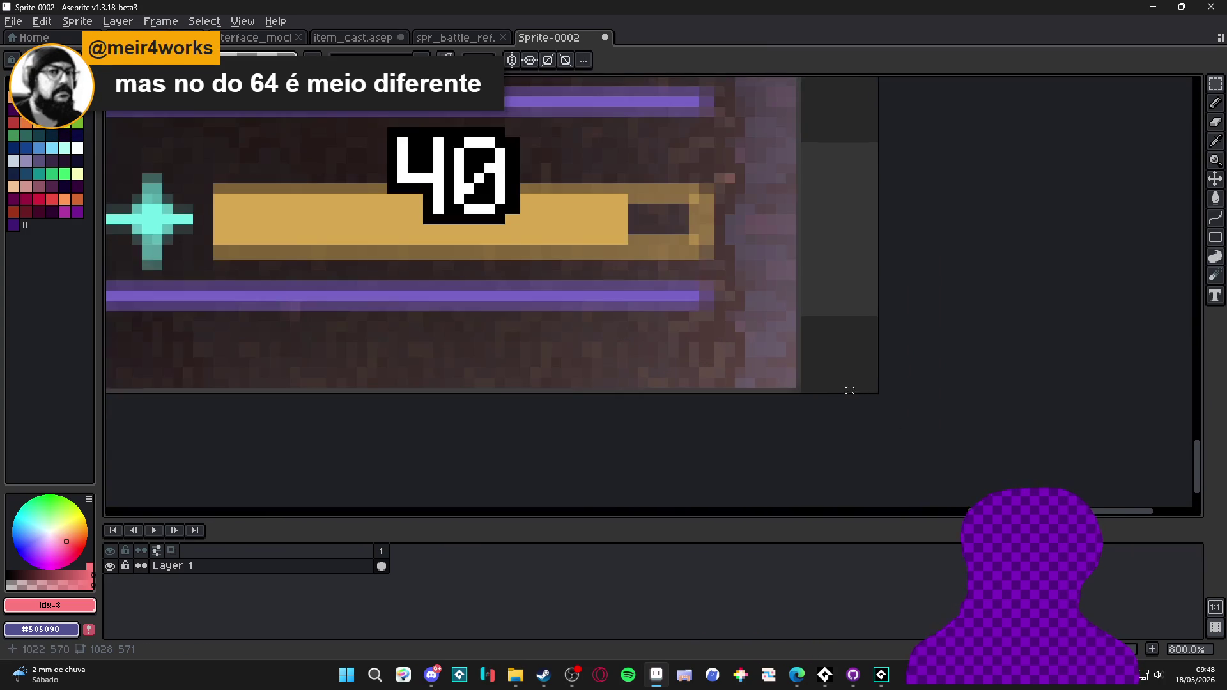
# - Trim 1 pixel off the bottom, leaving a 1012x570 canvas, and center it in view
pyautogui.hotkey('ctrl', 'alt', 'c')
pyautogui.moveTo(842, 398)
pyautogui.mouseDown()
pyautogui.moveTo(865, 373)
pyautogui.moveTo(795, 367)
pyautogui.mouseUp()
pyautogui.click(1098, 370)
pyautogui.scroll(-6, 464, 313)
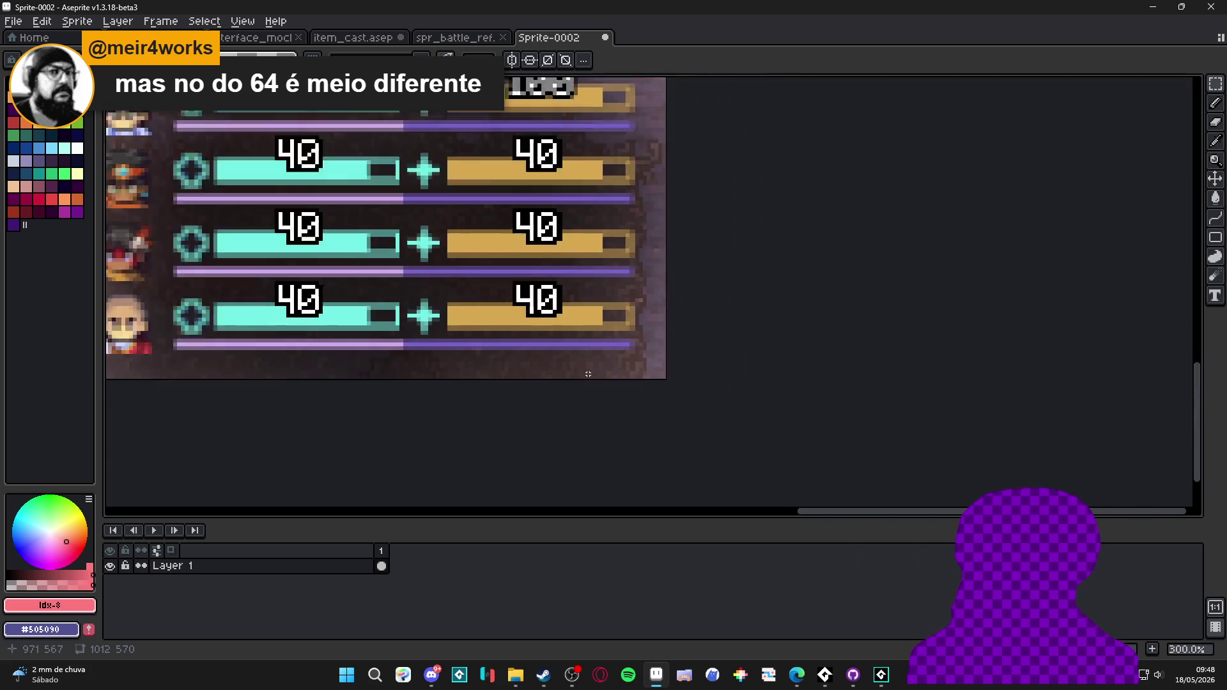
pyautogui.moveTo(464, 313); pyautogui.dragTo(596, 381)
pyautogui.moveTo(456, 358); pyautogui.dragTo(515, 353)
pyautogui.moveTo(439, 337); pyautogui.dragTo(495, 338)
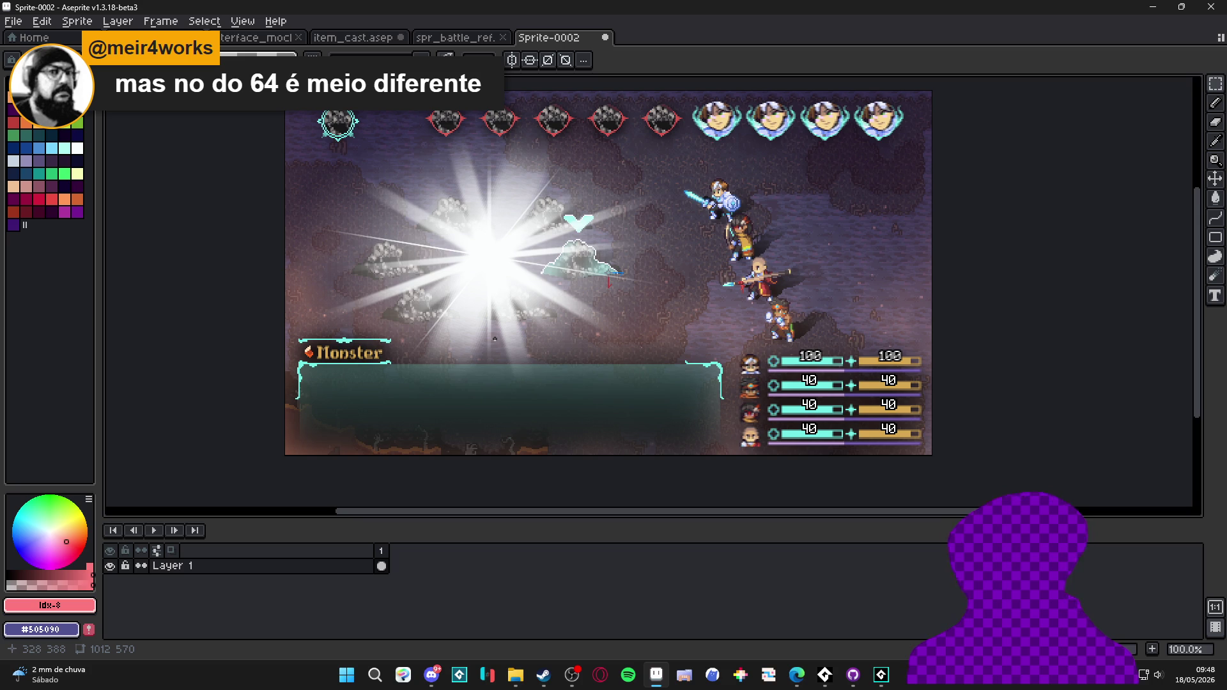
pyautogui.moveTo(486, 339); pyautogui.dragTo(464, 369)
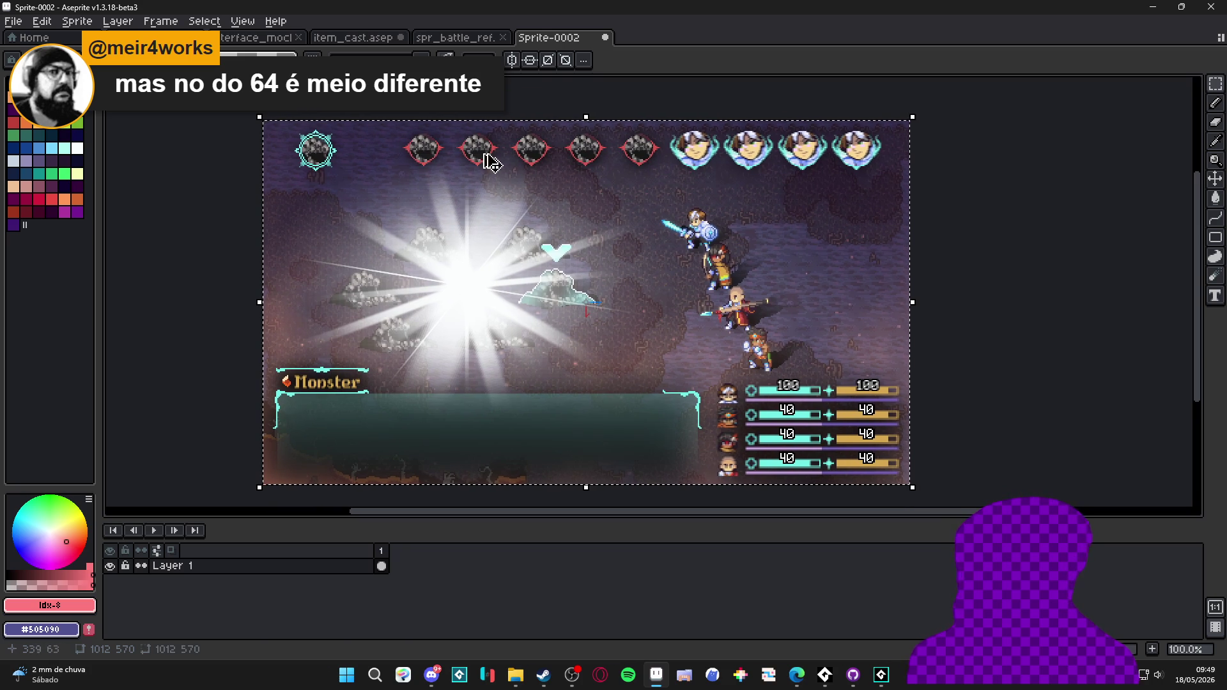
pyautogui.click(455, 37)
pyautogui.click(259, 37)
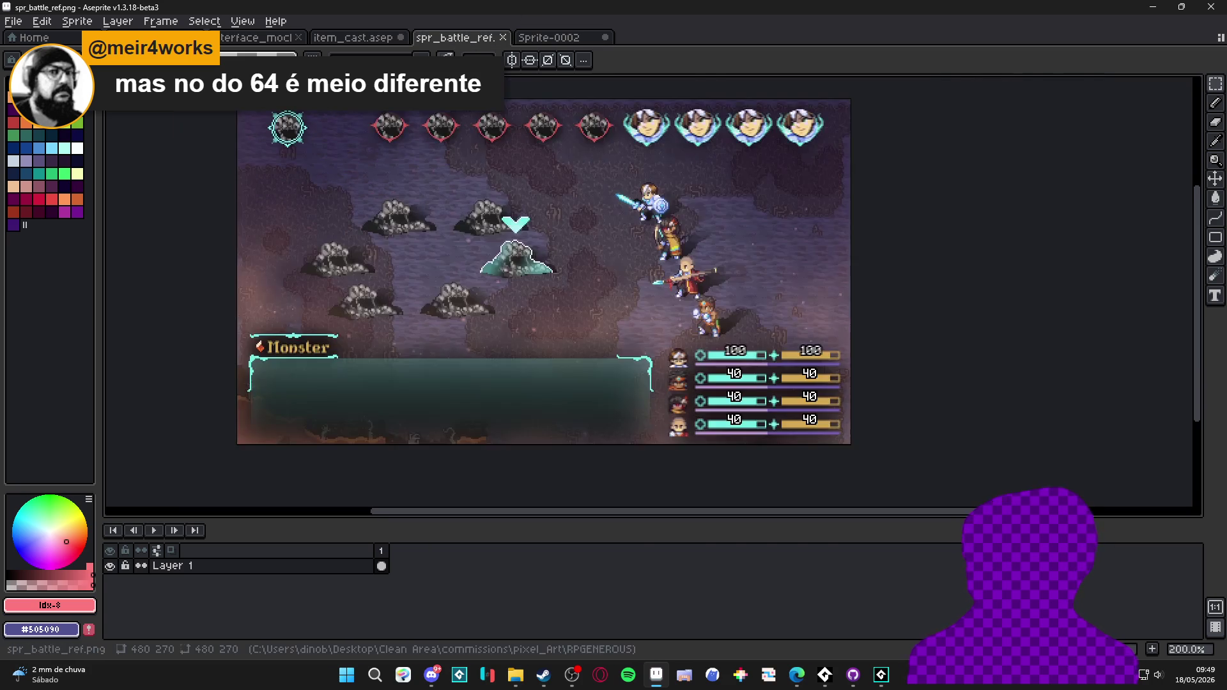
# - In item_cast, turn off symmetry and paste the screenshot into the stars Copy Copy layer's last frame
pyautogui.click(351, 37)
pyautogui.scroll(-1, 392, 255)
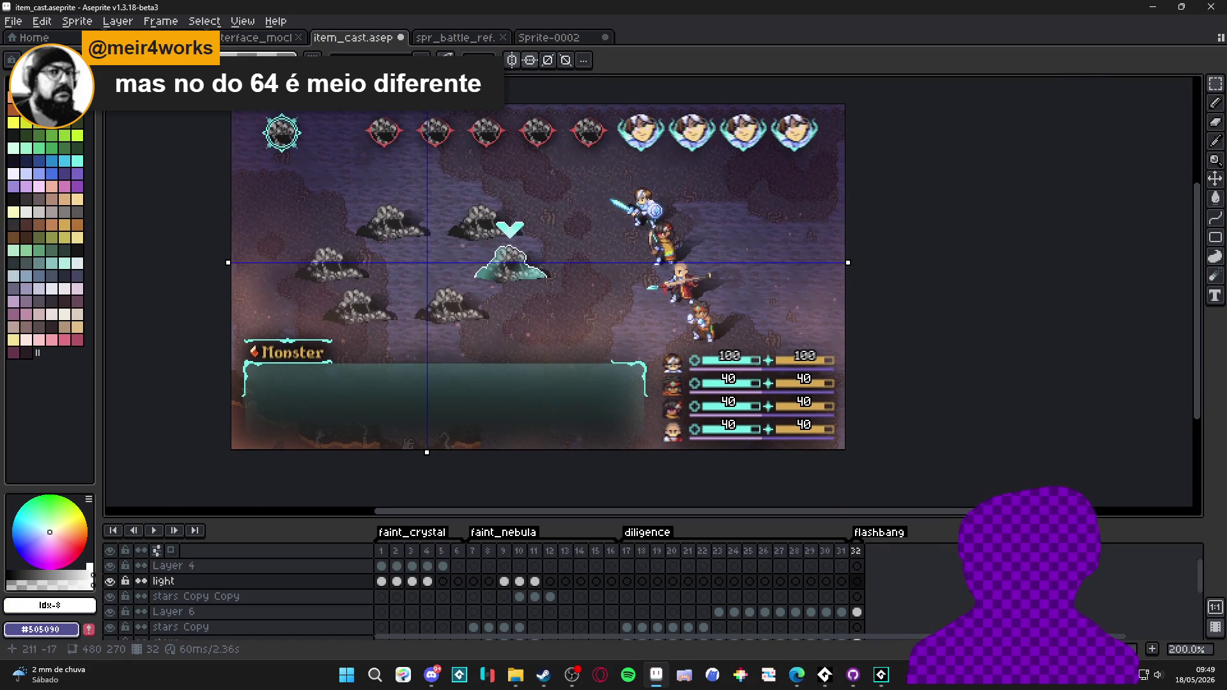
pyautogui.click(529, 64)
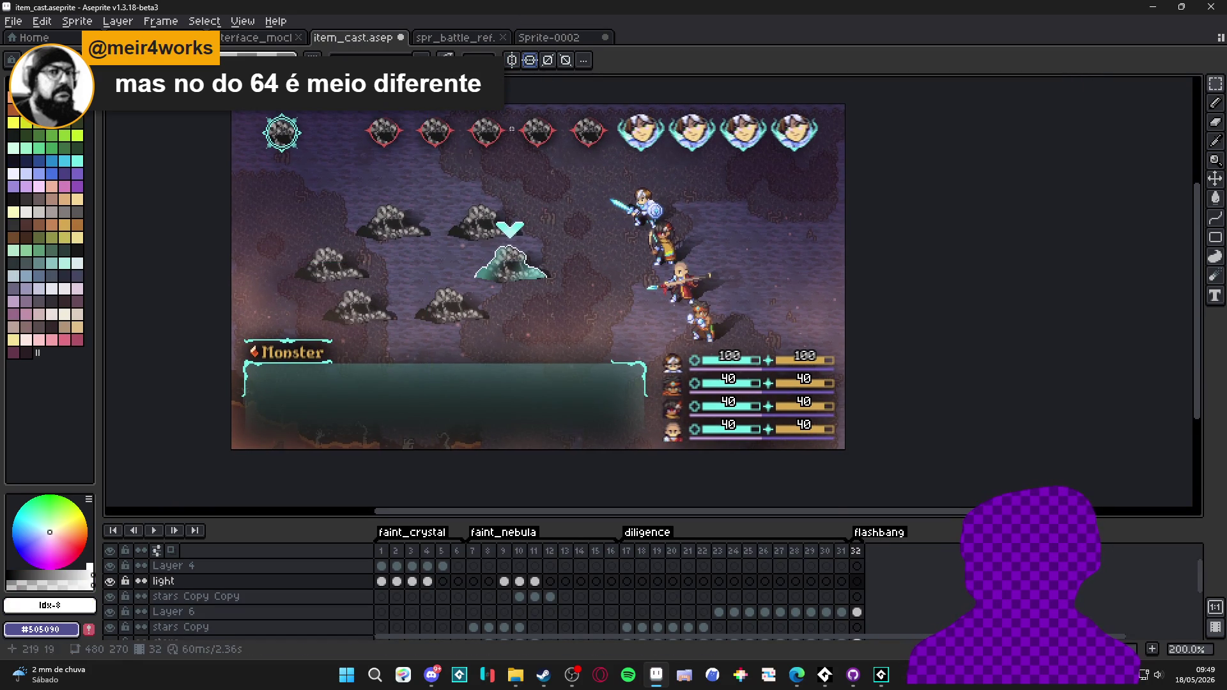
pyautogui.keyDown('ctrl'); pyautogui.click(604, 403); pyautogui.keyUp('ctrl')
pyautogui.scroll(3, 862, 606)
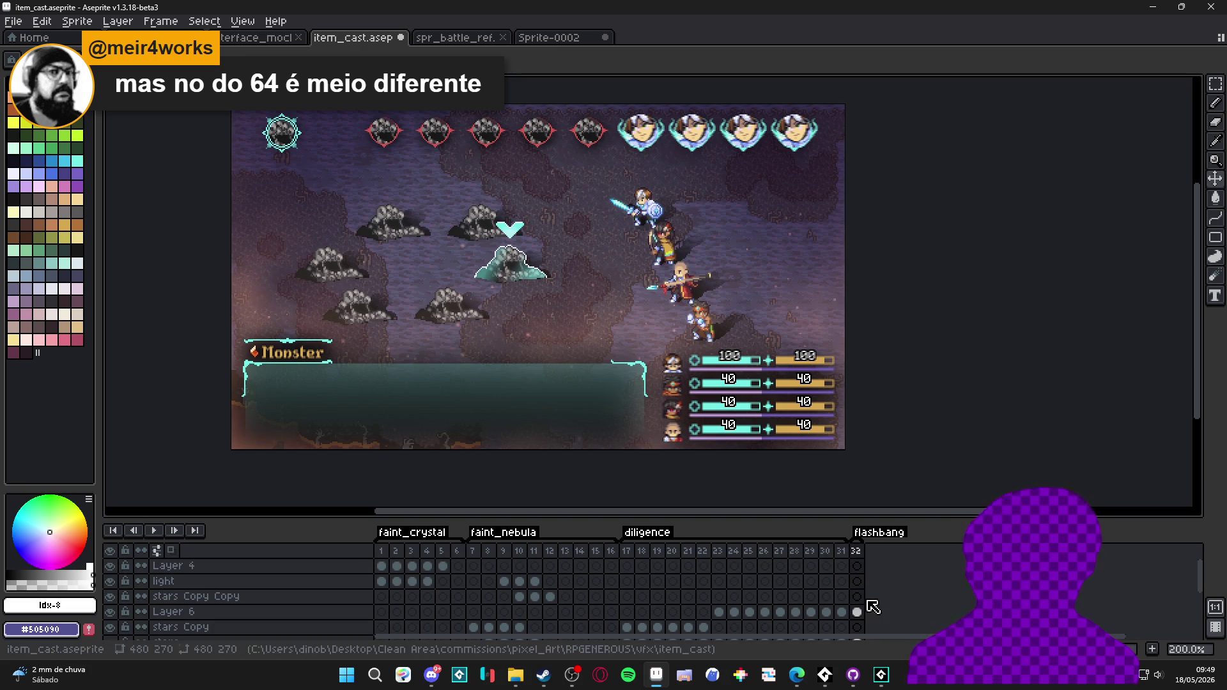
pyautogui.click(857, 596)
pyautogui.hotkey('ctrl', 'v')
# - Scale the pasted screenshot down to about 48% and commit it
pyautogui.scroll(-2, 611, 397)
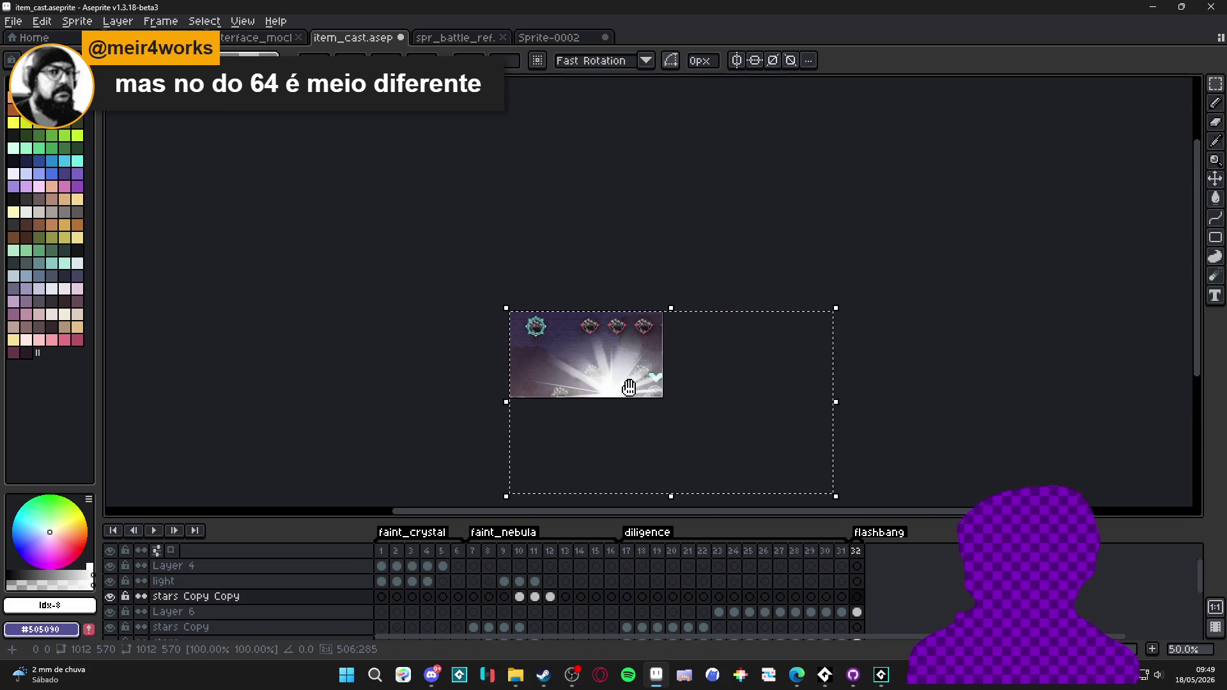
pyautogui.scroll(1, 764, 454)
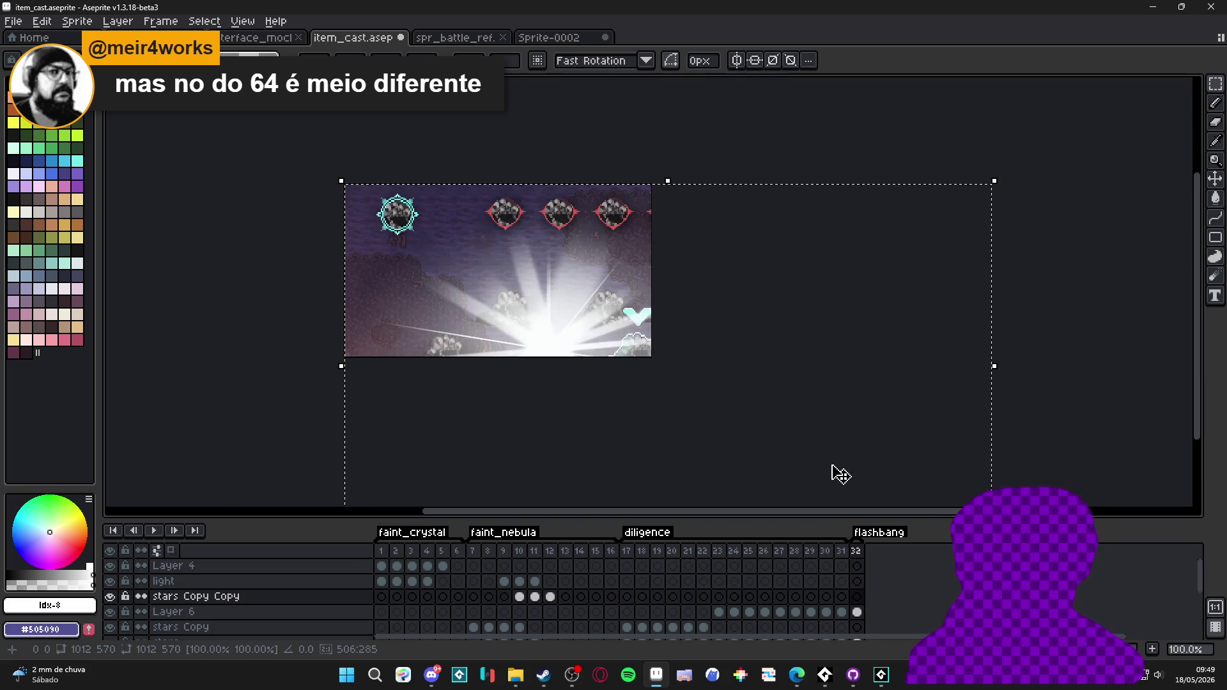
pyautogui.scroll(-2, 893, 399)
pyautogui.moveTo(967, 443); pyautogui.dragTo(636, 272)
pyautogui.scroll(6, 636, 272)
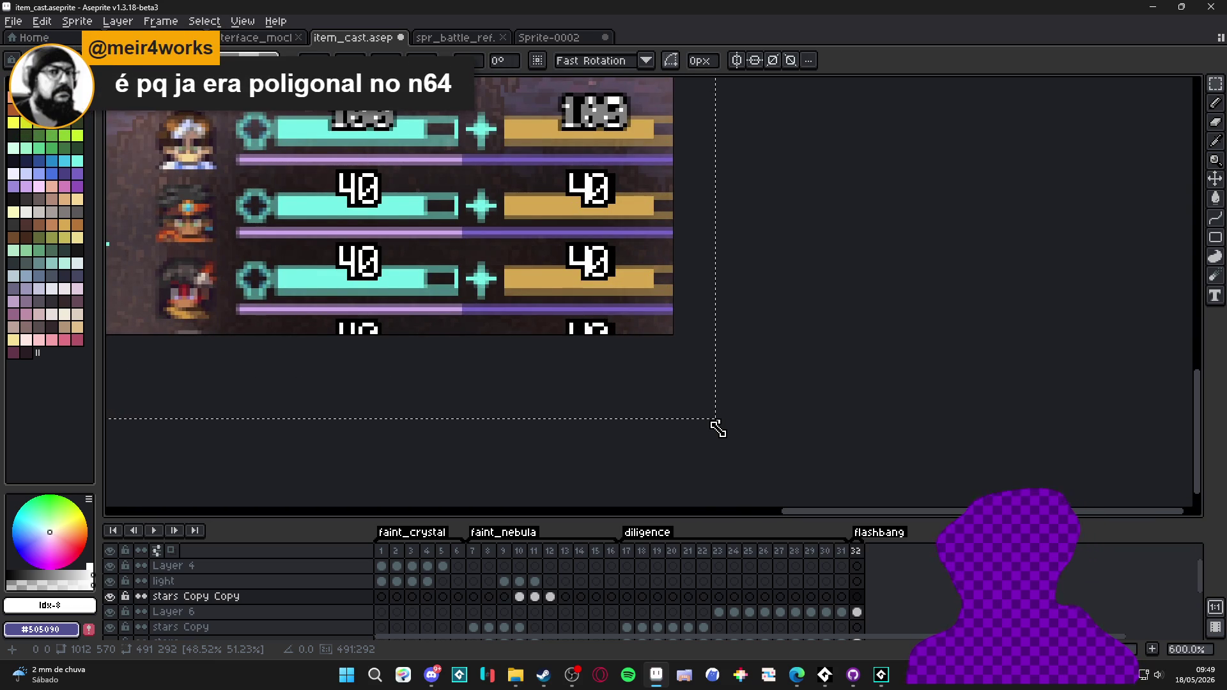
pyautogui.moveTo(718, 428)
pyautogui.mouseDown()
pyautogui.moveTo(651, 343)
pyautogui.moveTo(677, 346)
pyautogui.moveTo(666, 331)
pyautogui.moveTo(675, 344)
pyautogui.mouseUp()
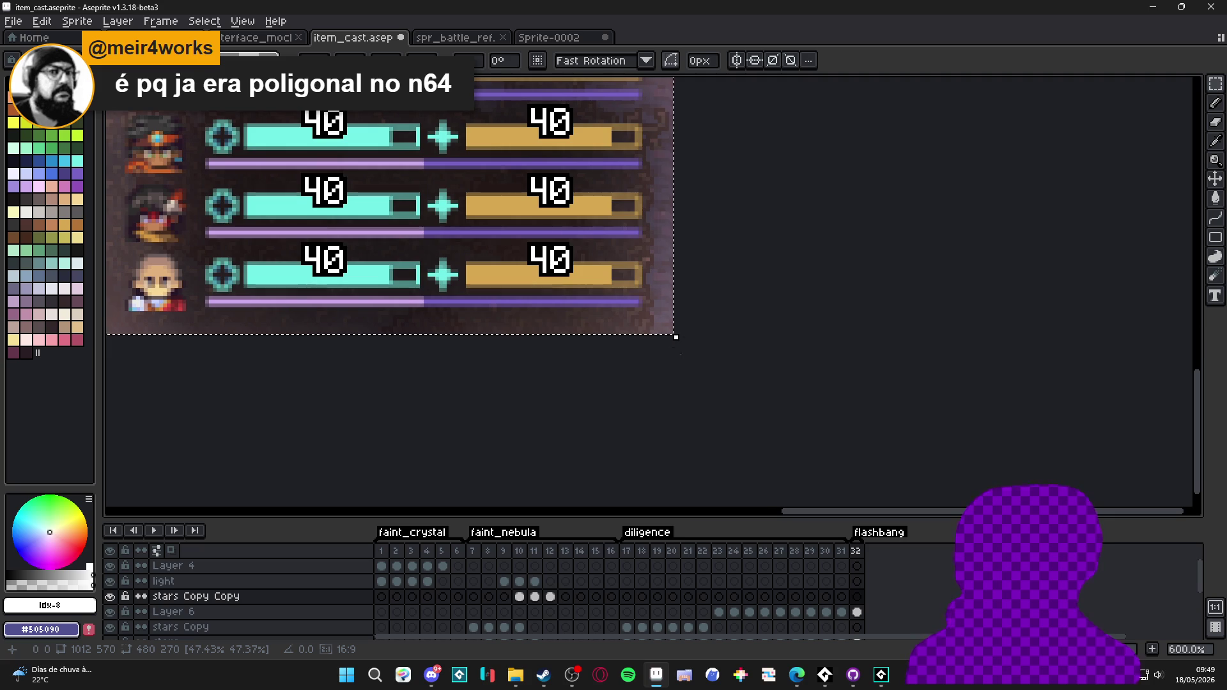
pyautogui.scroll(-5, 675, 344)
pyautogui.press('Return')
# - Marquee-select a rectangular region of the mockup
pyautogui.scroll(1, 507, 358)
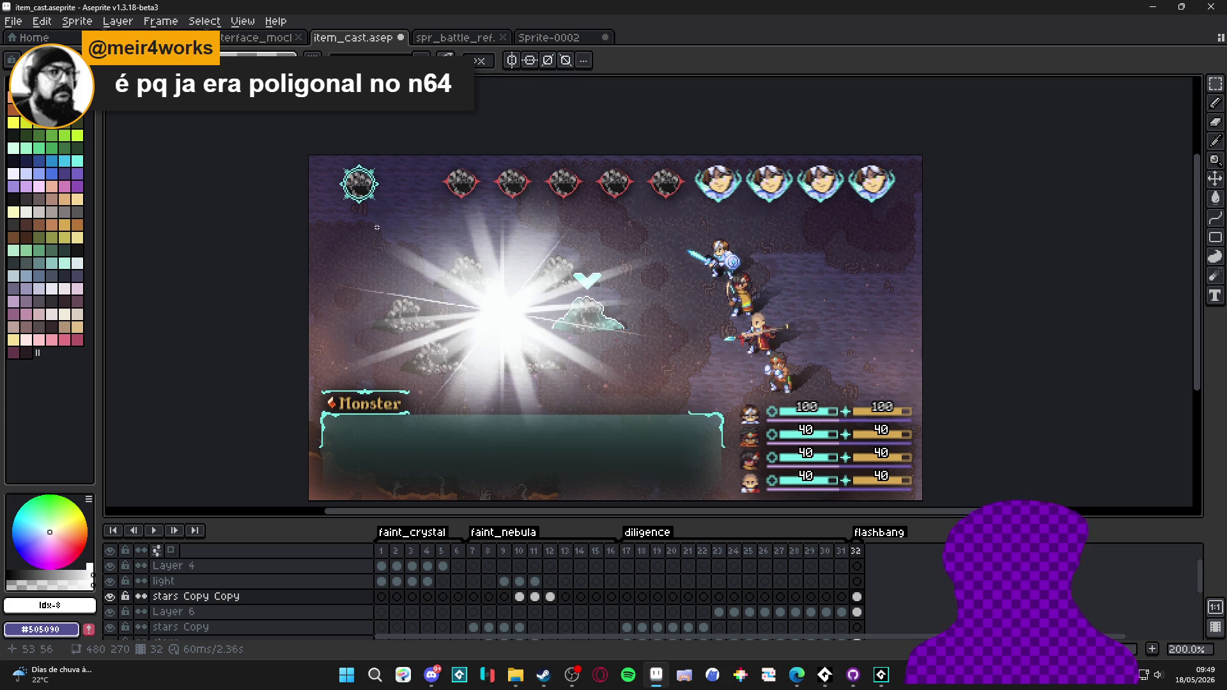
pyautogui.moveTo(172, 262); pyautogui.dragTo(160, 248)
pyautogui.moveTo(355, 203)
pyautogui.mouseDown()
pyautogui.moveTo(606, 409)
pyautogui.moveTo(622, 407)
pyautogui.moveTo(407, 241)
pyautogui.moveTo(618, 403)
pyautogui.mouseUp()
pyautogui.hotkey('alt', 'Tab')
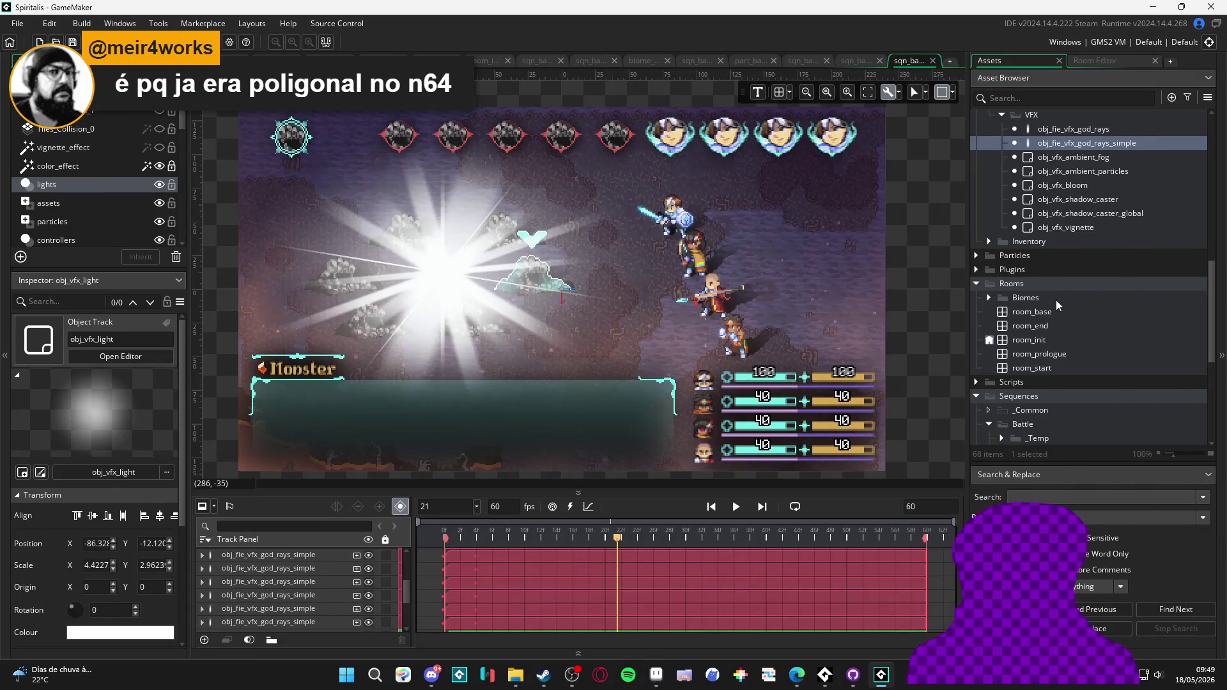
# - Collapse the _Common and Field folders and expand Particles > Battle in the asset tree
pyautogui.scroll(8, 1056, 300)
pyautogui.scroll(-10, 1055, 299)
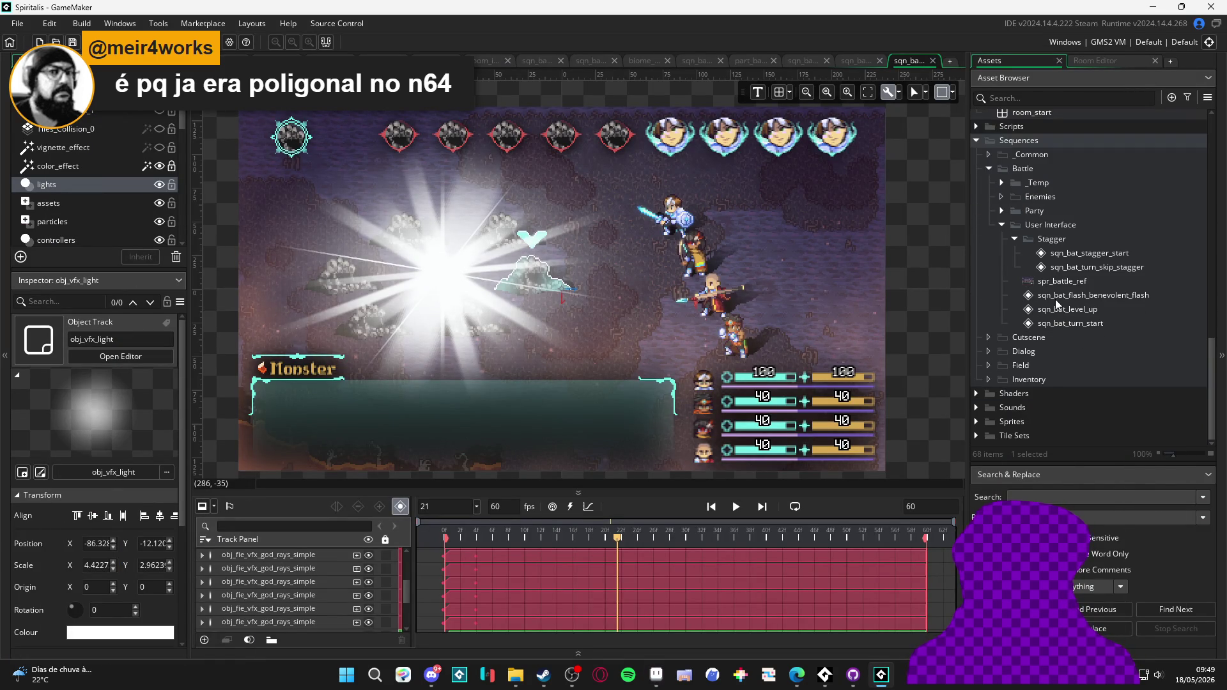
pyautogui.scroll(8, 1024, 390)
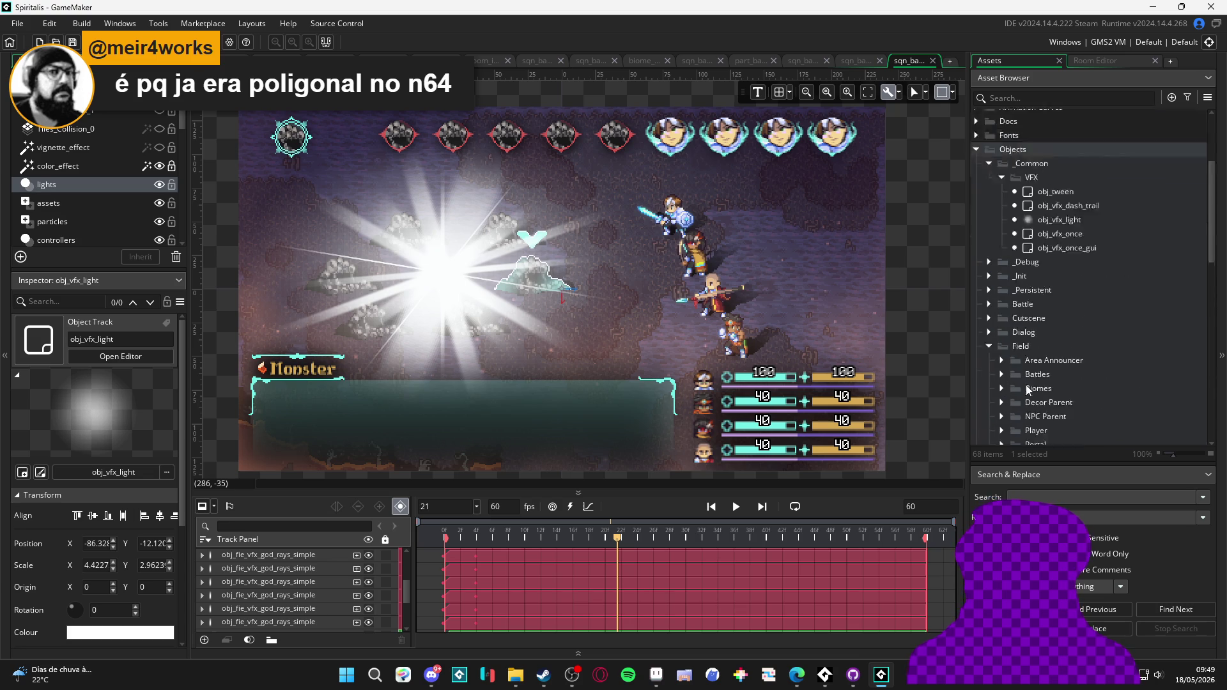
pyautogui.click(988, 245)
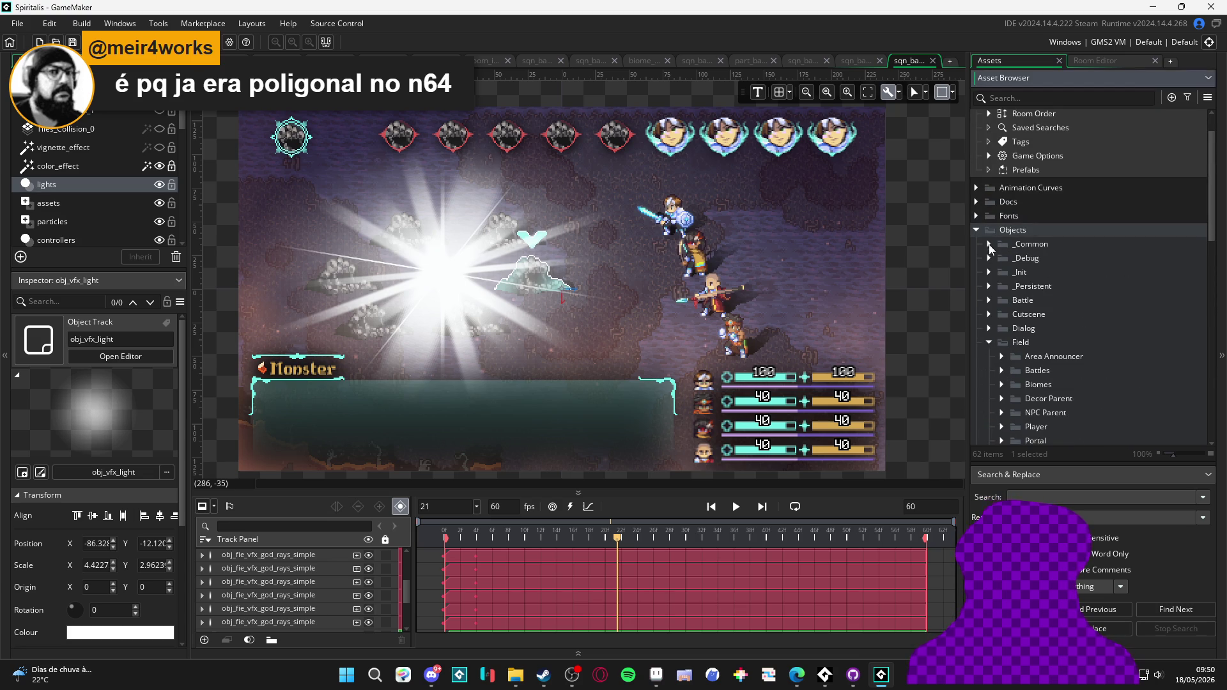
pyautogui.click(989, 341)
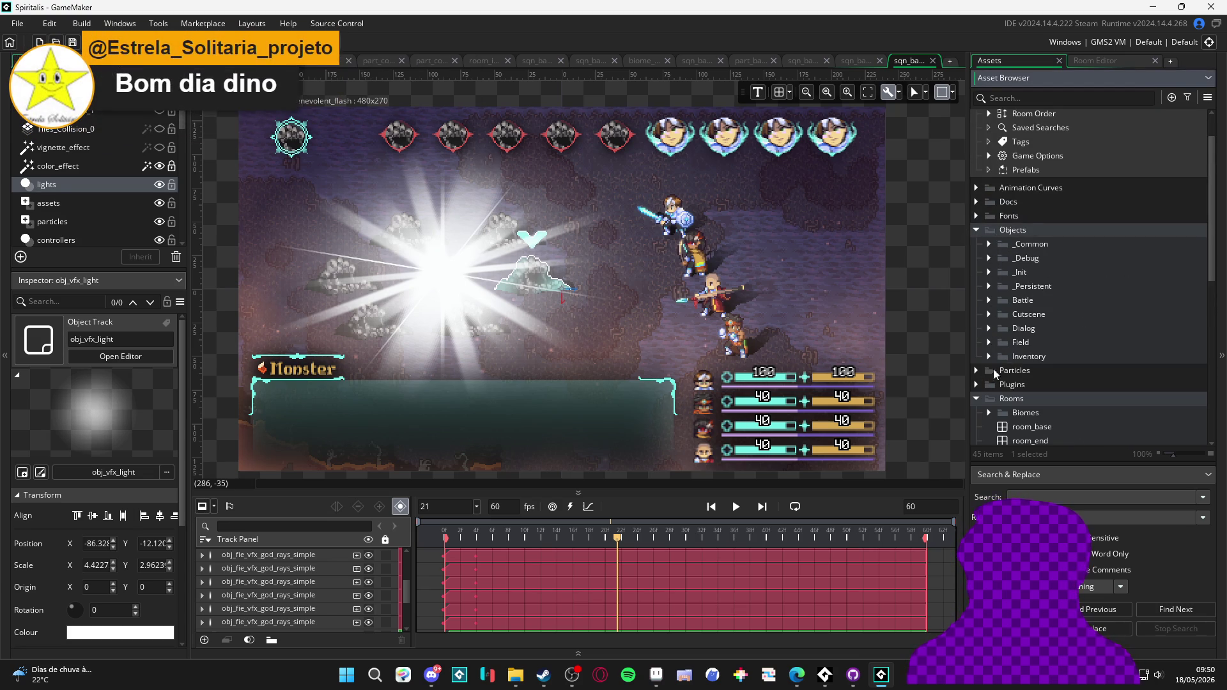
pyautogui.click(977, 371)
pyautogui.scroll(-3, 1000, 355)
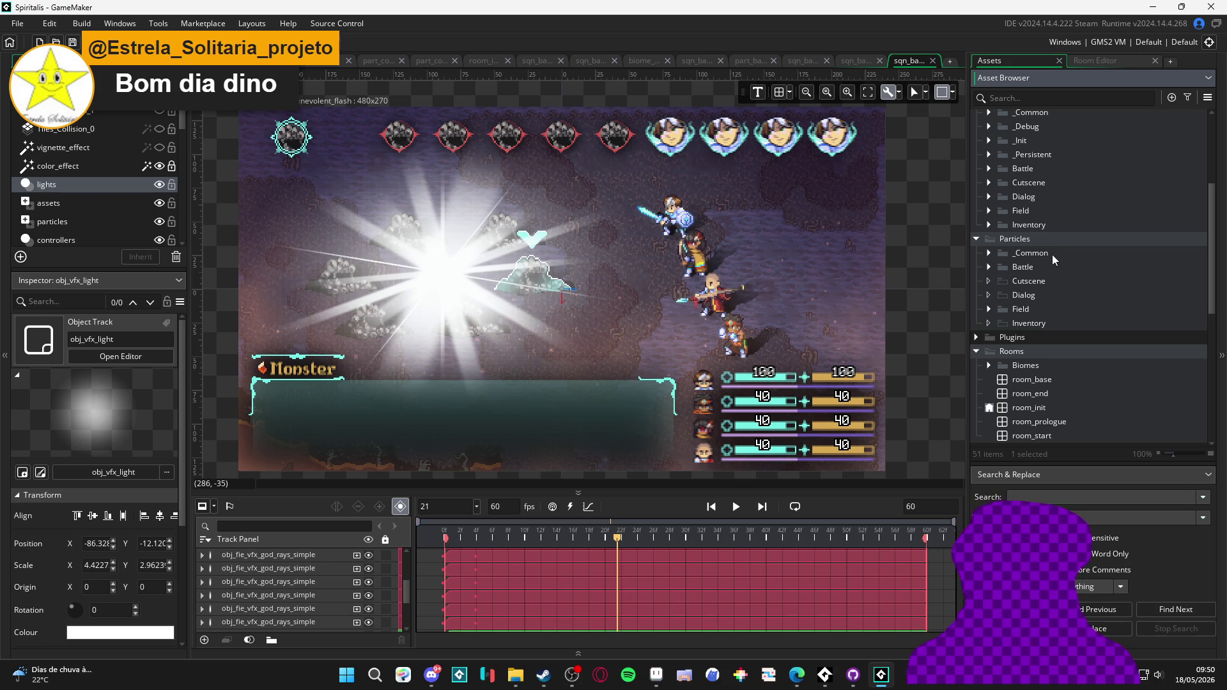
pyautogui.click(989, 267)
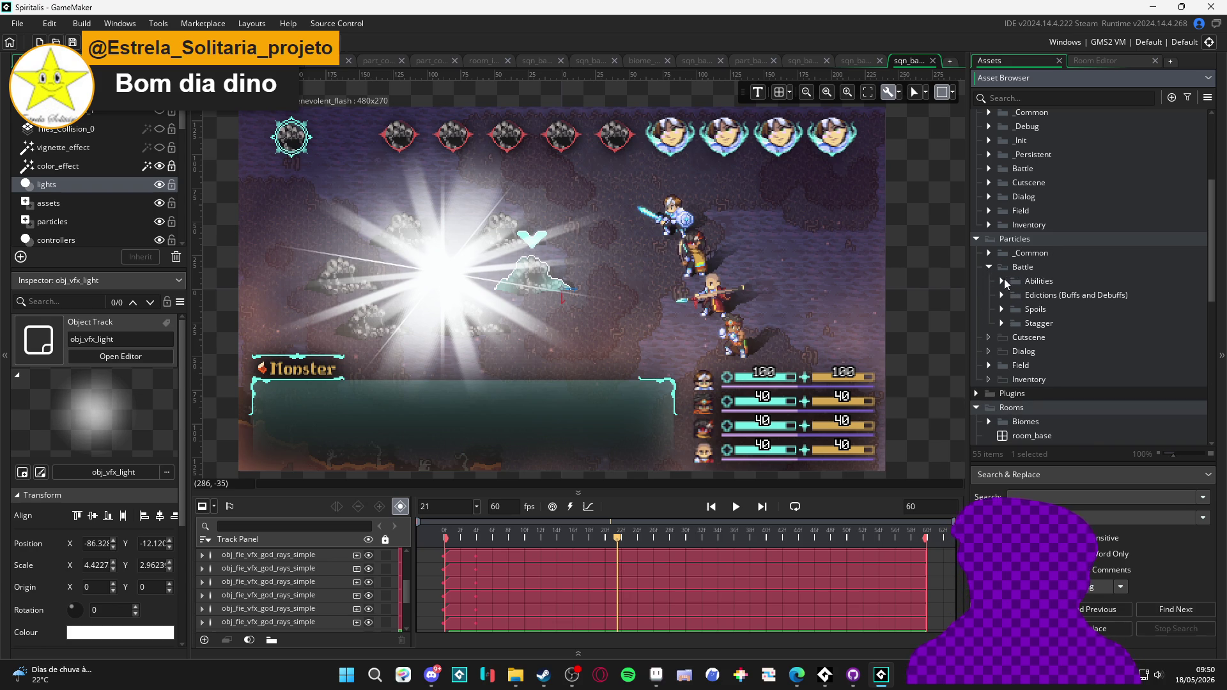
pyautogui.rightClick(1020, 272)
# - Create a folder named Items under Particles > Battle
pyautogui.click(1060, 383)
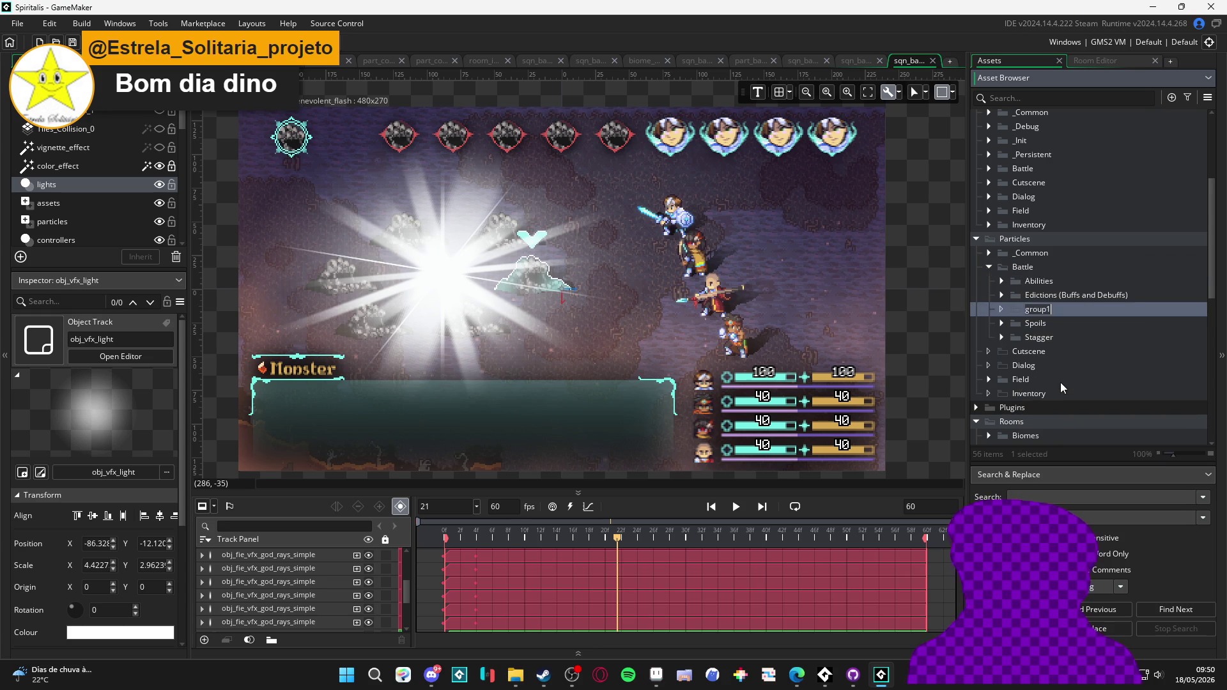
pyautogui.write('Items')
pyautogui.press('Return')
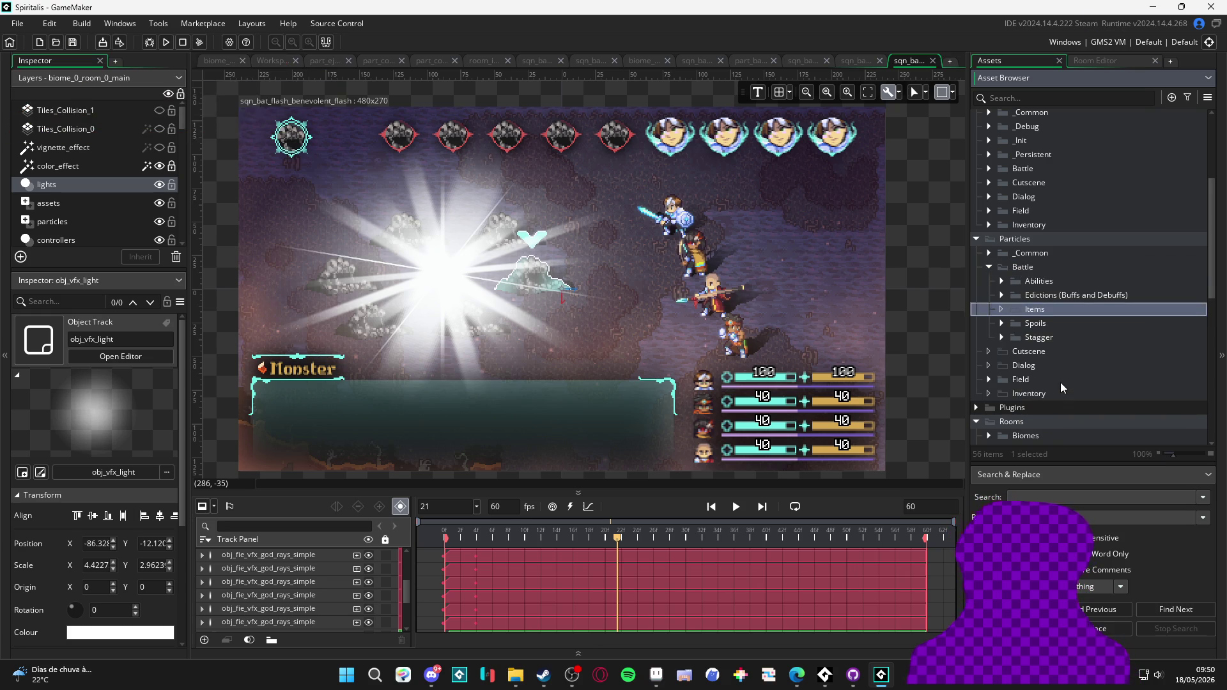
# - Create a particle system in Items named part_bat_flash_remanescent
pyautogui.rightClick(1035, 307)
pyautogui.moveTo(1092, 309)
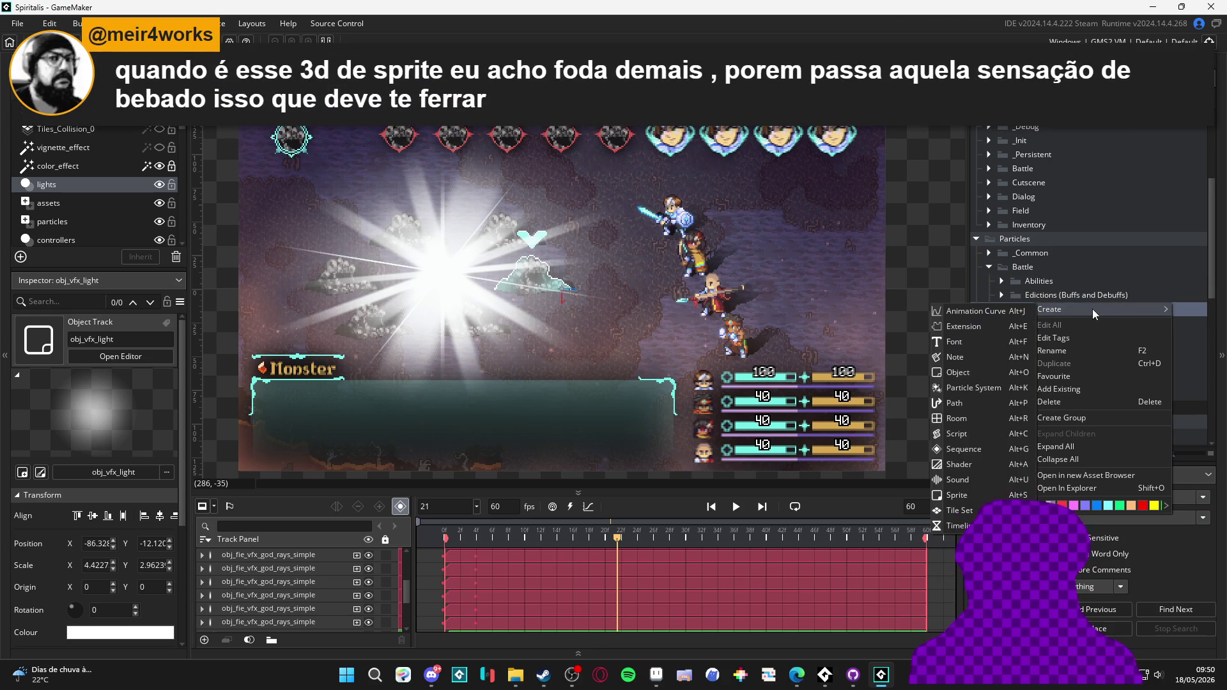
pyautogui.click(998, 388)
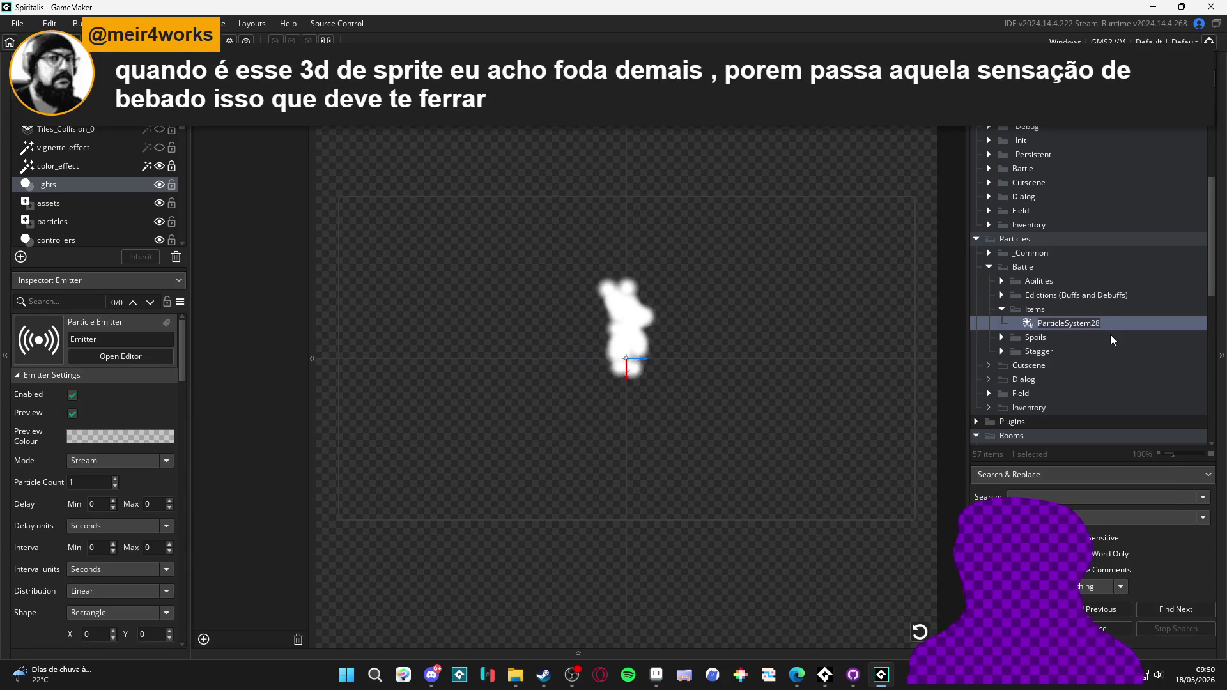
pyautogui.click(1001, 295)
pyautogui.click(1014, 309)
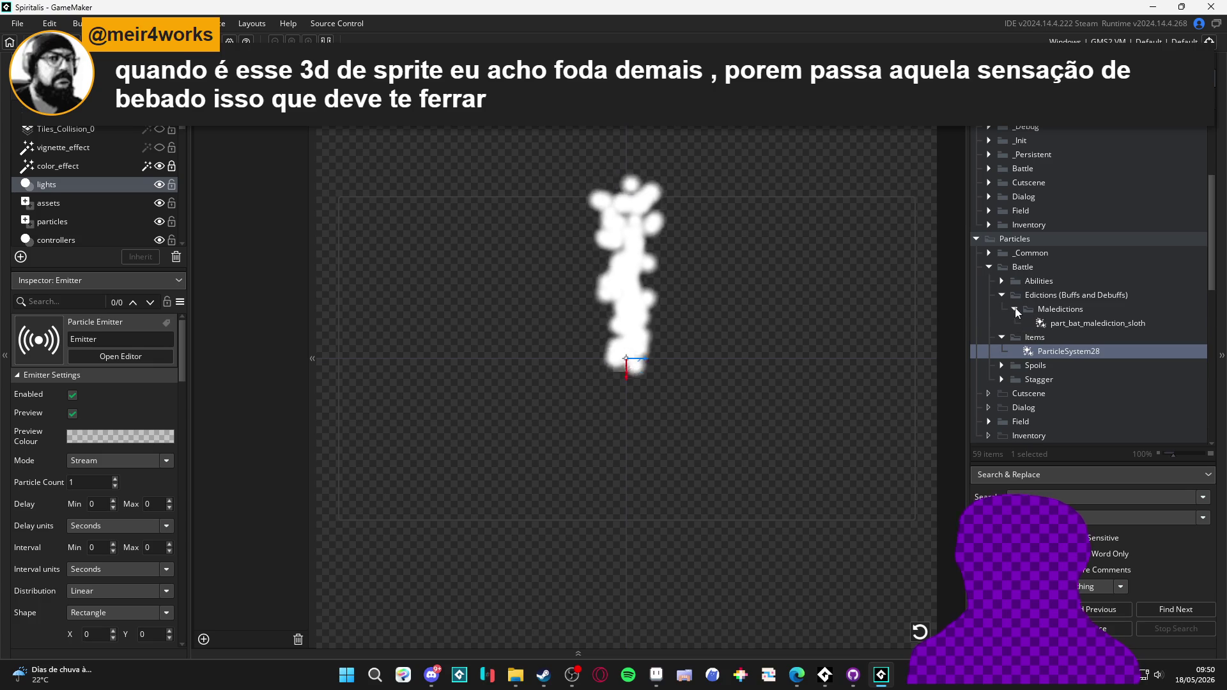
pyautogui.click(1065, 354)
pyautogui.press('F2')
pyautogui.write('part_')
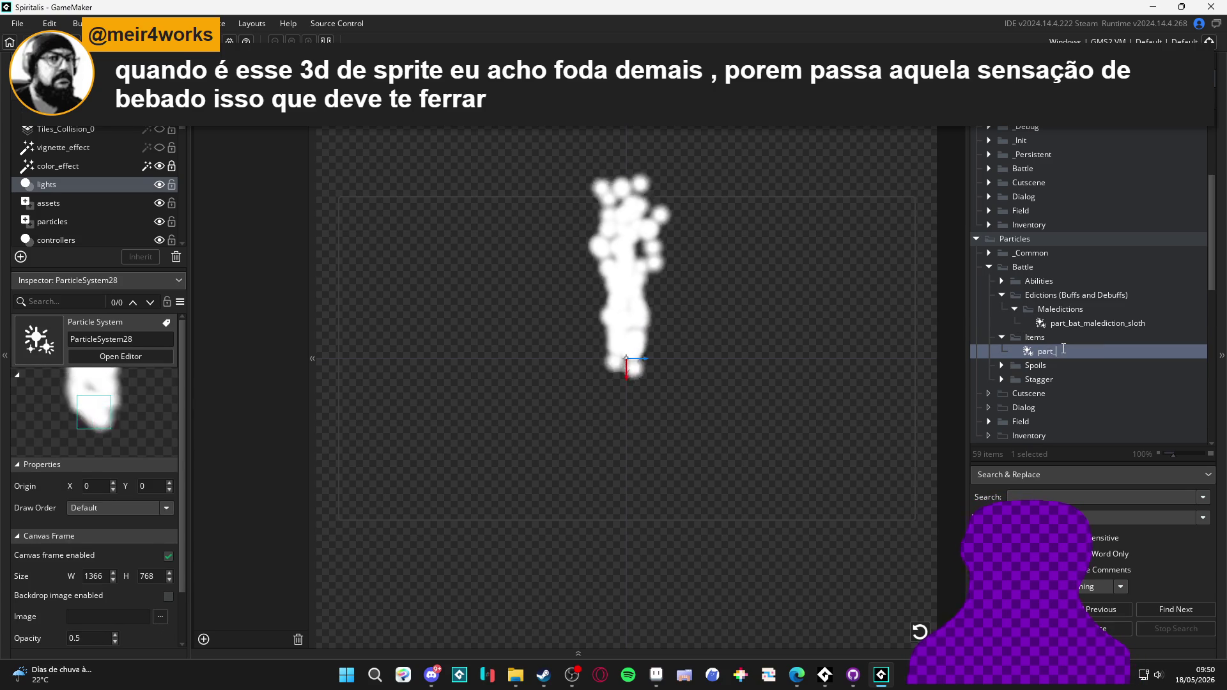
pyautogui.write('bat_')
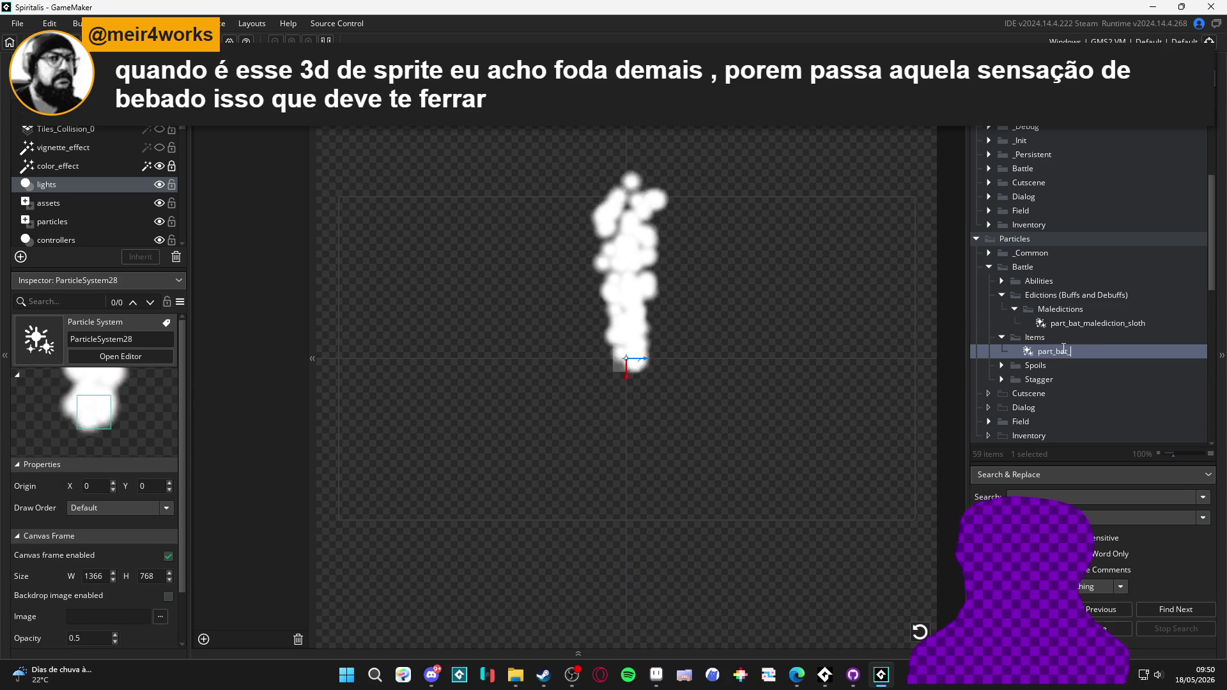
pyautogui.write('flash_')
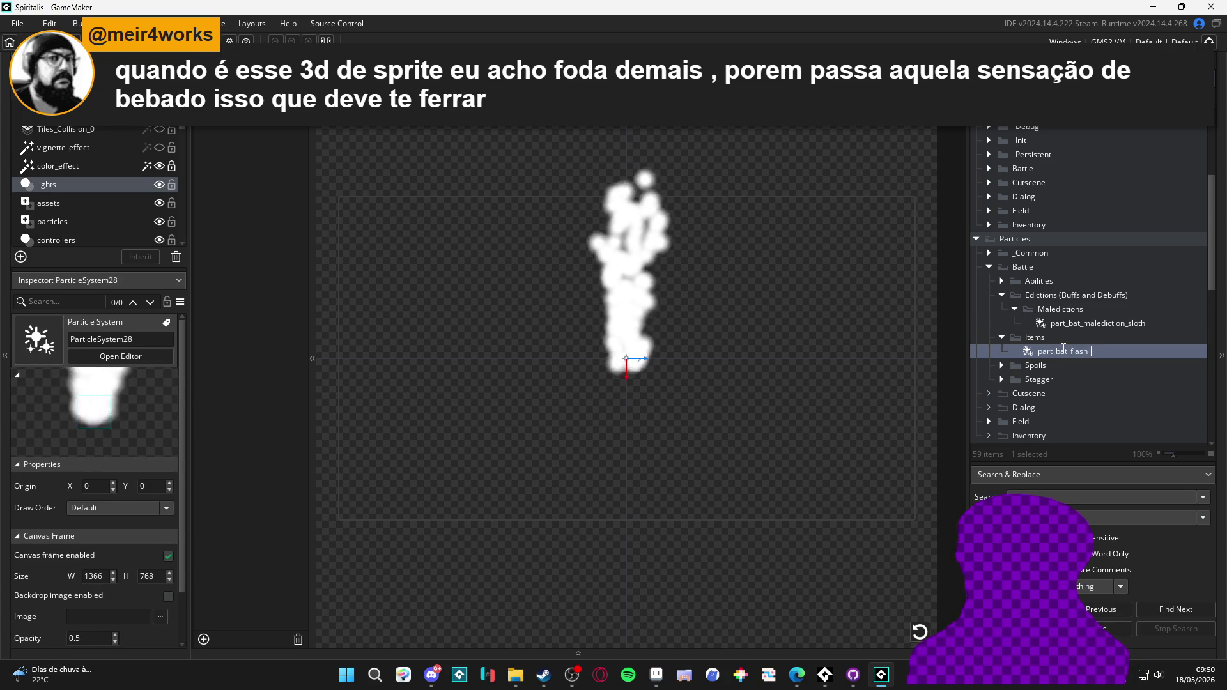
pyautogui.write('remanescent')
pyautogui.press('Return')
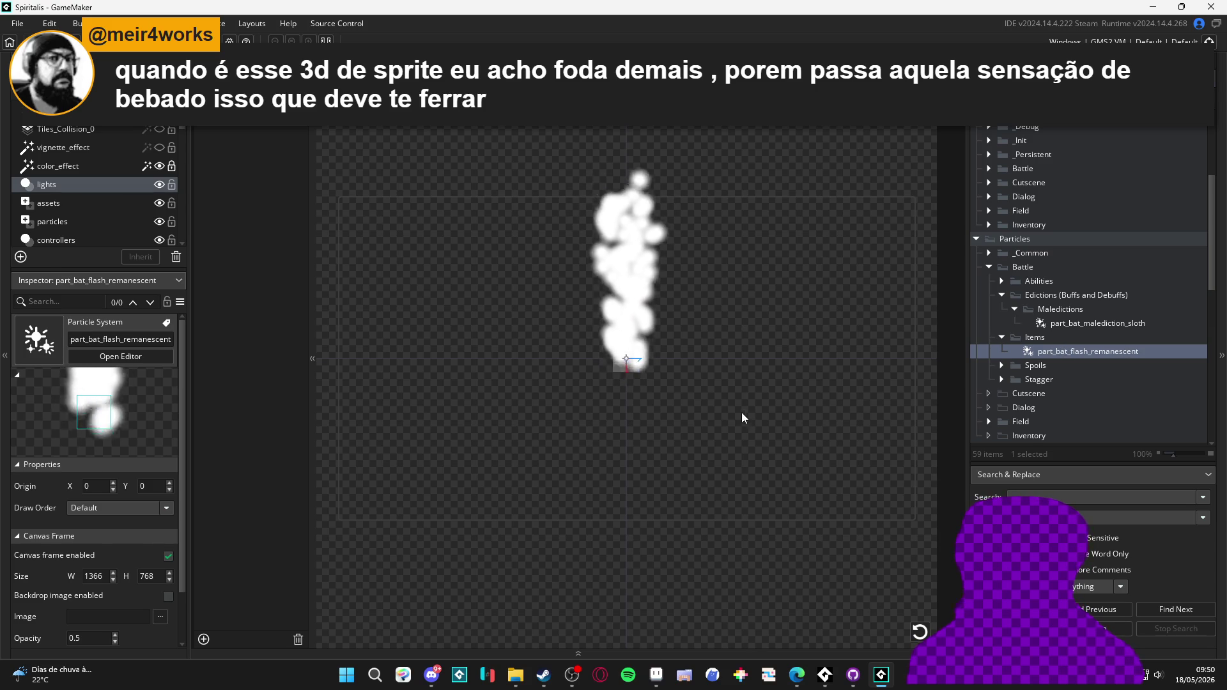
# - Resize the particle system's emitter to width 207 and height 158
pyautogui.scroll(-2, 524, 444)
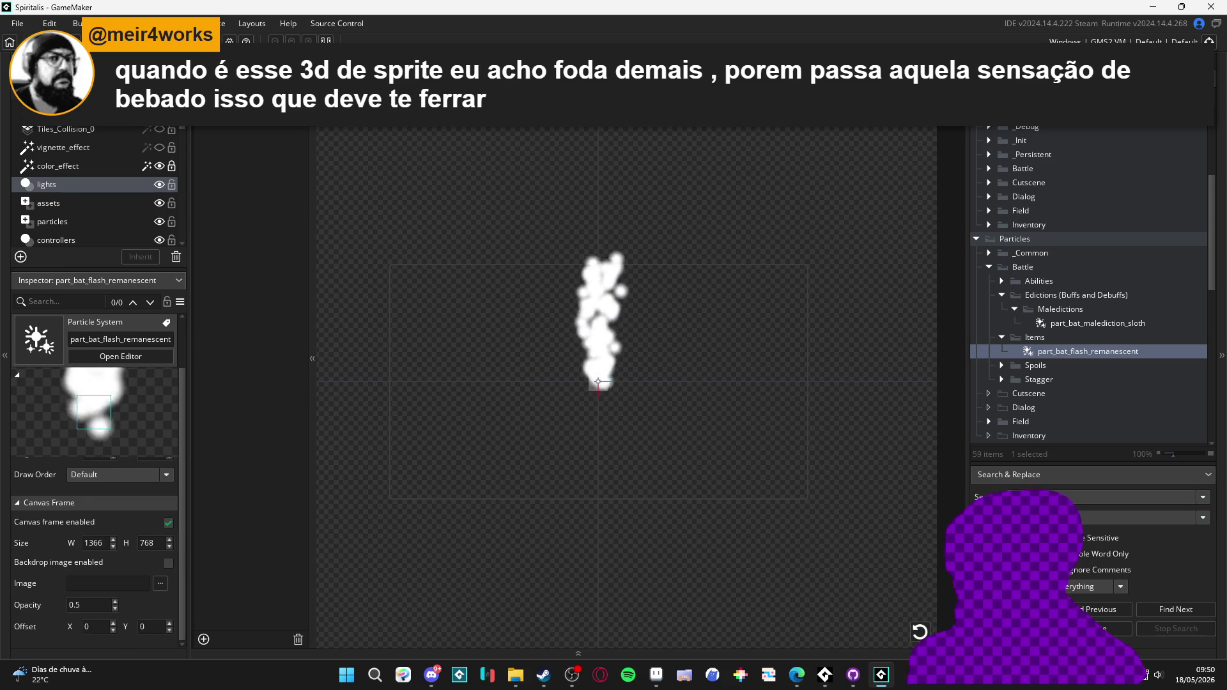
pyautogui.click(77, 416)
pyautogui.scroll(-2, 35, 553)
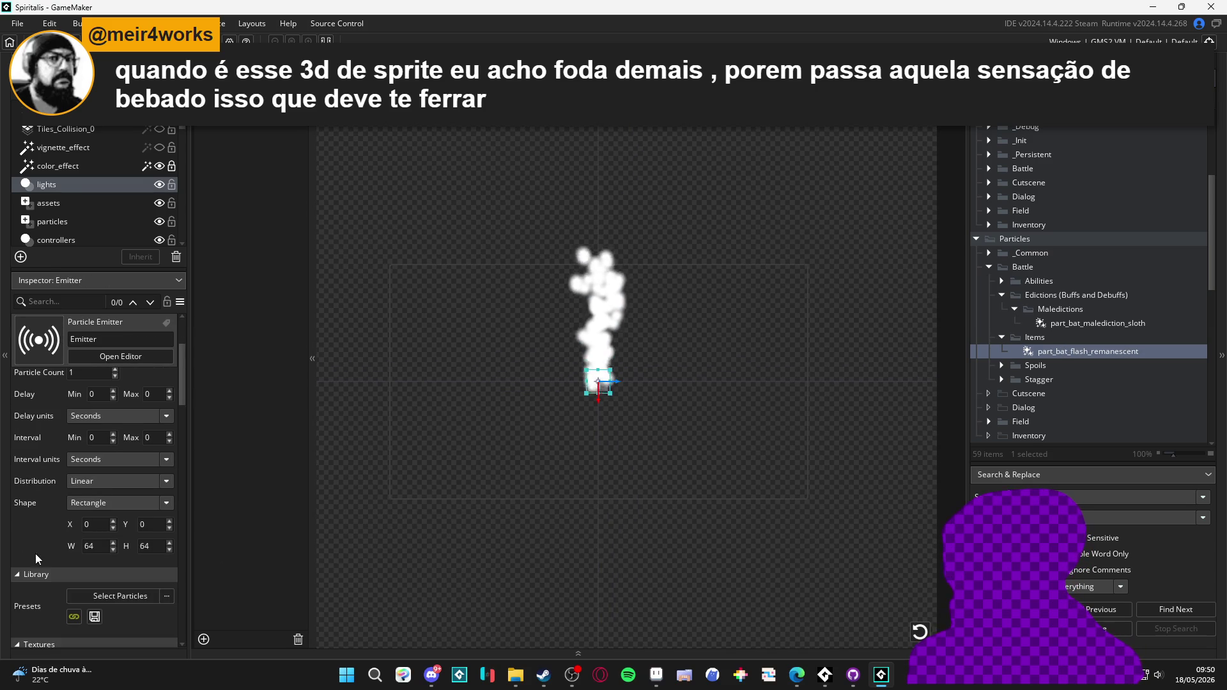
pyautogui.doubleClick(95, 547)
pyautogui.write('207')
pyautogui.doubleClick(150, 547)
pyautogui.write('158')
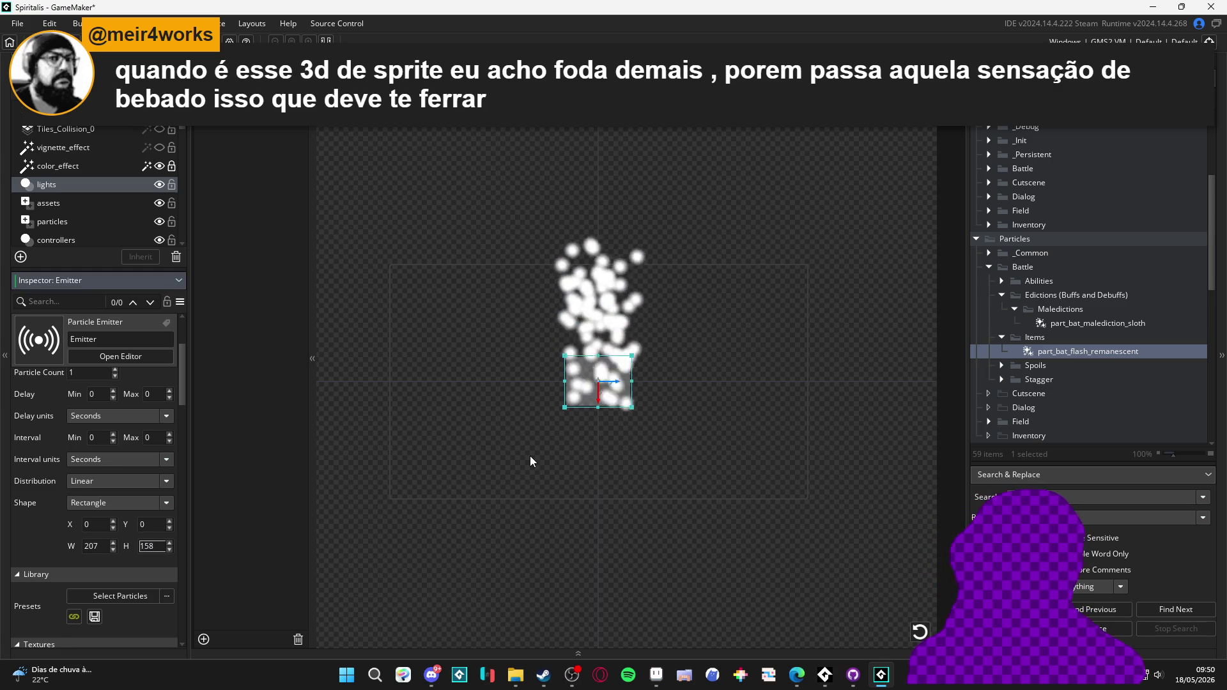
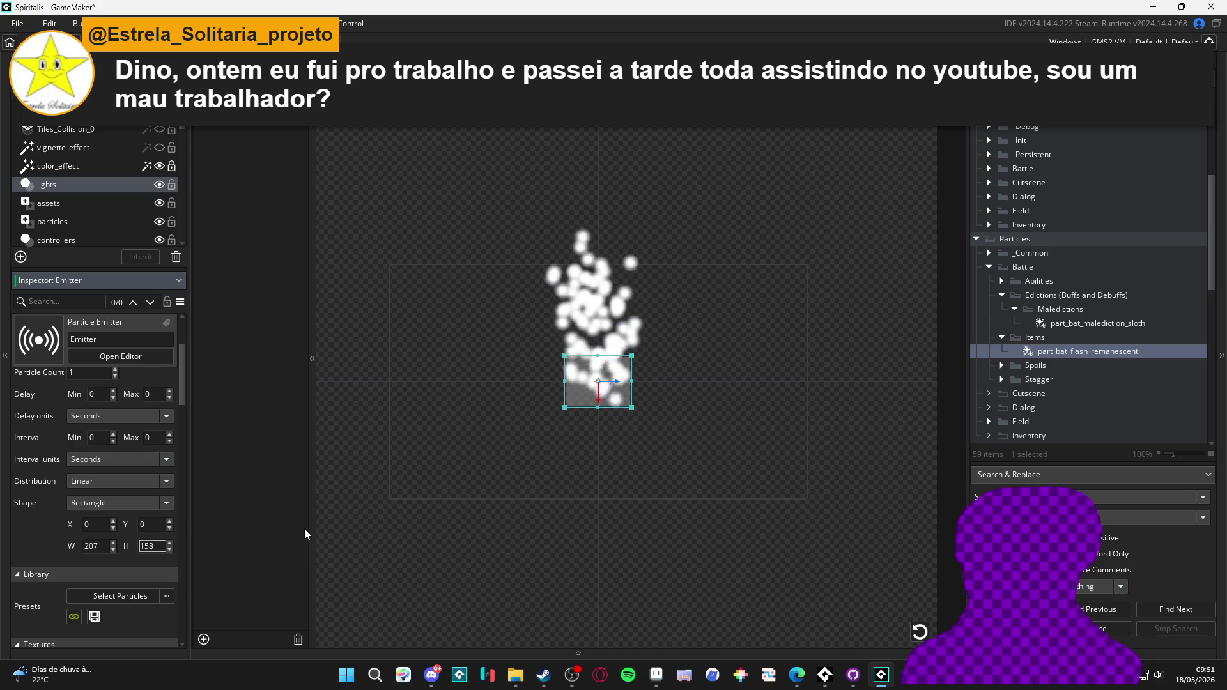
# - Confirm the region height of 158 and change the emitter shape to Ellipse (207 × 158)
pyautogui.press('Return')
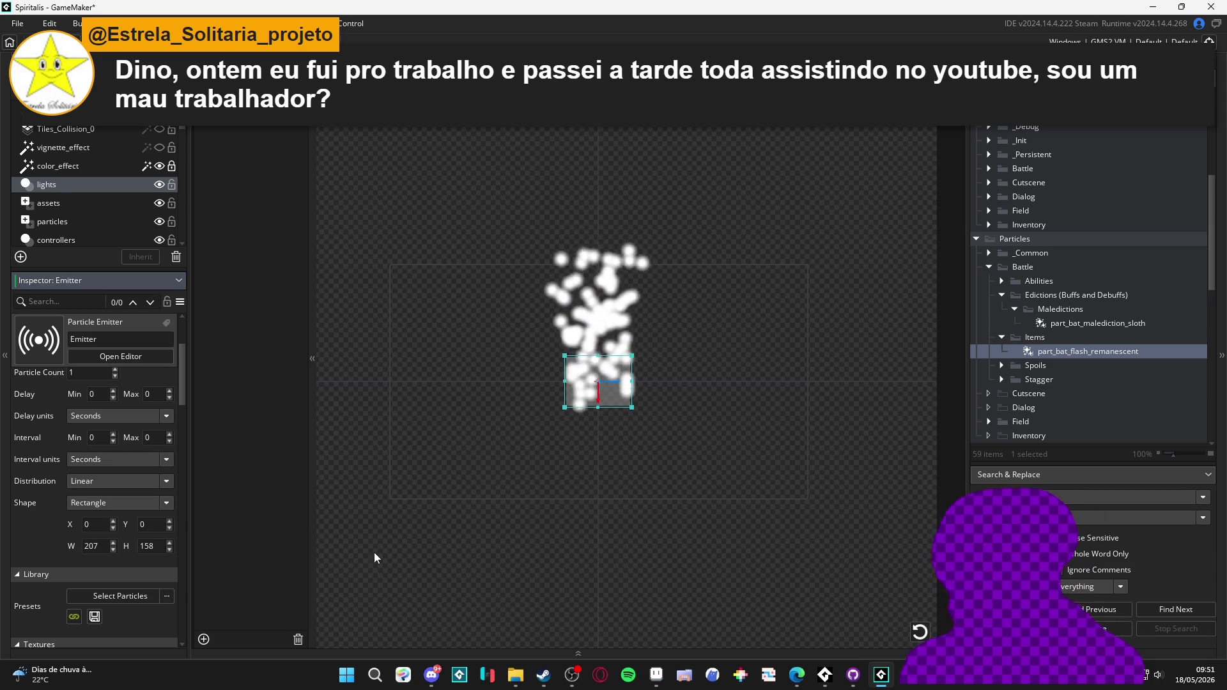
pyautogui.click(108, 571)
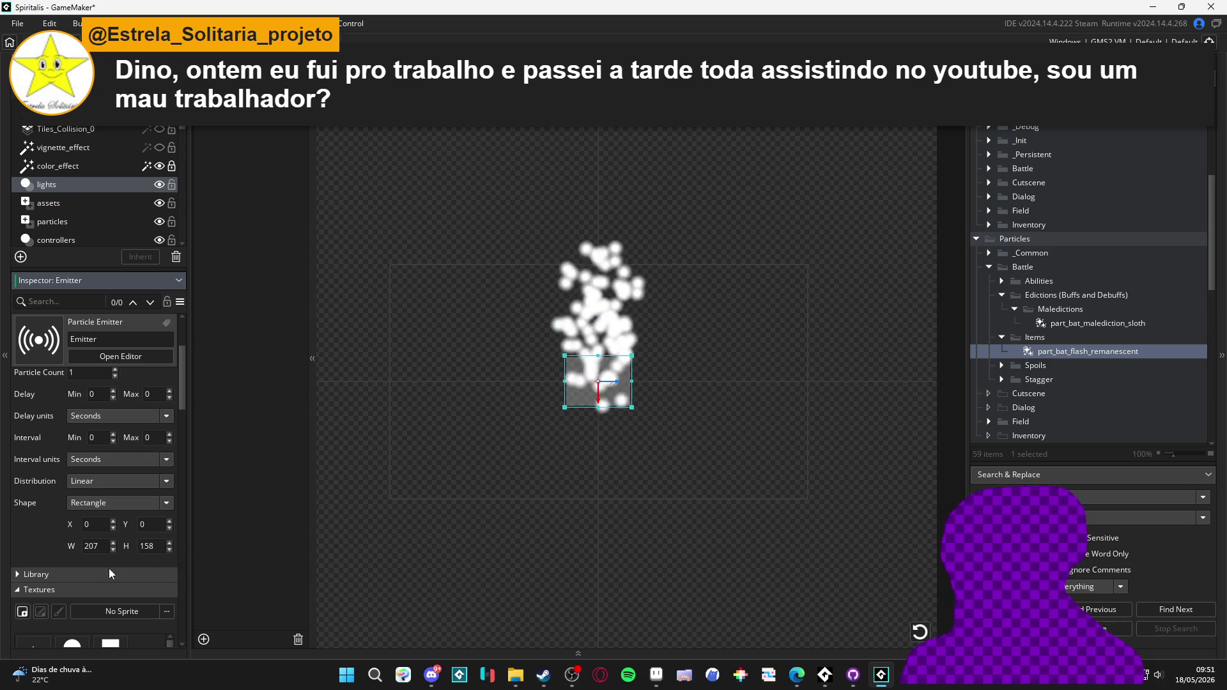
pyautogui.click(108, 505)
pyautogui.click(112, 533)
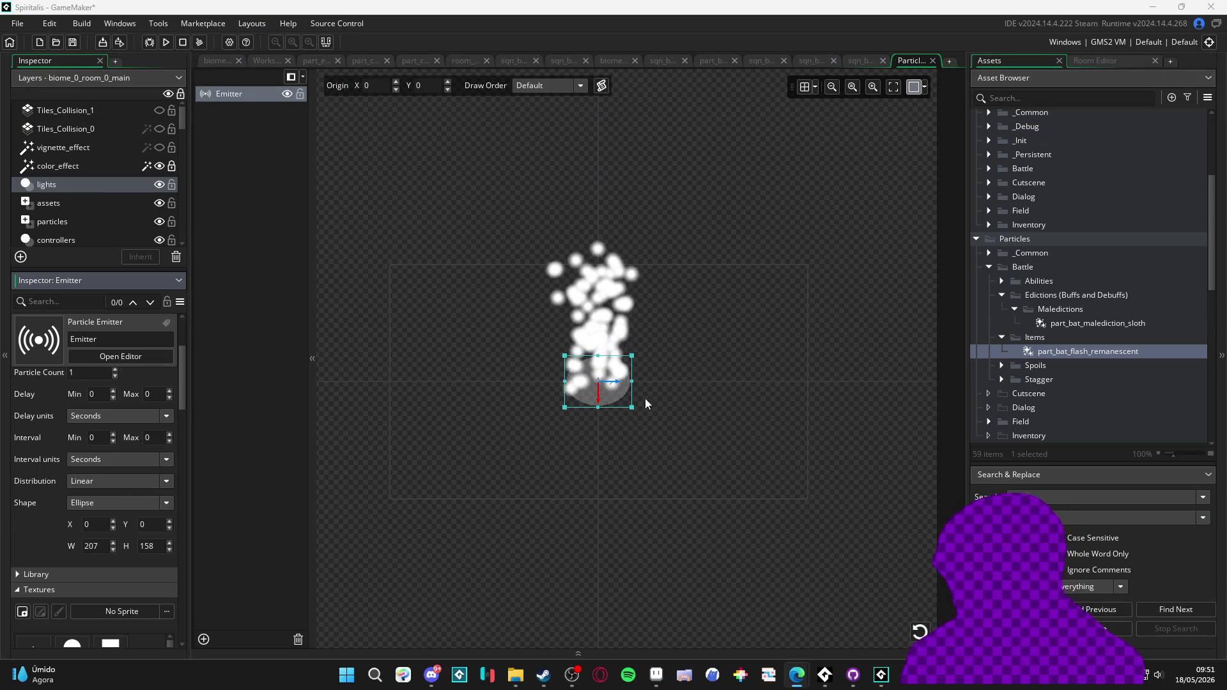
# - Switch the emitter's mode from continuous stream to Burst
pyautogui.scroll(2, 657, 432)
pyautogui.scroll(2, 658, 432)
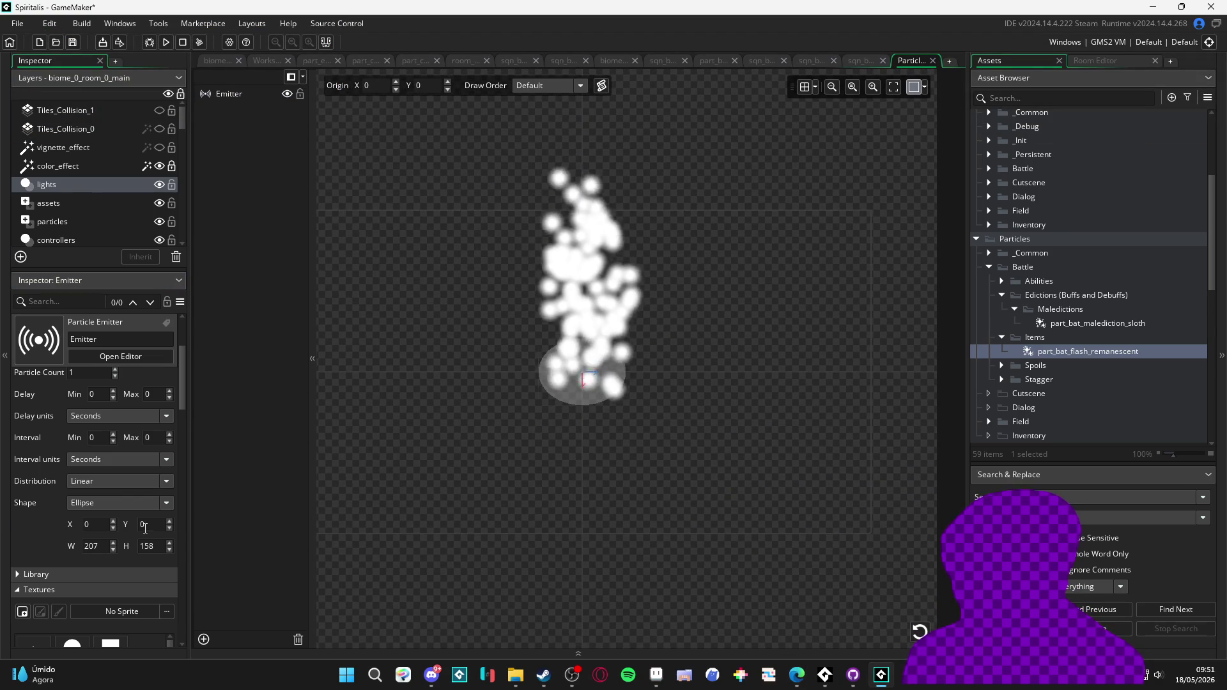
pyautogui.scroll(-3, 37, 516)
pyautogui.scroll(3, 56, 497)
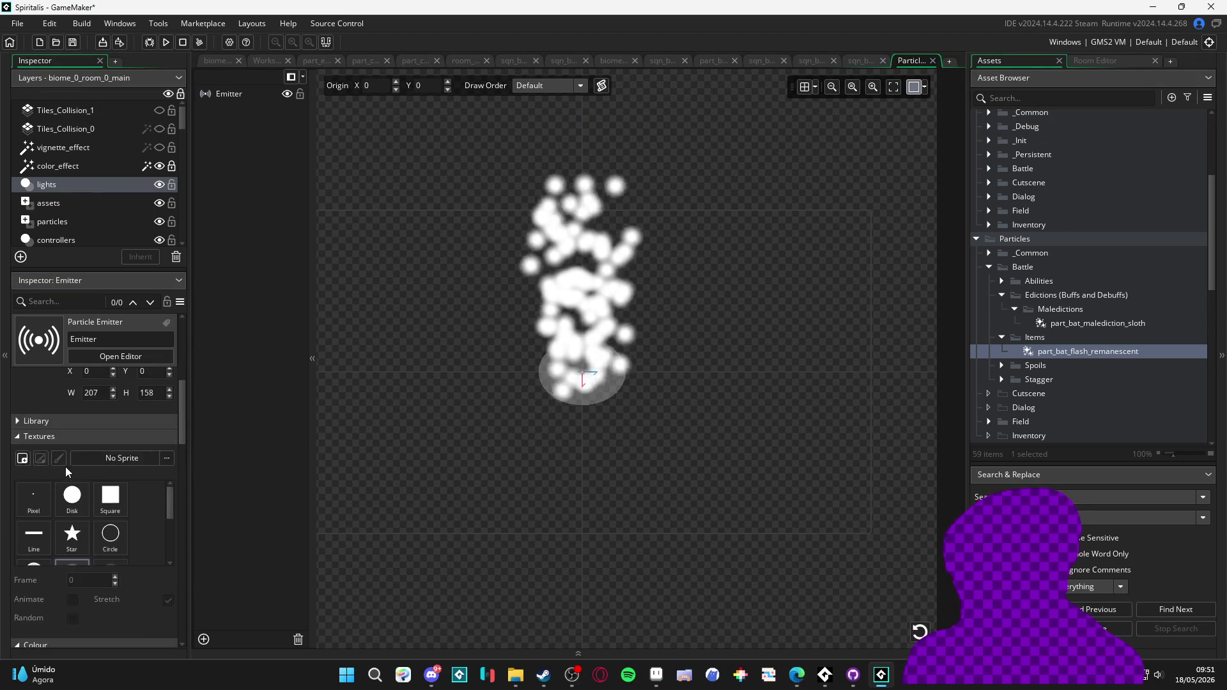
pyautogui.scroll(4, 75, 473)
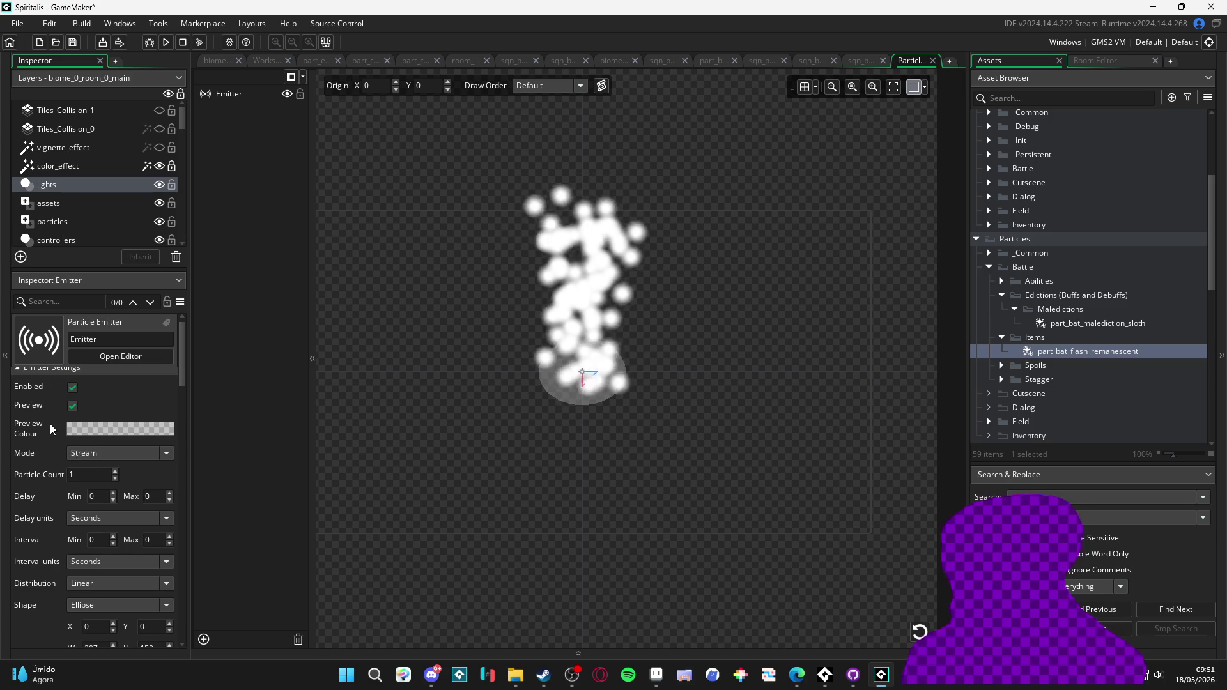
pyautogui.scroll(-1, 47, 428)
pyautogui.click(133, 435)
pyautogui.click(110, 466)
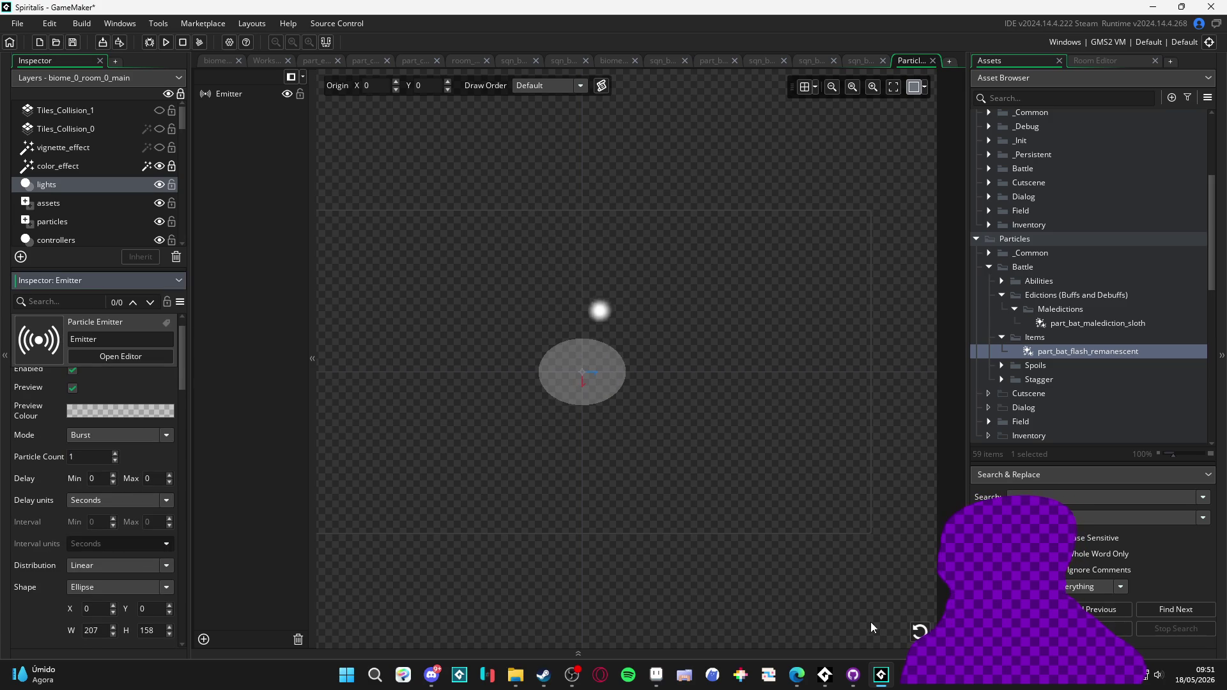
# - Set the burst particle count to 200 and replay the preview
pyautogui.click(86, 455)
pyautogui.write('500')
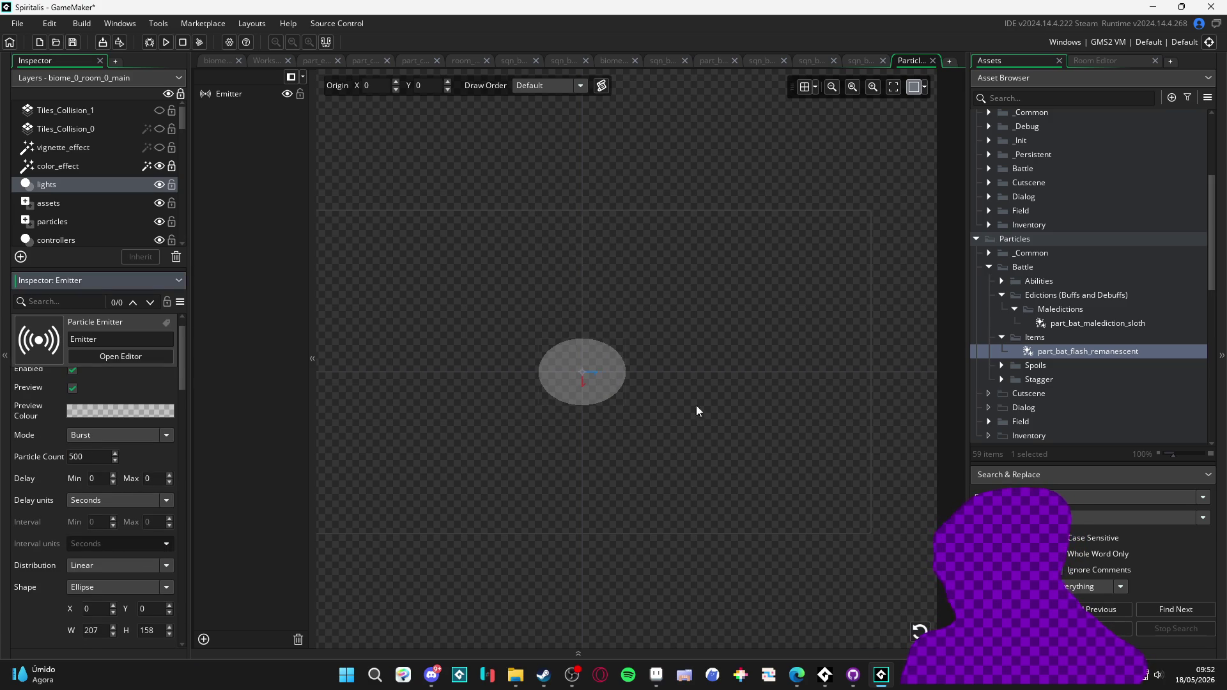
pyautogui.click(920, 629)
pyautogui.click(106, 456)
pyautogui.write('200')
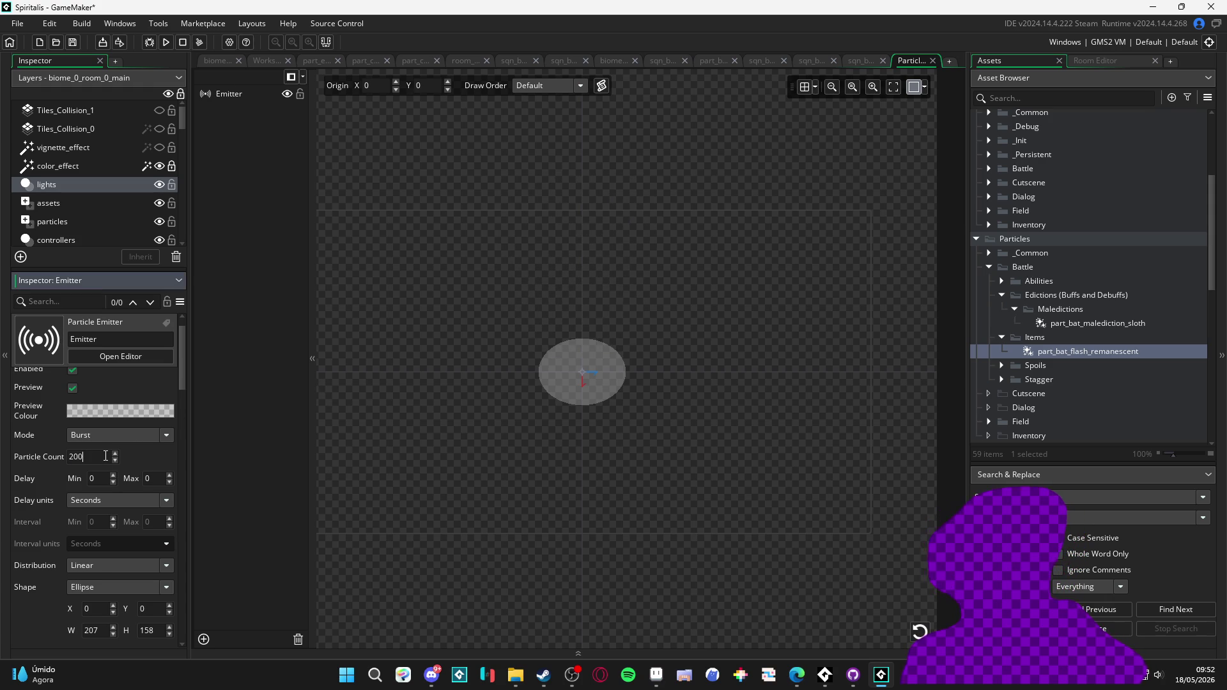
pyautogui.click(920, 629)
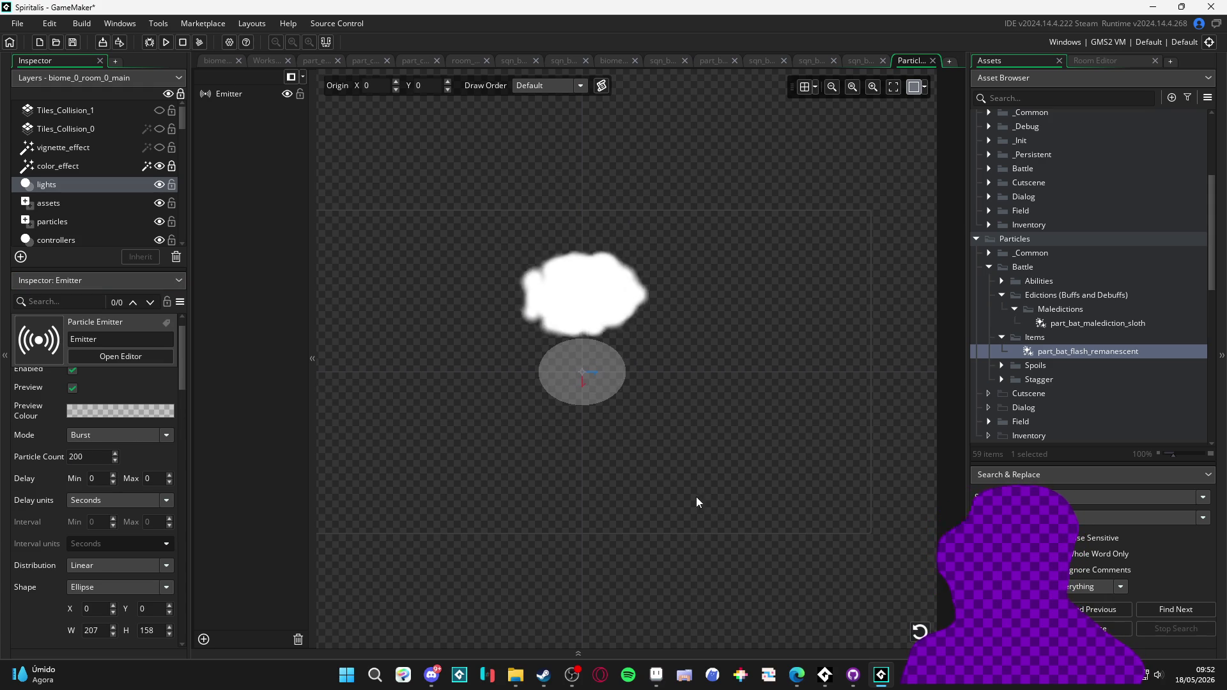
pyautogui.scroll(-5, 50, 480)
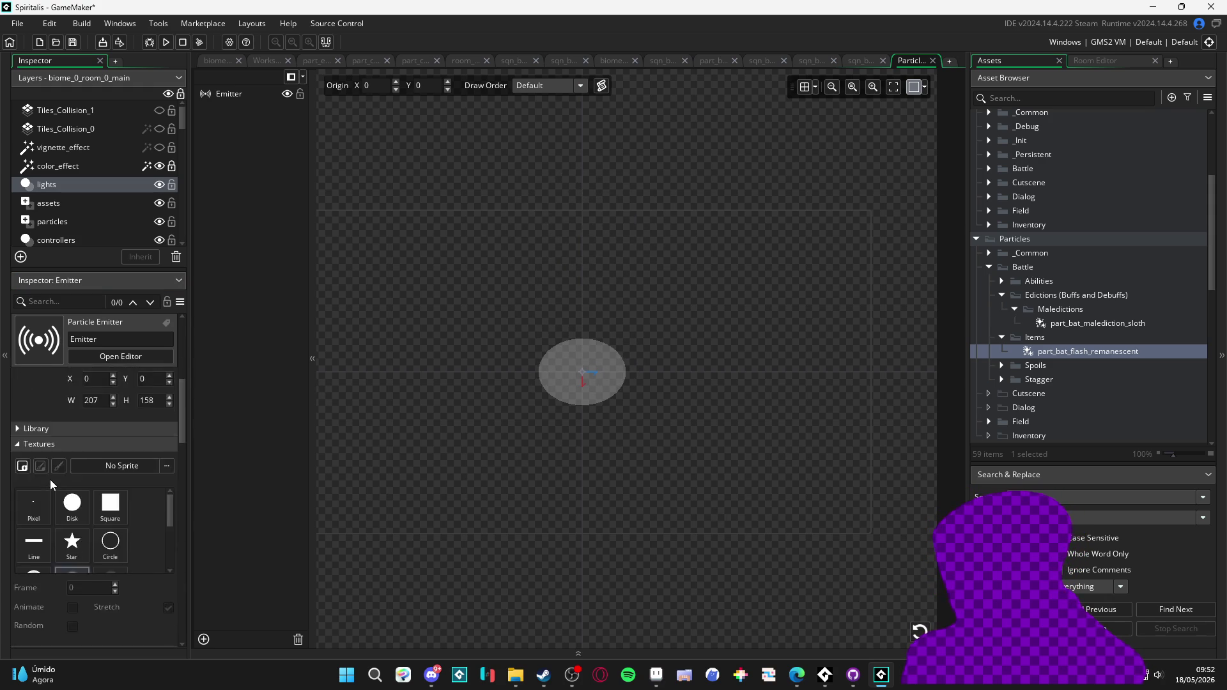
# - Search the Asset Browser for the star sprite and inspect spr_part_stars
pyautogui.scroll(-1, 50, 477)
pyautogui.click(1038, 99)
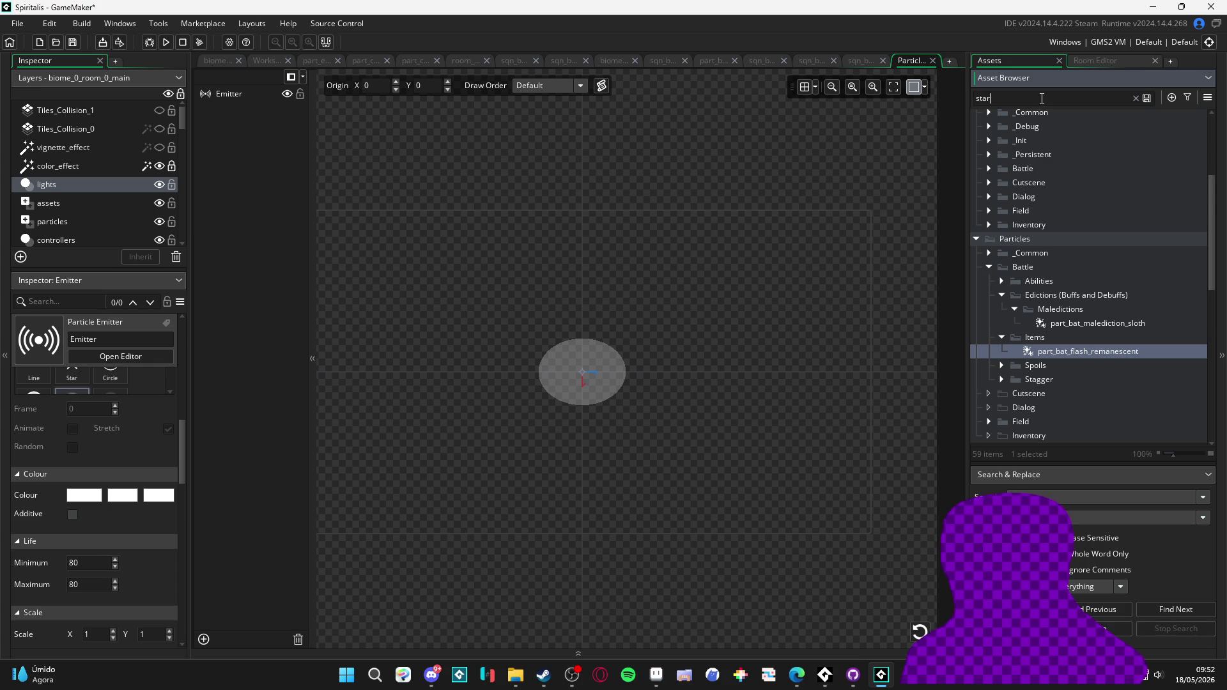
pyautogui.write('t')
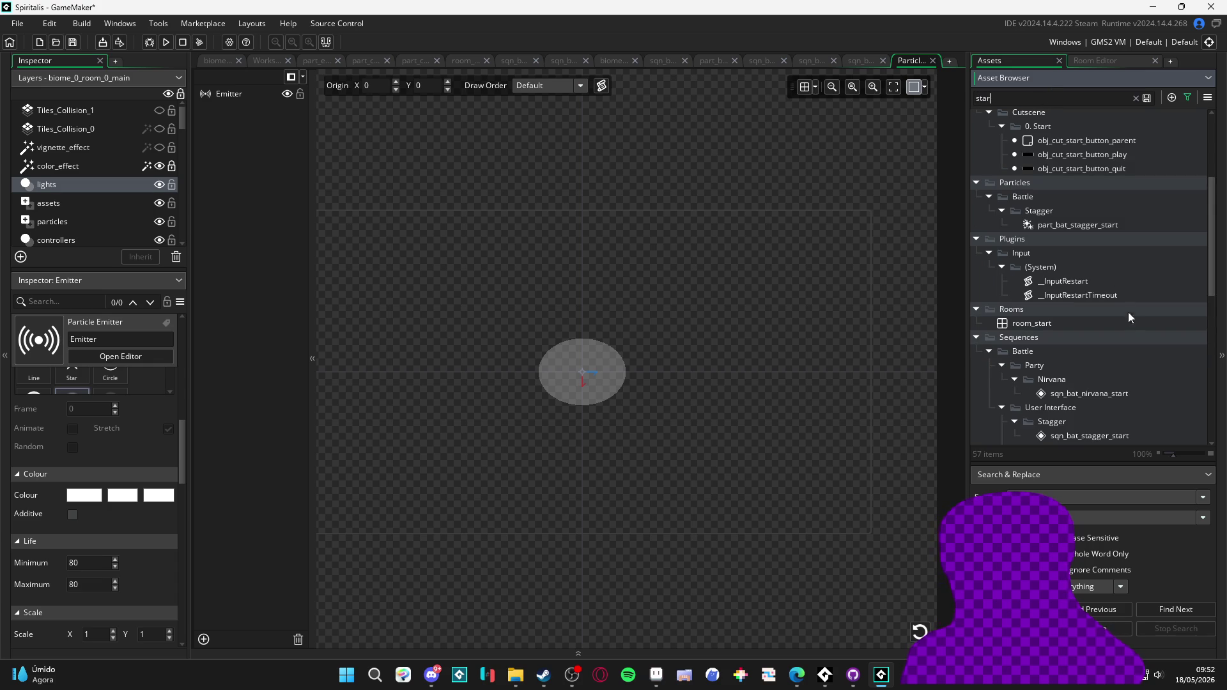
pyautogui.scroll(-10, 1121, 301)
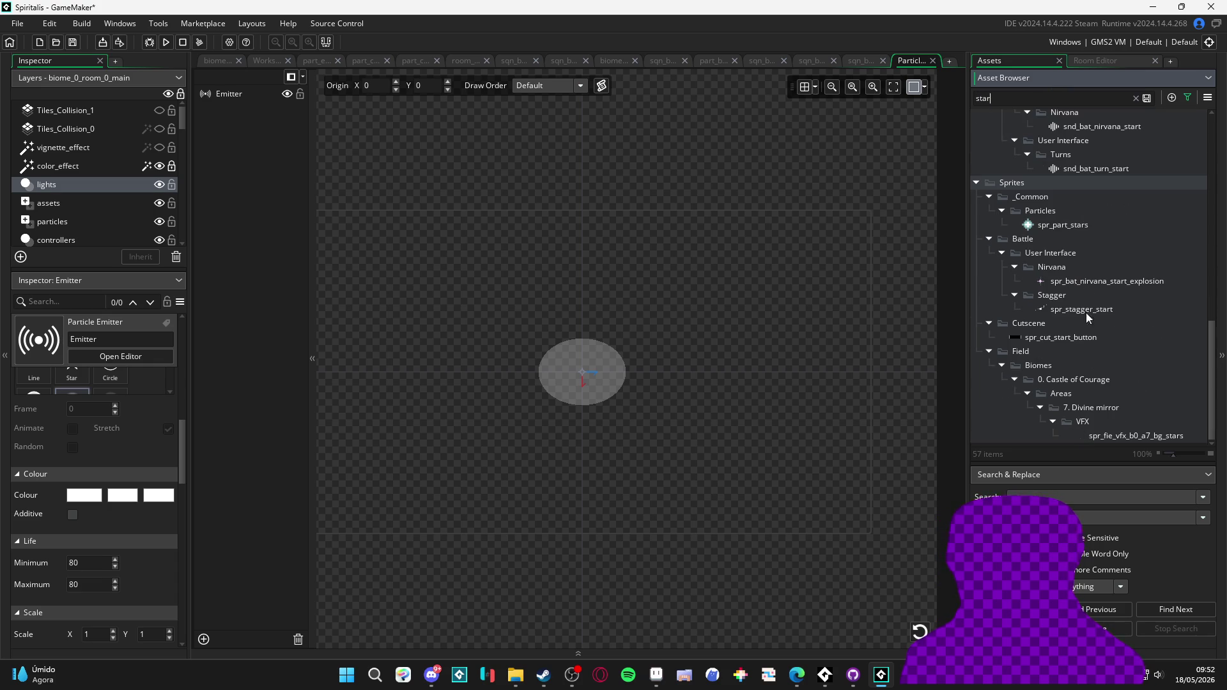
pyautogui.scroll(3, 1118, 290)
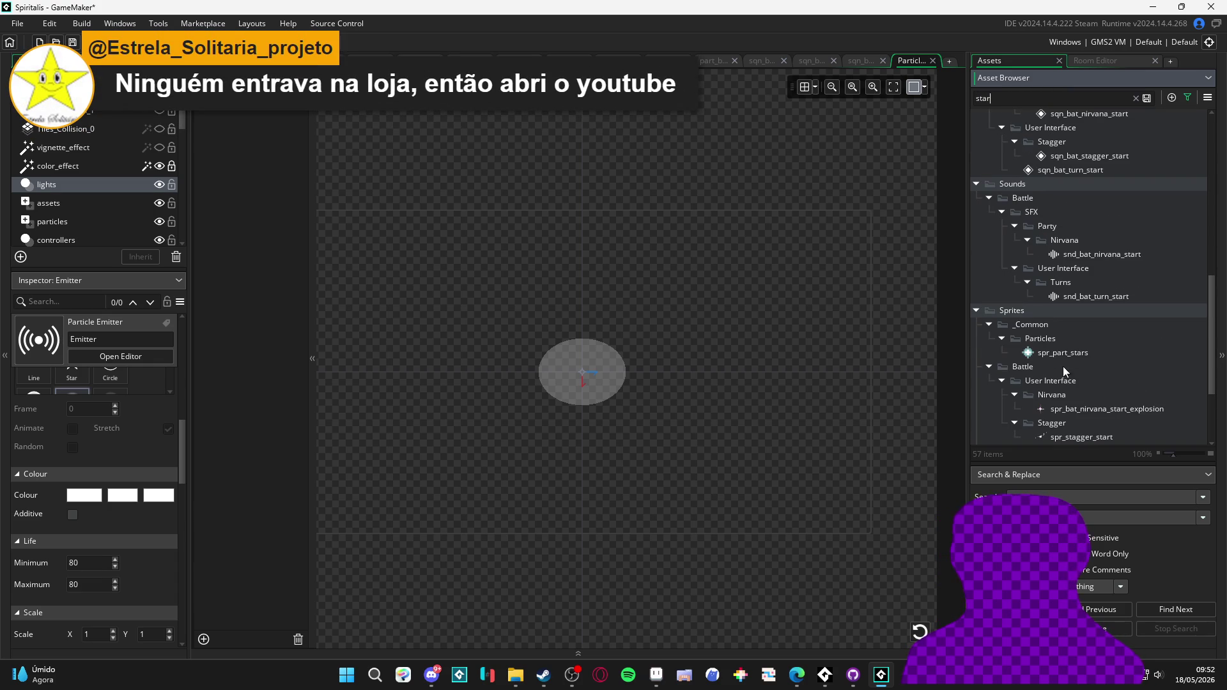
pyautogui.click(1079, 353)
pyautogui.click(581, 371)
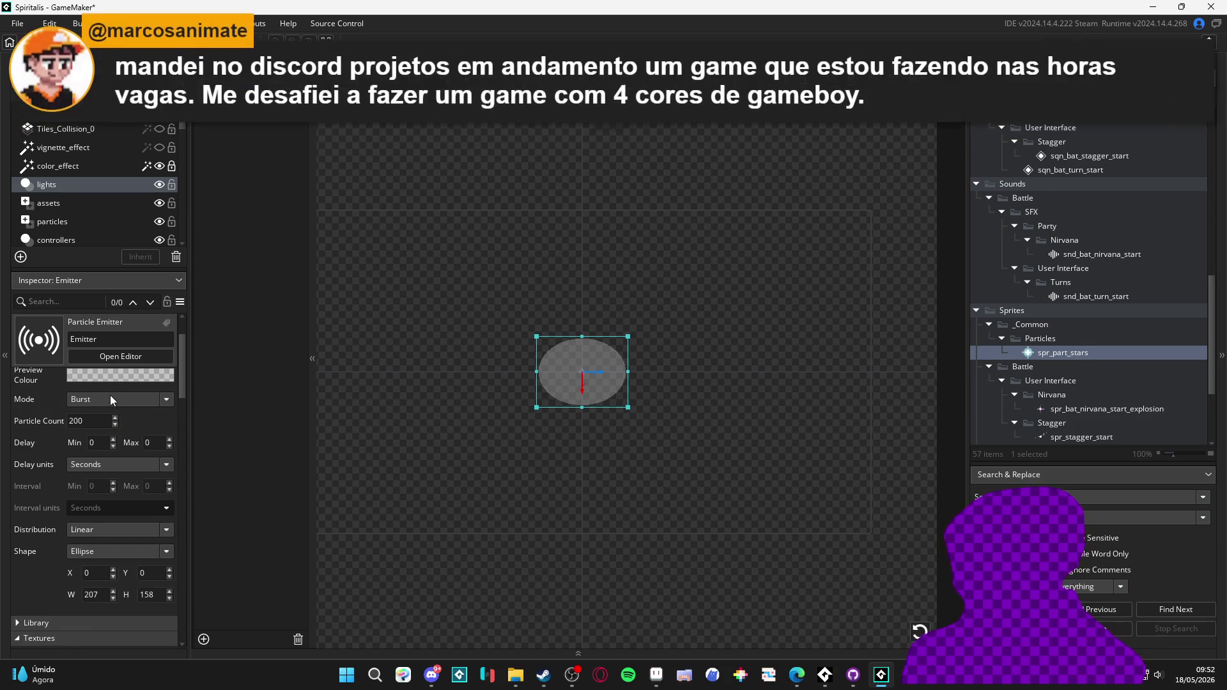
# - Move the Battle folder into _Common/Particles and place User Interface beside it
pyautogui.scroll(-2, 53, 411)
pyautogui.scroll(-2, 52, 411)
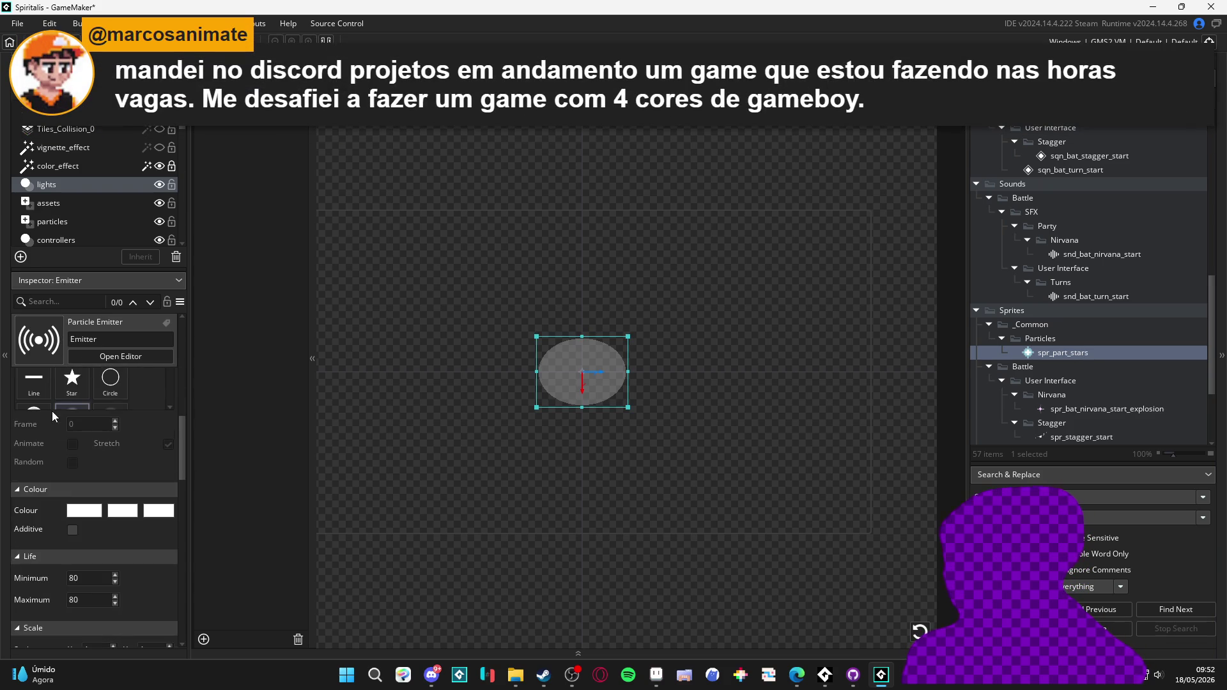
pyautogui.scroll(3, 52, 411)
pyautogui.scroll(-7, 52, 410)
pyautogui.scroll(-10, 56, 412)
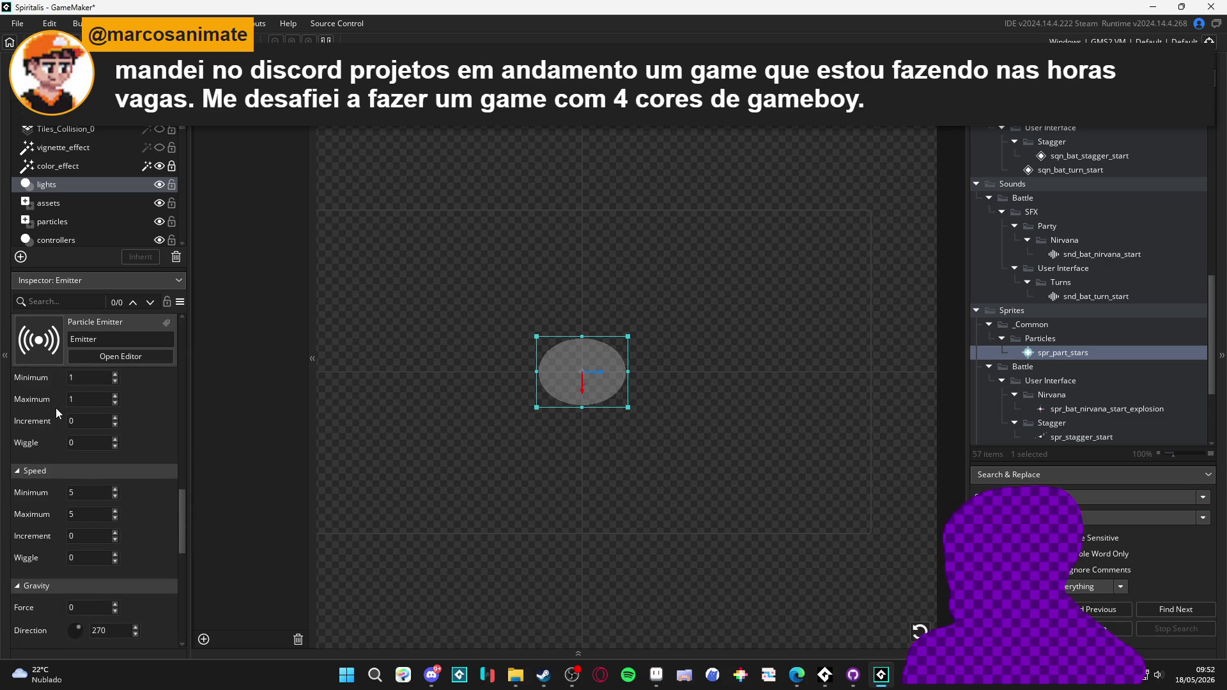
pyautogui.scroll(10, 55, 407)
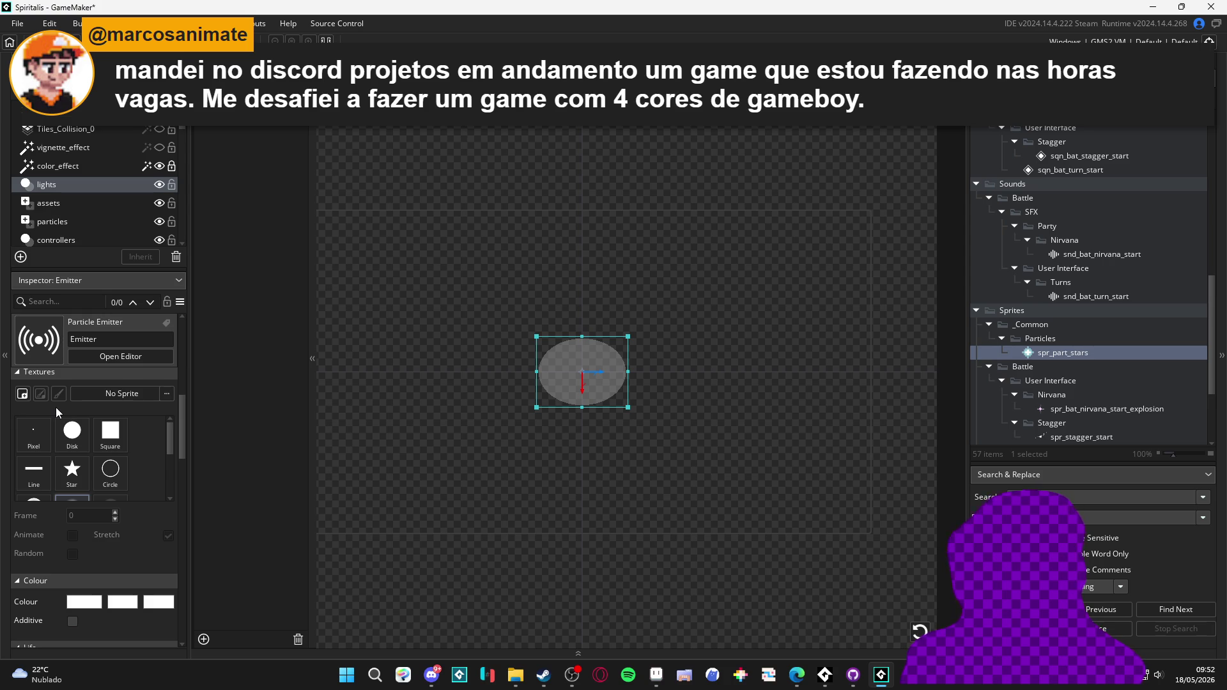
pyautogui.scroll(5, 56, 407)
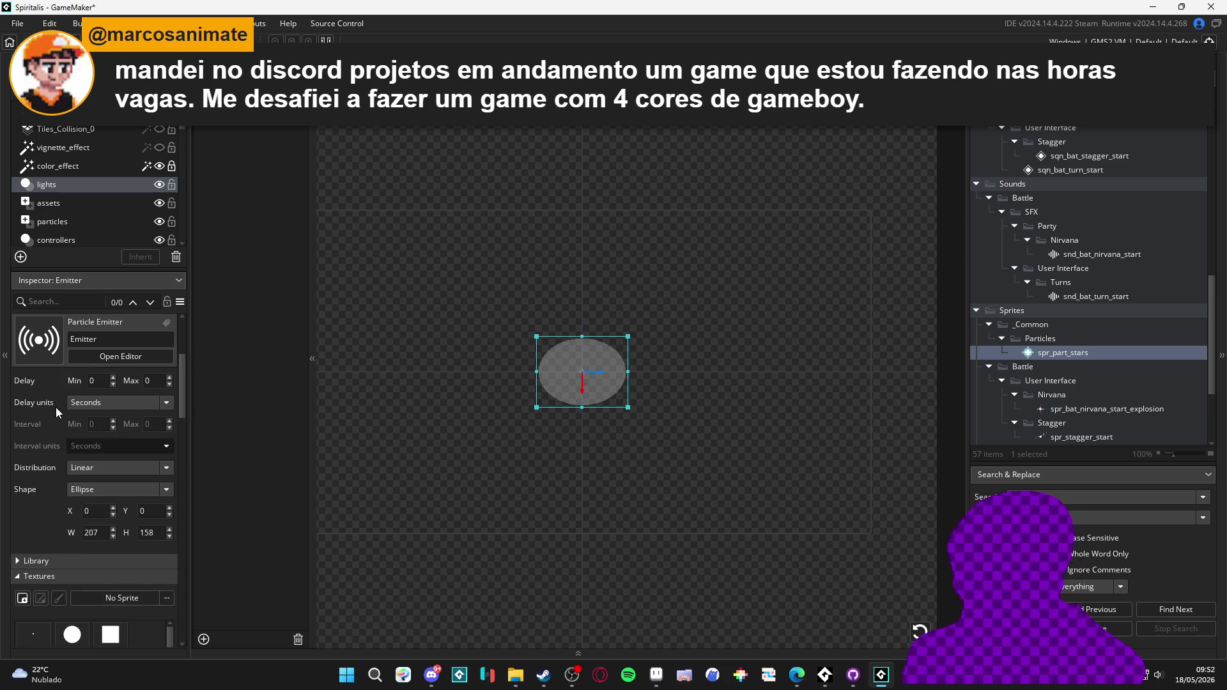
pyautogui.scroll(-5, 56, 408)
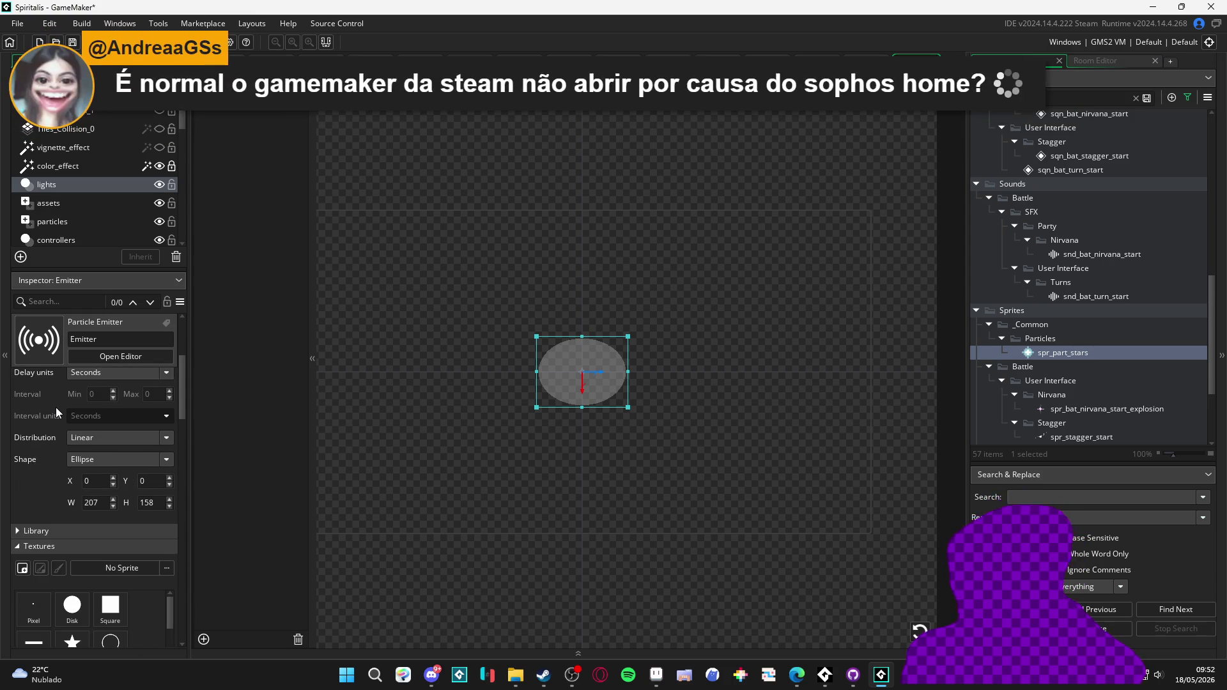
pyautogui.scroll(-4, 64, 458)
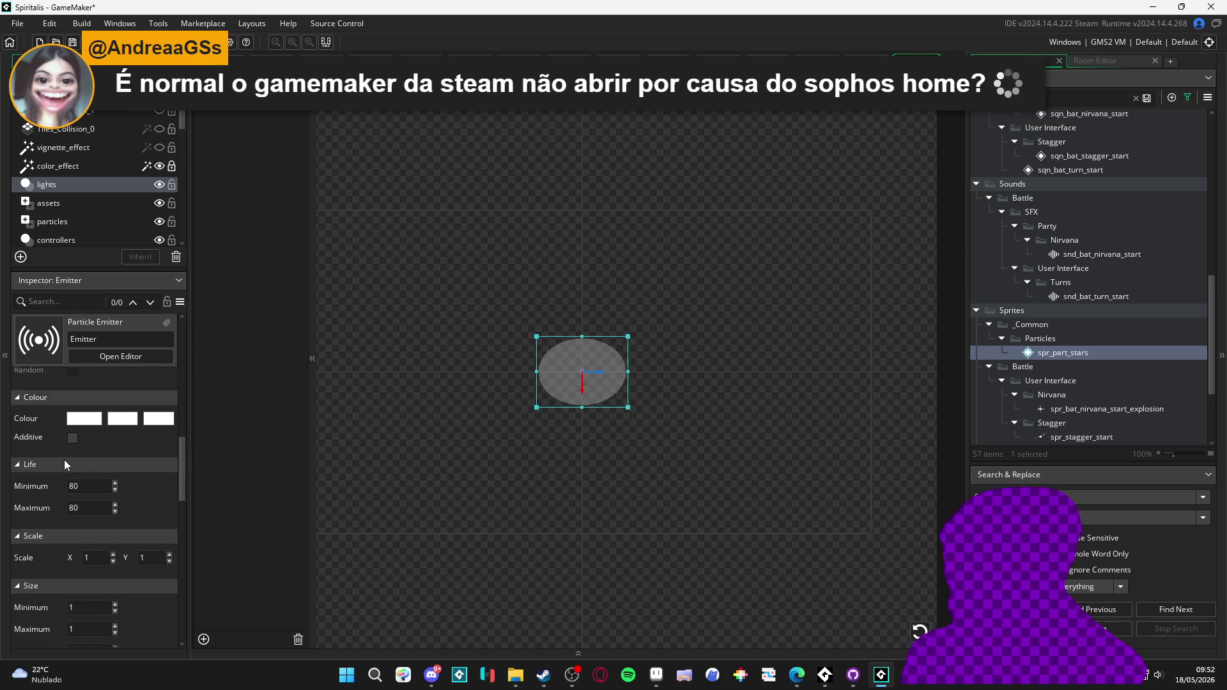
pyautogui.scroll(8, 64, 452)
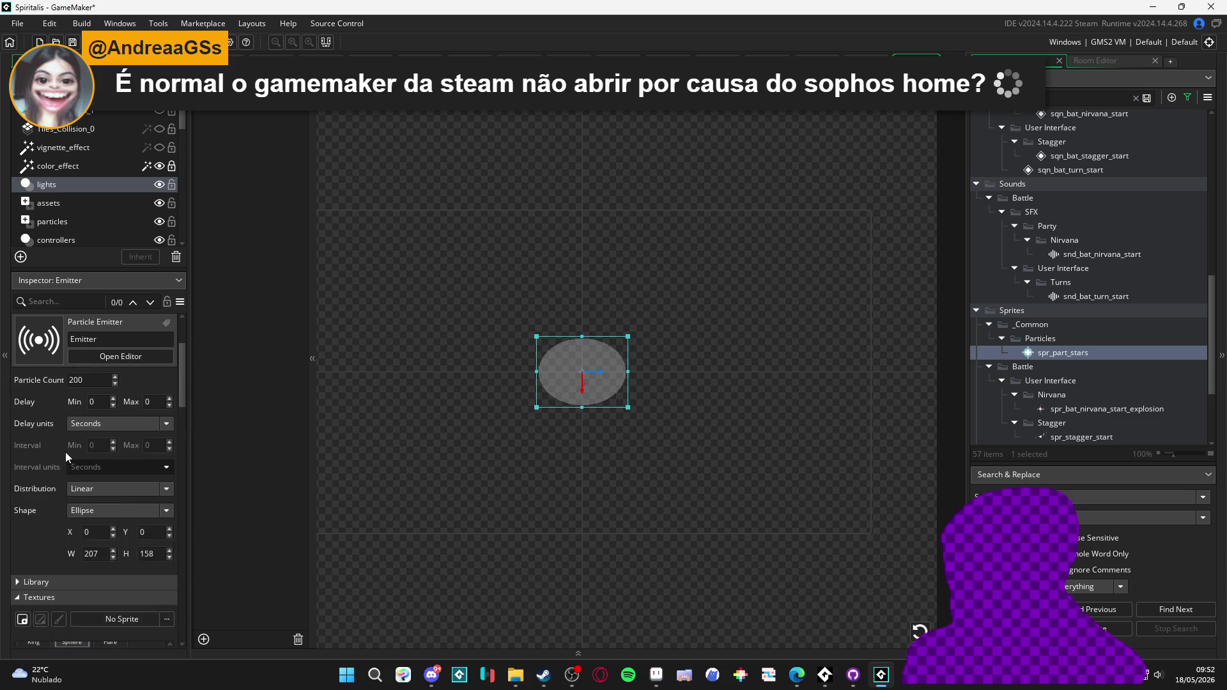
pyautogui.scroll(-1, 49, 450)
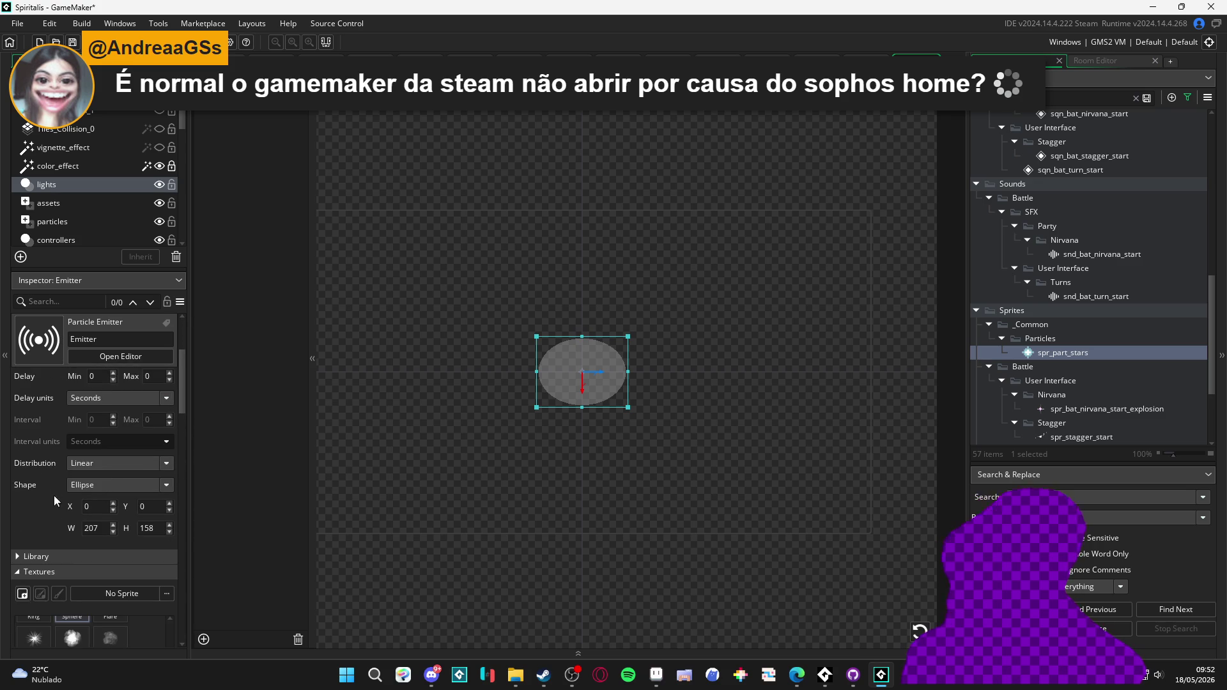
pyautogui.scroll(-2, 61, 573)
pyautogui.moveTo(1067, 367)
pyautogui.mouseDown()
pyautogui.moveTo(165, 499)
pyautogui.moveTo(1054, 338)
pyautogui.mouseUp()
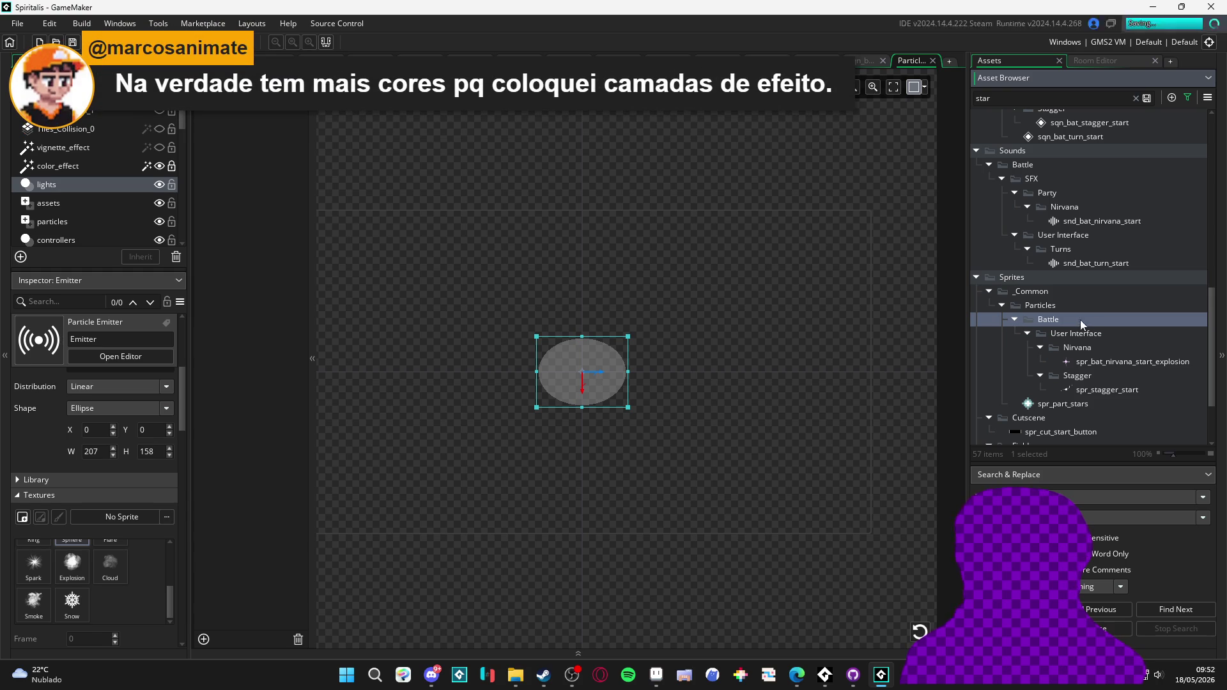
pyautogui.click(1064, 334)
pyautogui.moveTo(1064, 335); pyautogui.dragTo(1064, 320)
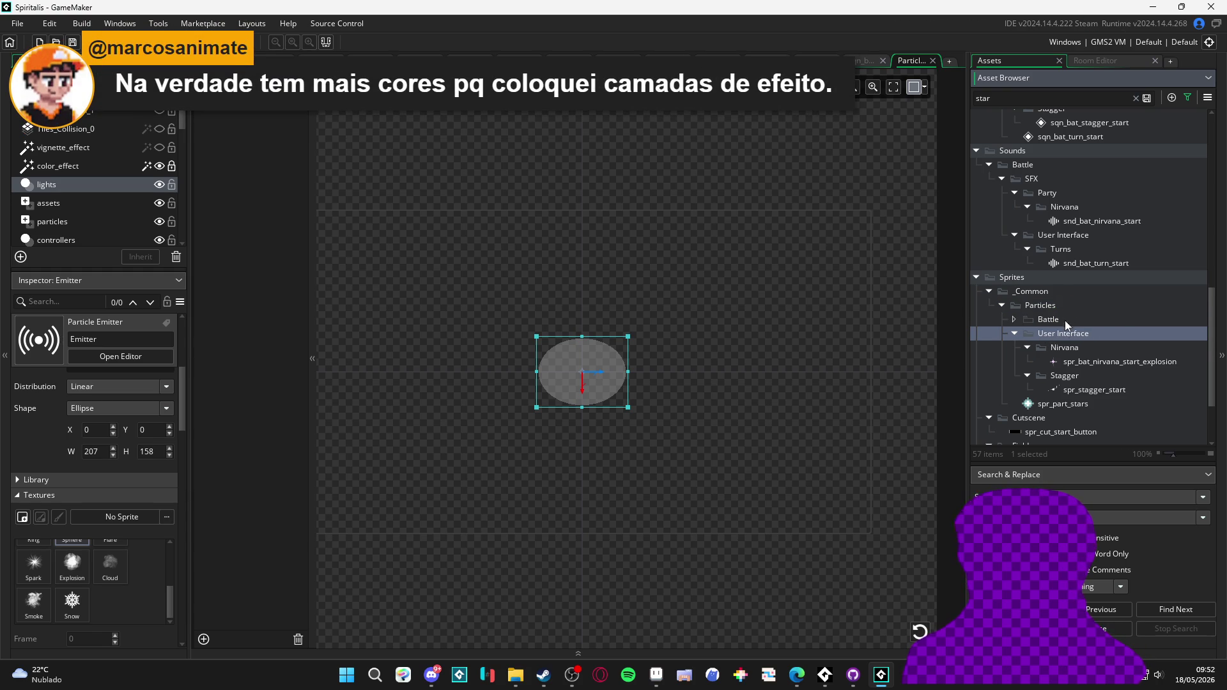
# - Move spr_part_stars into the Battle folder
pyautogui.click(1038, 350)
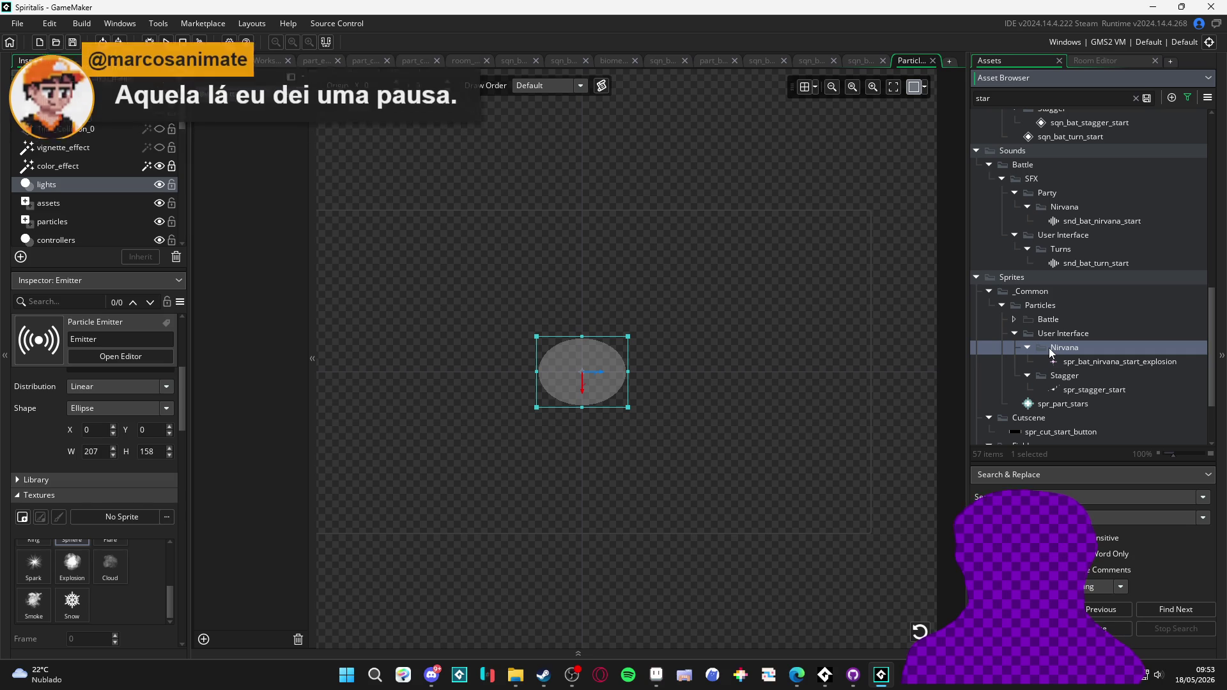
pyautogui.click(1045, 407)
pyautogui.moveTo(1045, 407); pyautogui.dragTo(1059, 318)
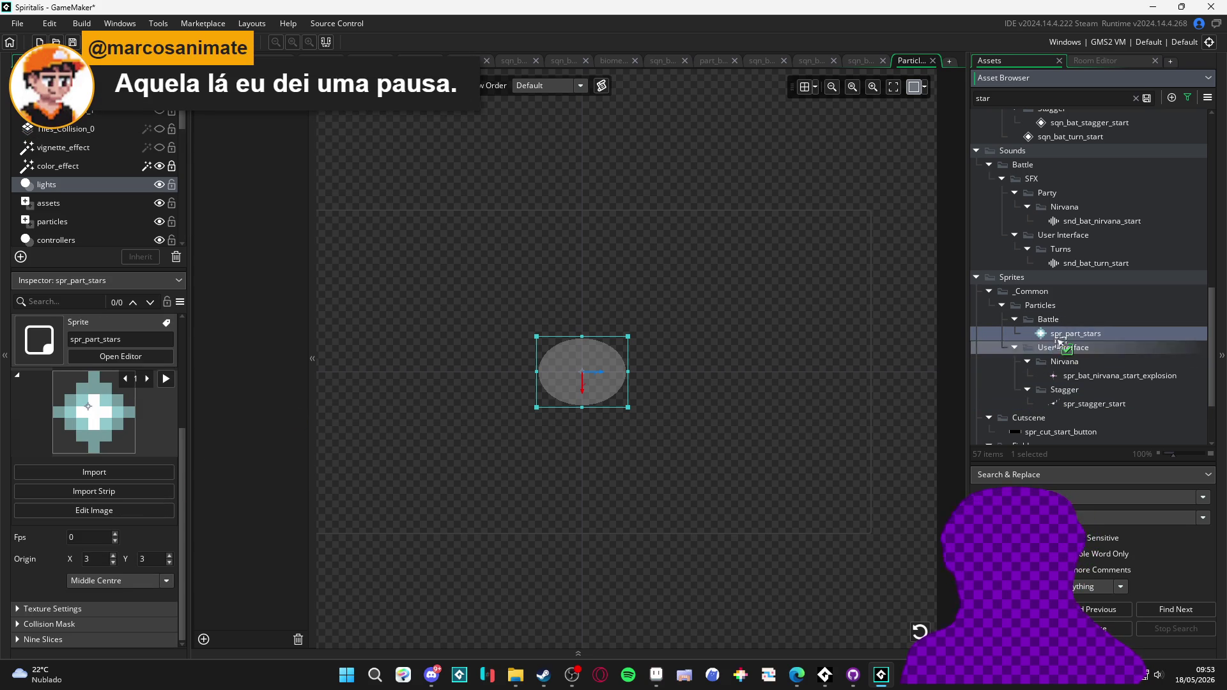
pyautogui.click(382, 167)
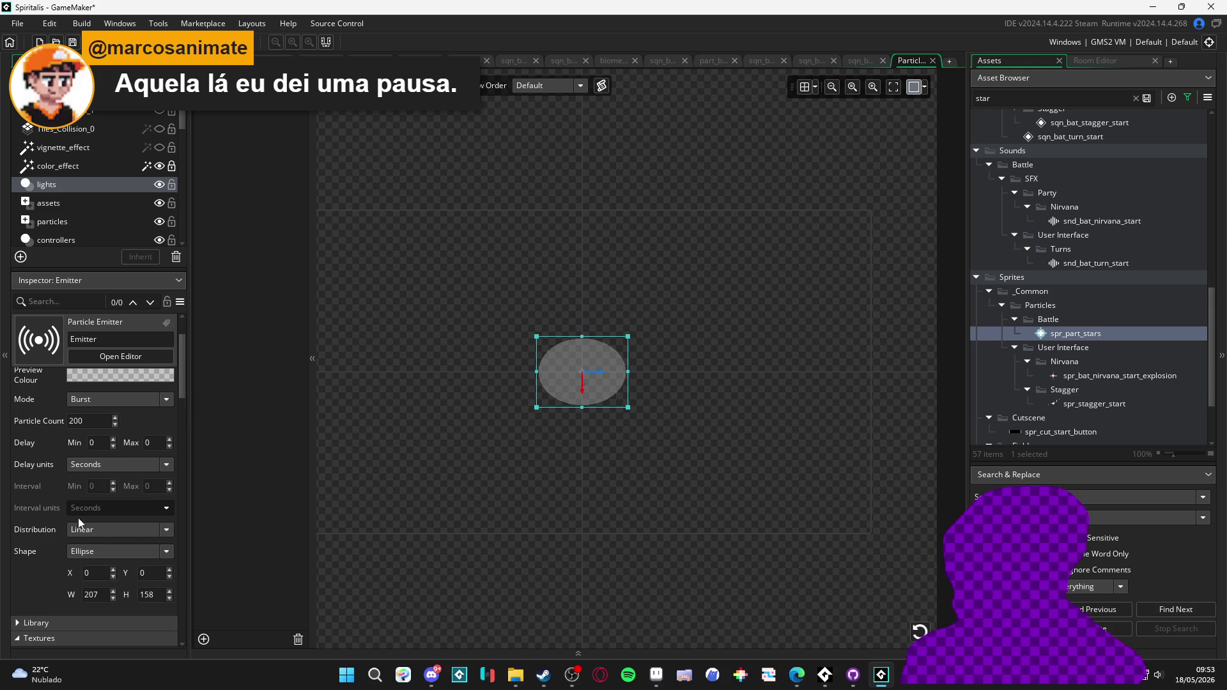
pyautogui.scroll(-3, 88, 523)
pyautogui.moveTo(1108, 332); pyautogui.dragTo(227, 541)
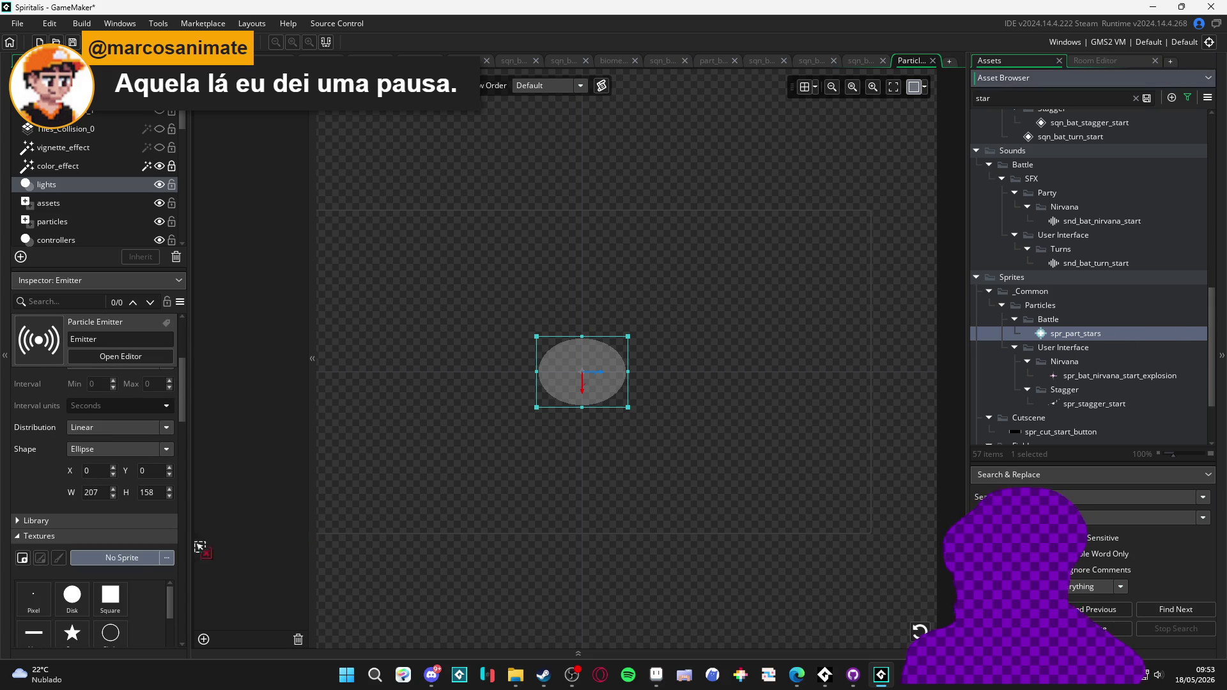
# - Use spr_part_stars as the particle texture with a random frame per particle
pyautogui.moveTo(120, 558); pyautogui.dragTo(121, 558)
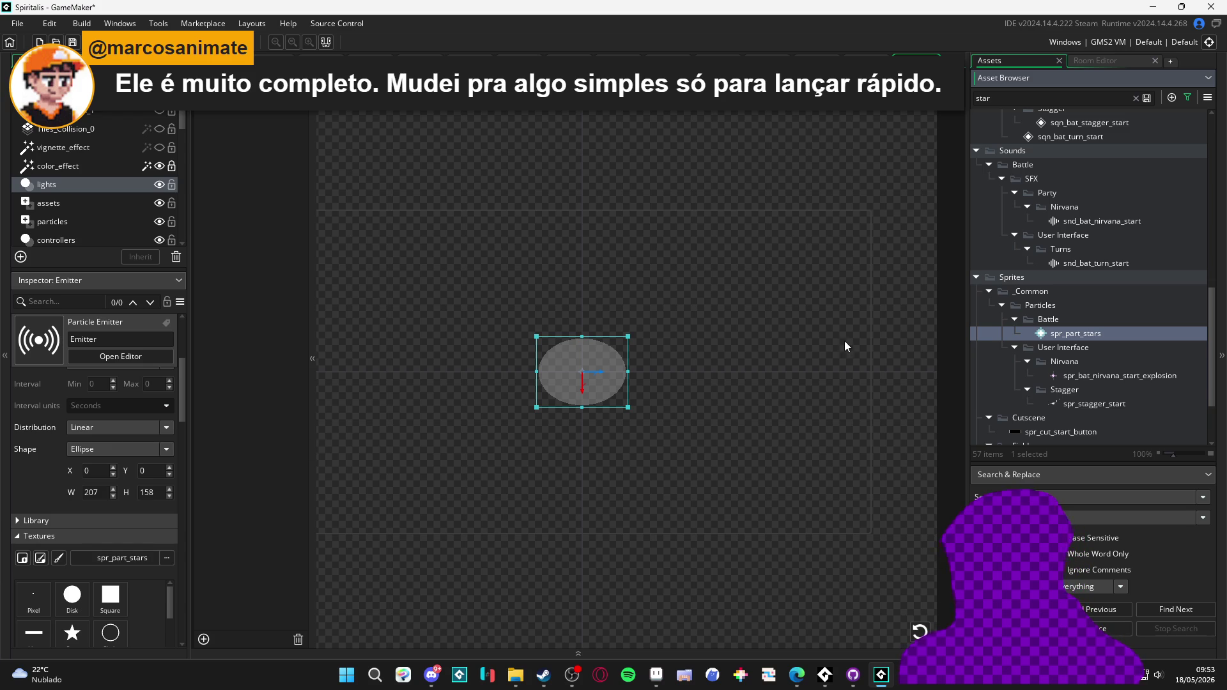
pyautogui.click(920, 630)
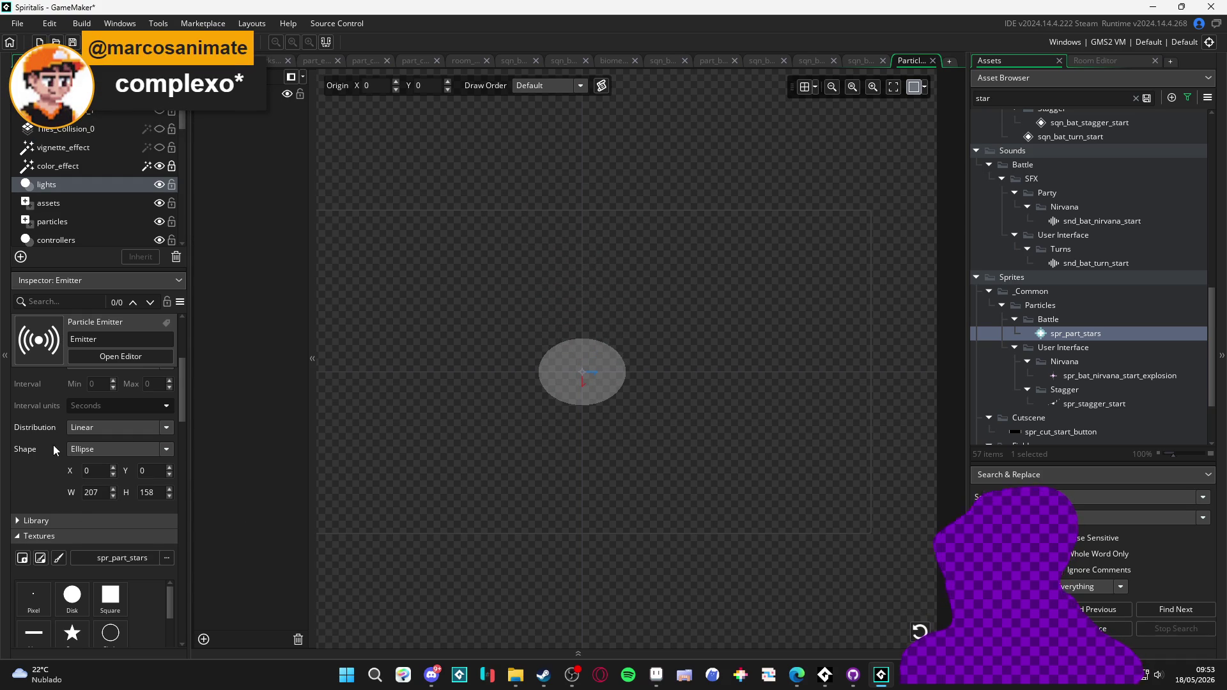
pyautogui.scroll(-10, 45, 450)
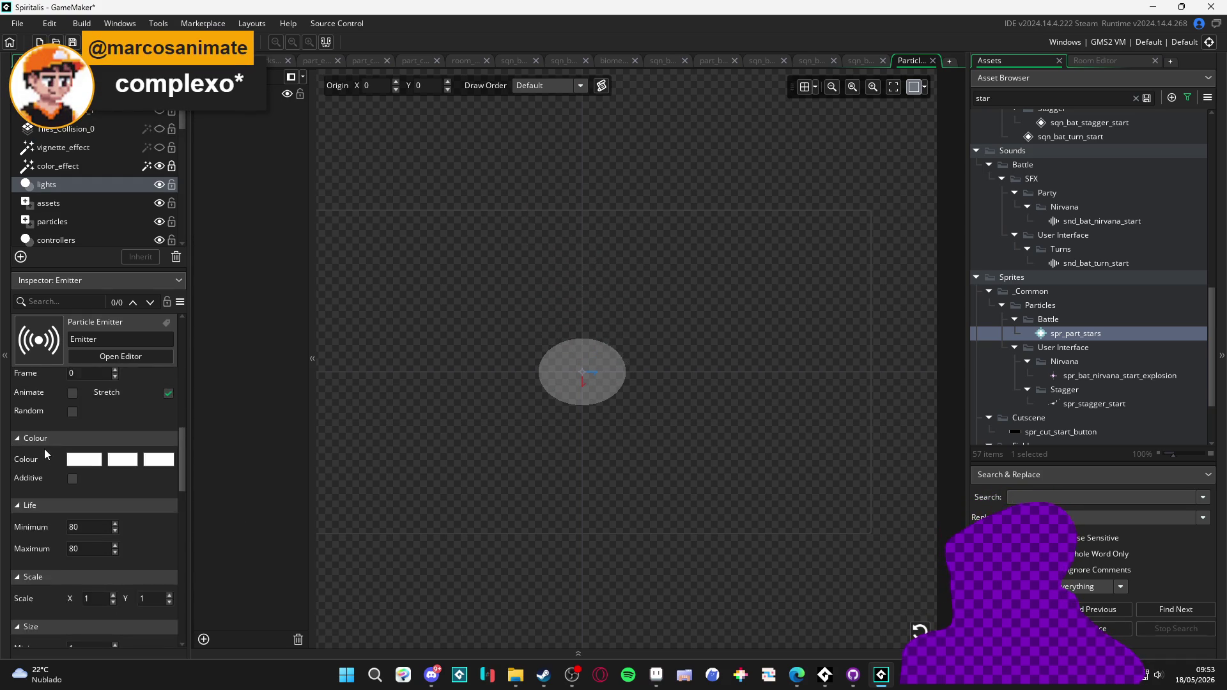
pyautogui.scroll(4, 44, 449)
pyautogui.click(71, 566)
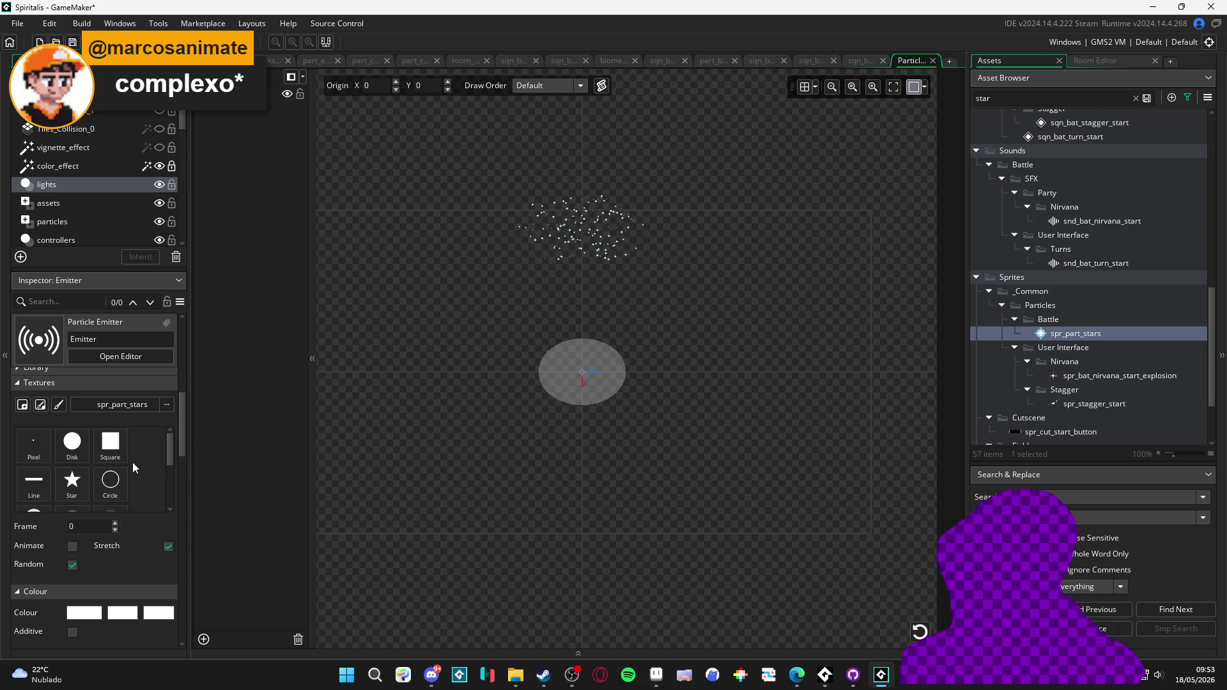
pyautogui.scroll(-5, 94, 556)
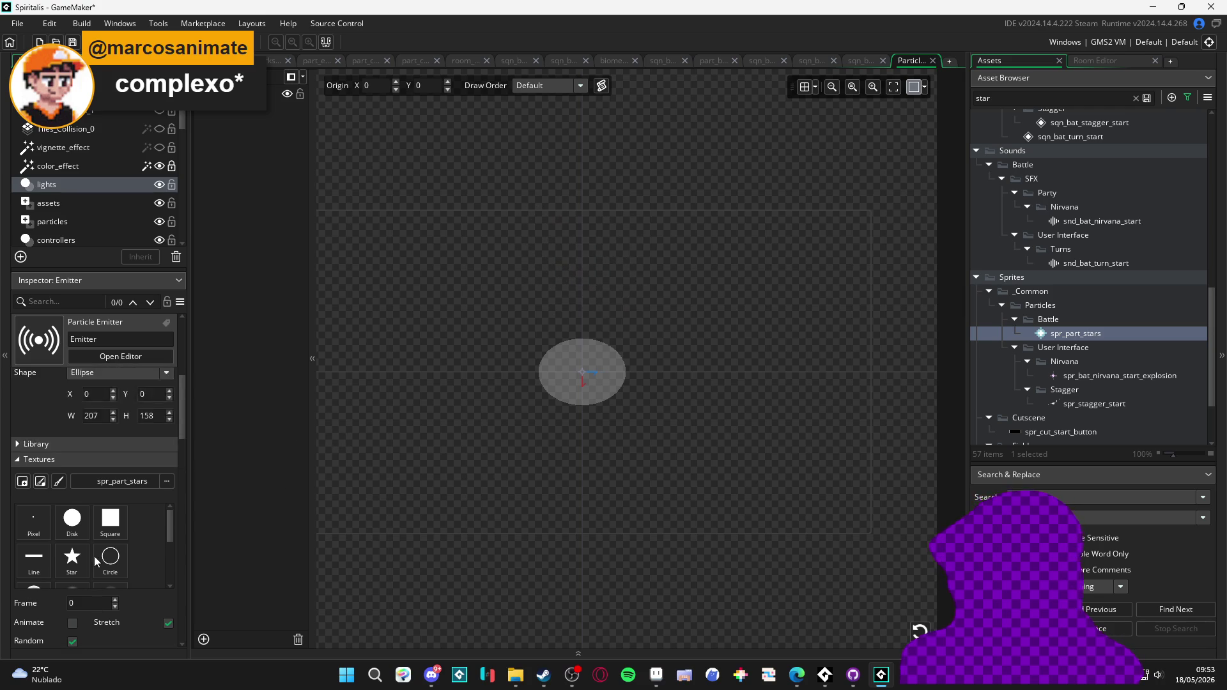
pyautogui.click(122, 433)
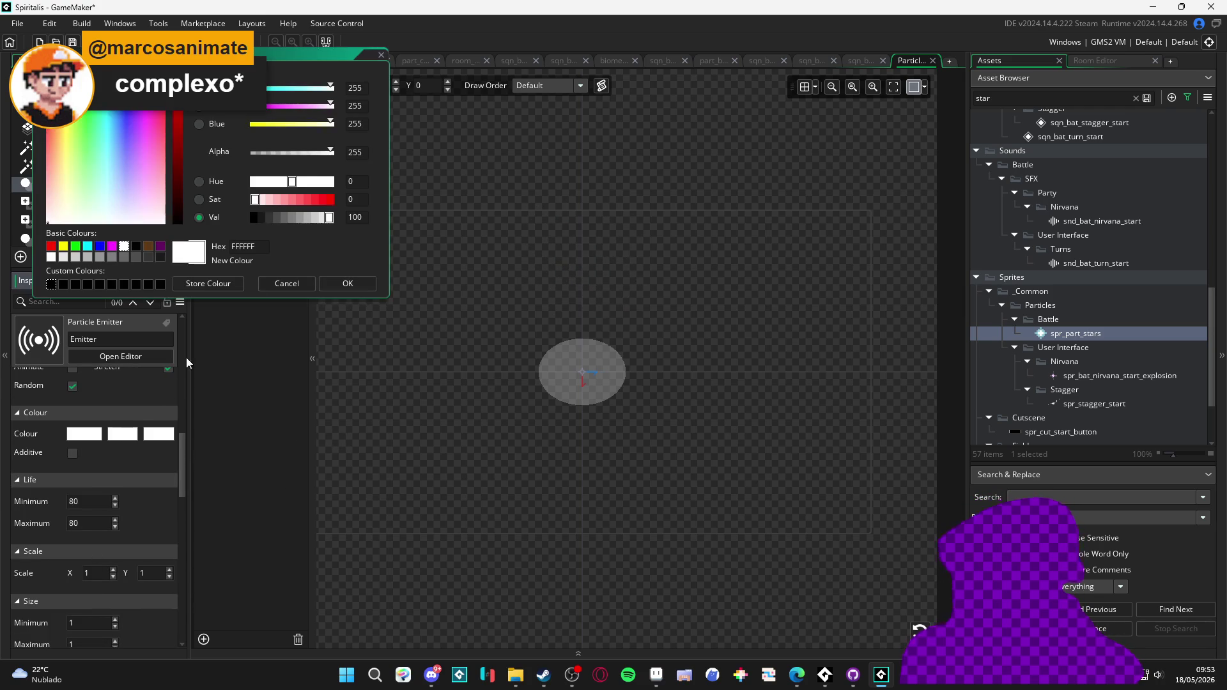
# - Drop the middle and end colours' alpha to near 0, replay, and open spr_part_stars
pyautogui.moveTo(330, 152)
pyautogui.mouseDown()
pyautogui.moveTo(225, 154)
pyautogui.moveTo(284, 156)
pyautogui.mouseUp()
pyautogui.click(347, 283)
pyautogui.click(122, 433)
pyautogui.moveTo(269, 154); pyautogui.dragTo(252, 154)
pyautogui.click(348, 284)
pyautogui.scroll(3, 559, 383)
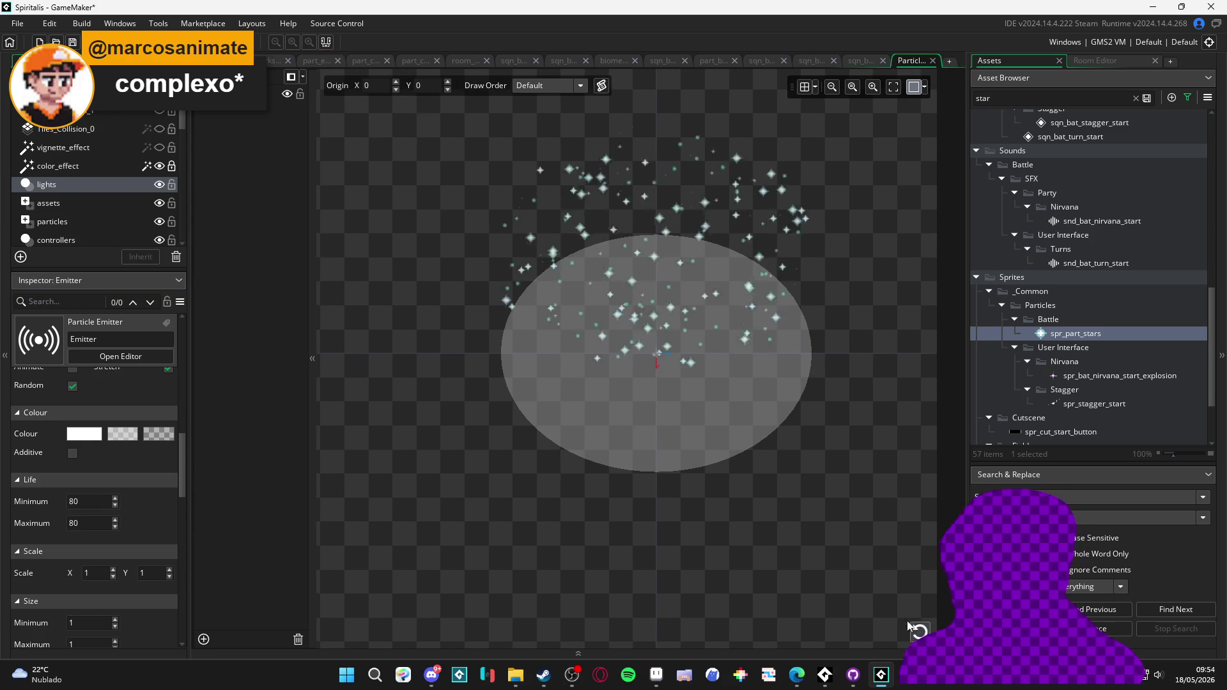
pyautogui.click(919, 631)
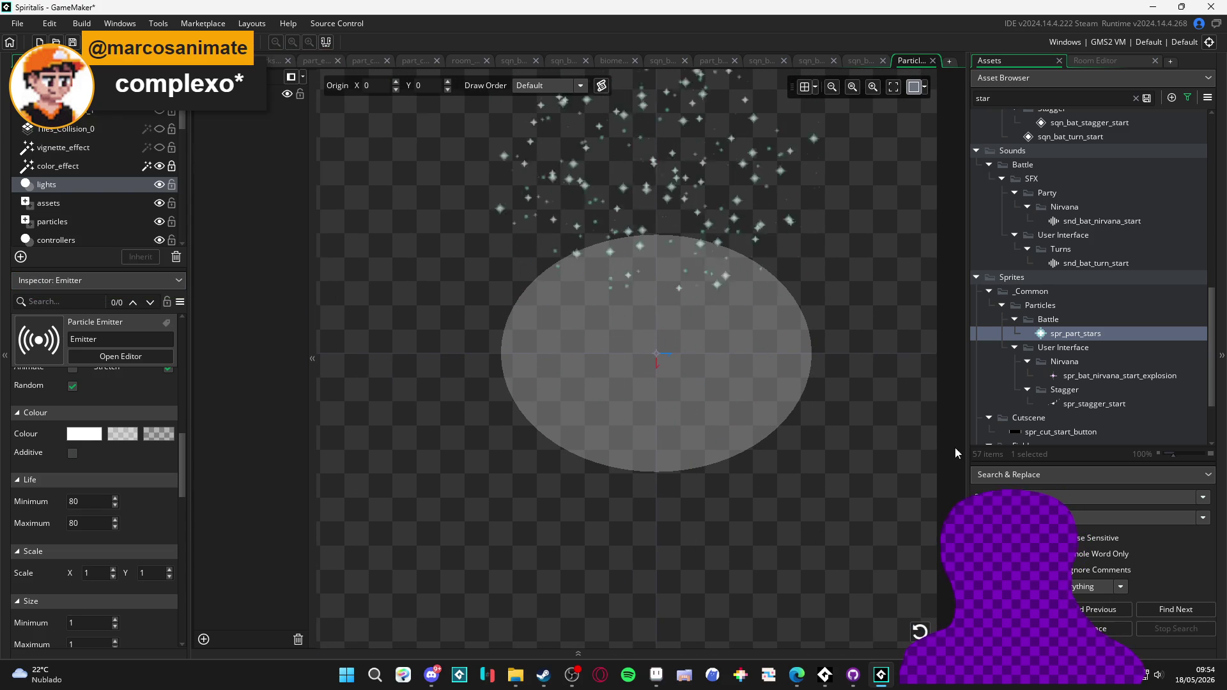
pyautogui.doubleClick(1064, 333)
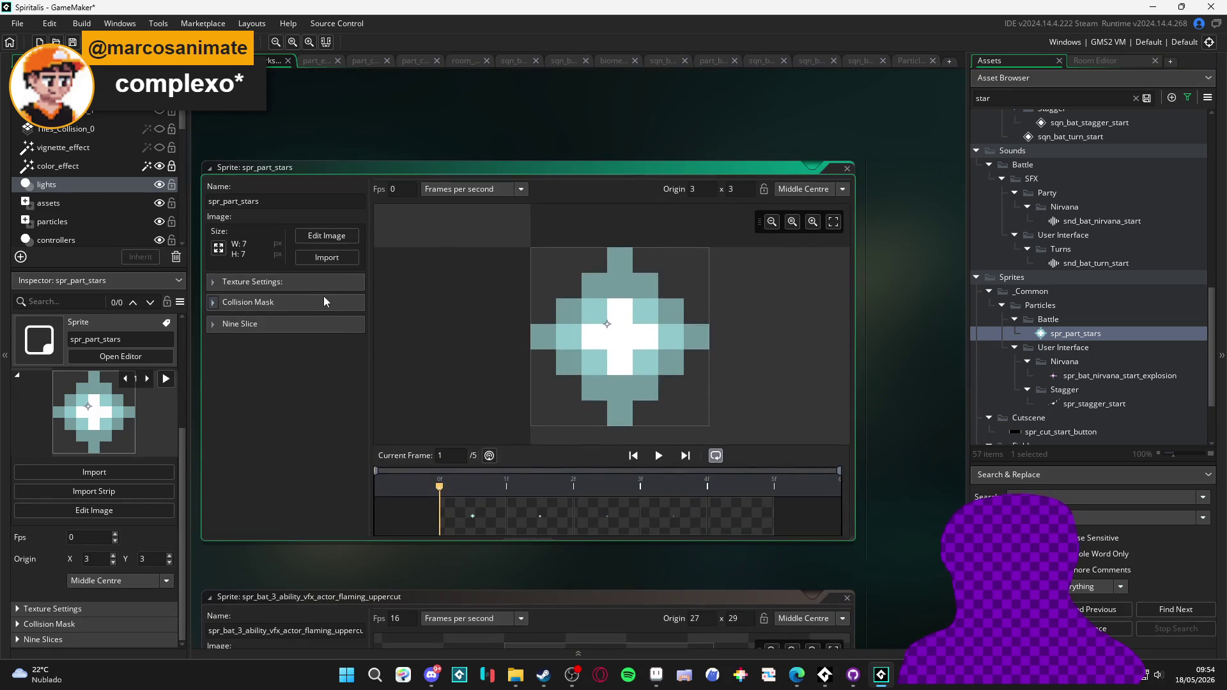
# - Expand spr_part_stars' Texture Settings, reset the emitter preview, then switch to Discord
pyautogui.click(269, 284)
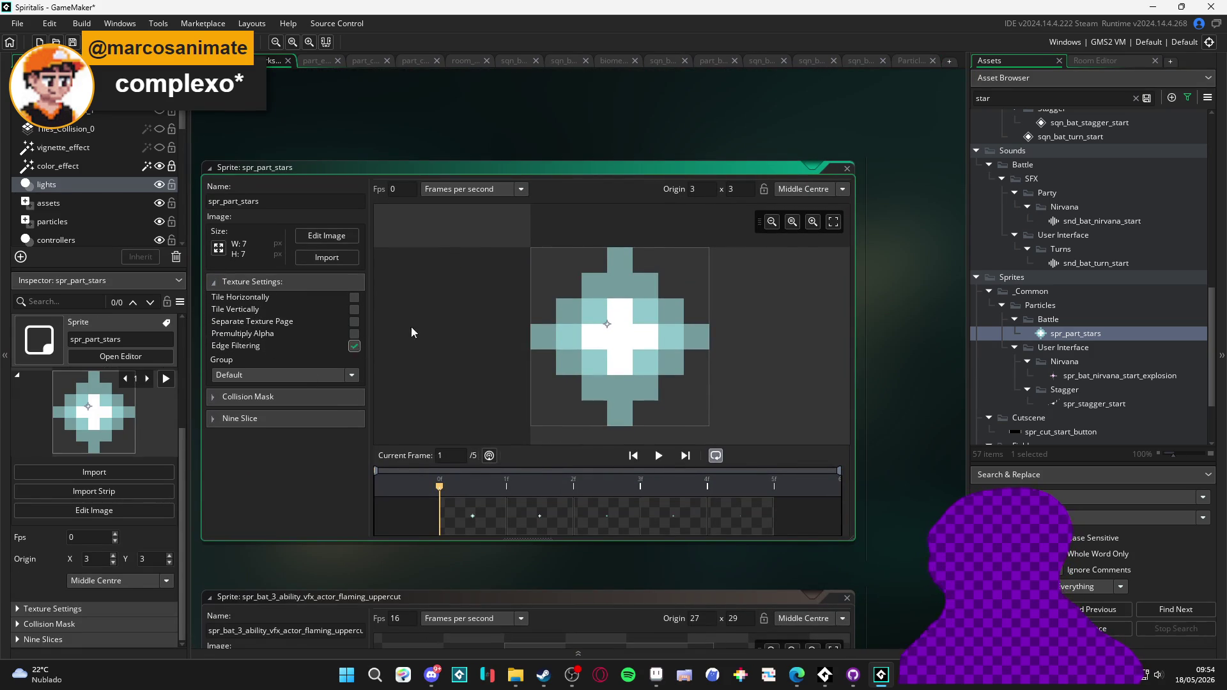
pyautogui.click(907, 60)
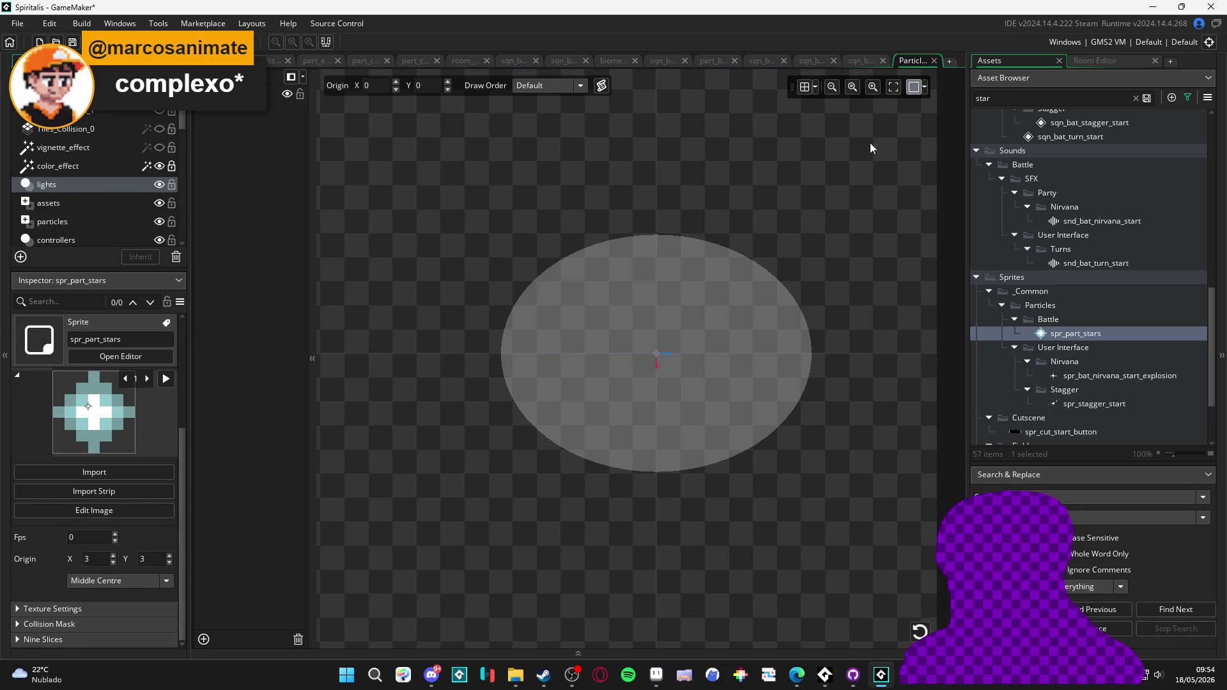
pyautogui.click(919, 632)
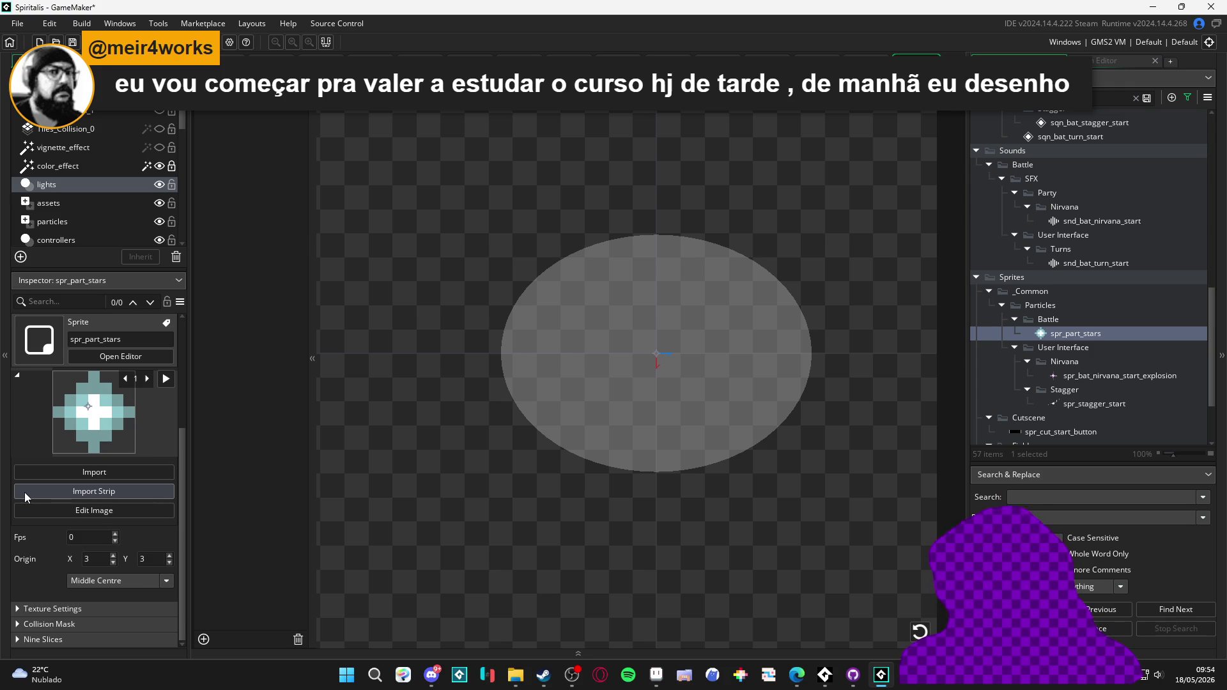
pyautogui.click(436, 671)
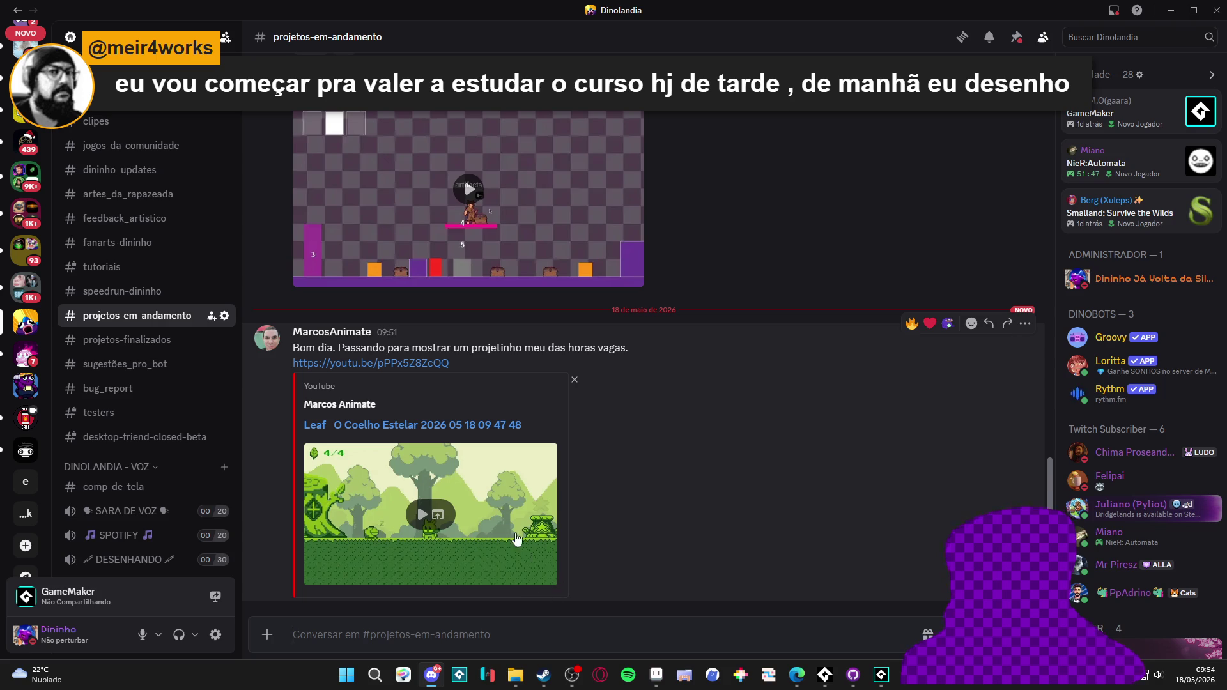
# - Watch the Leafy Quest video fullscreen, pausing it at 0:33, then return to GameMaker
pyautogui.click(422, 519)
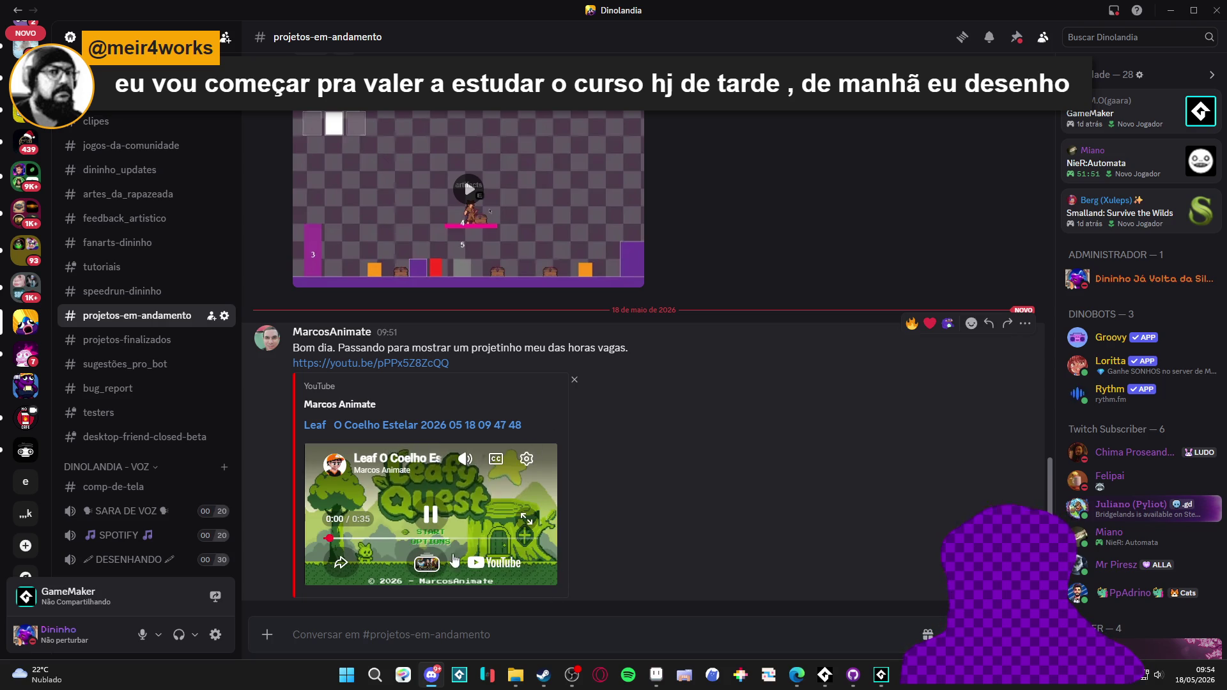
pyautogui.click(525, 519)
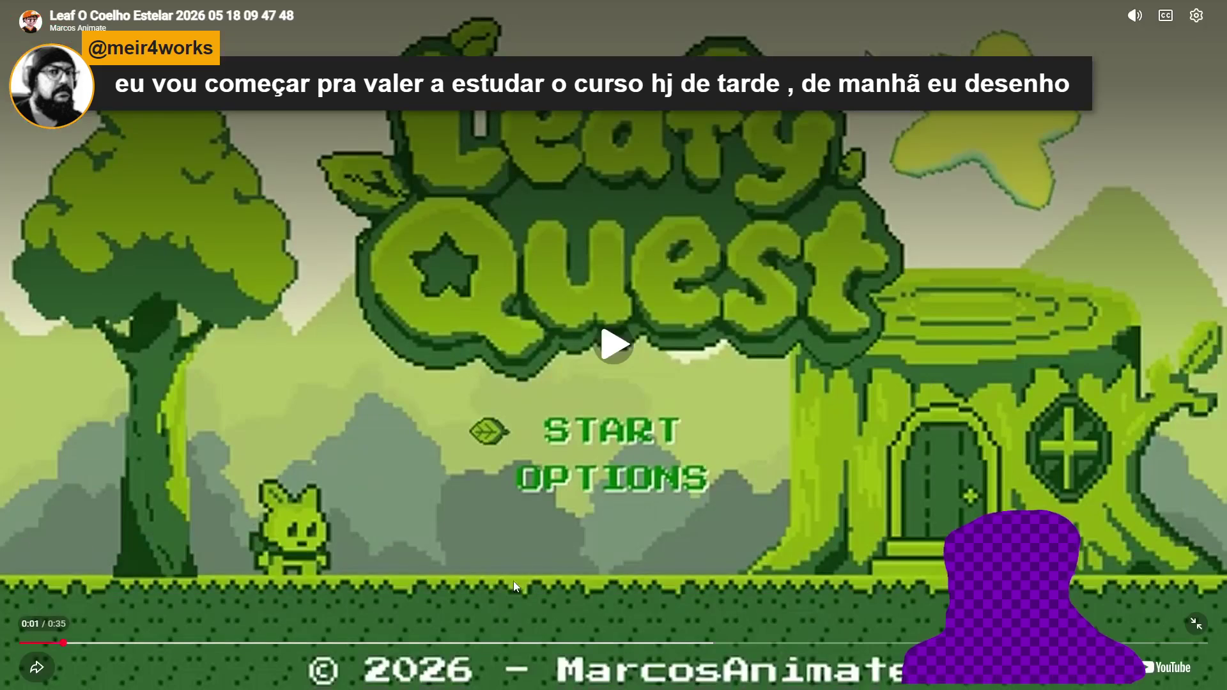
pyautogui.click(566, 405)
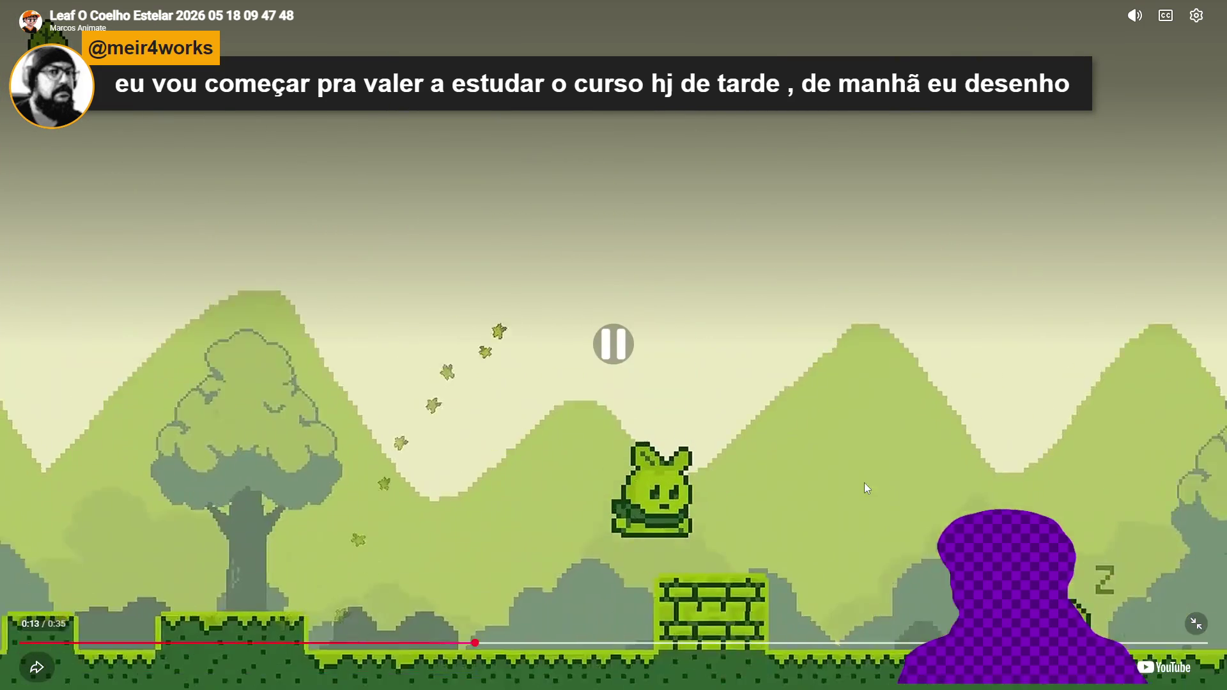
pyautogui.click(676, 481)
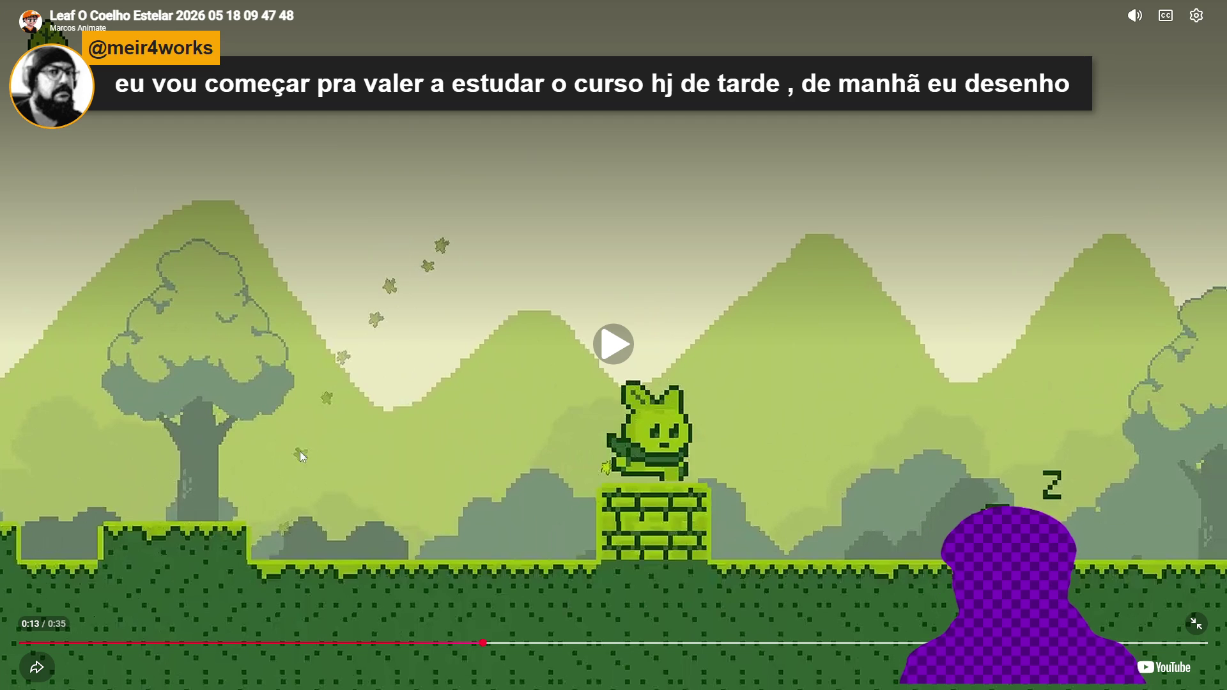
pyautogui.click(847, 359)
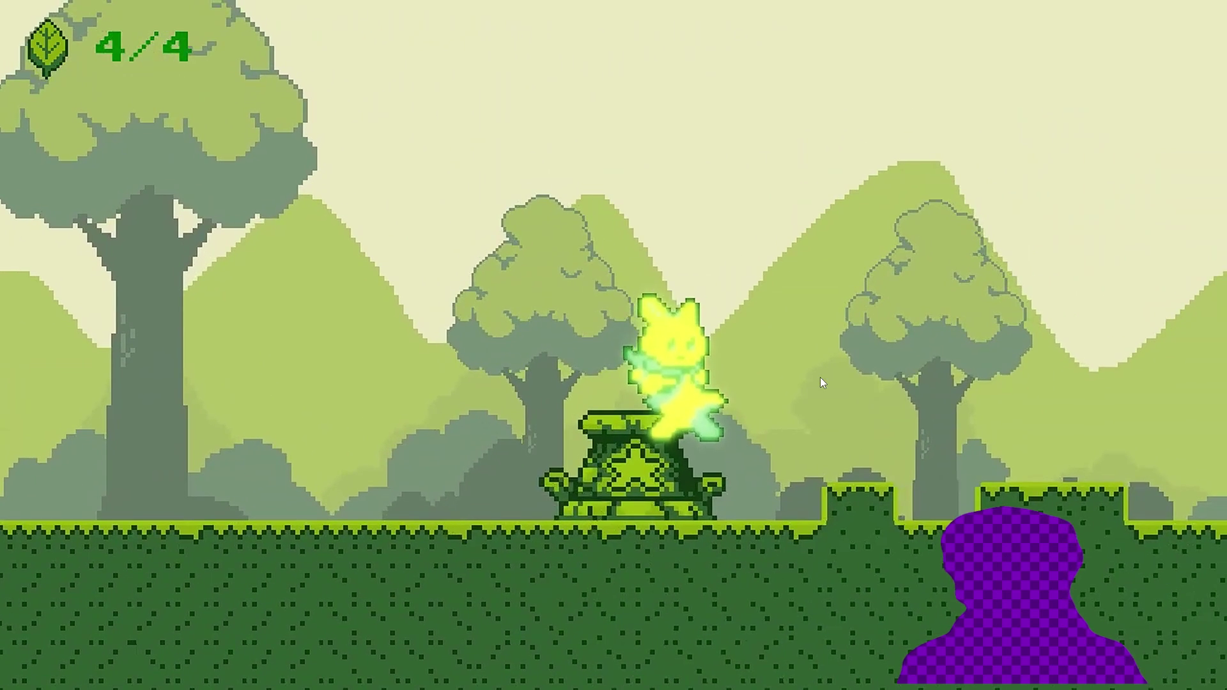
pyautogui.click(804, 382)
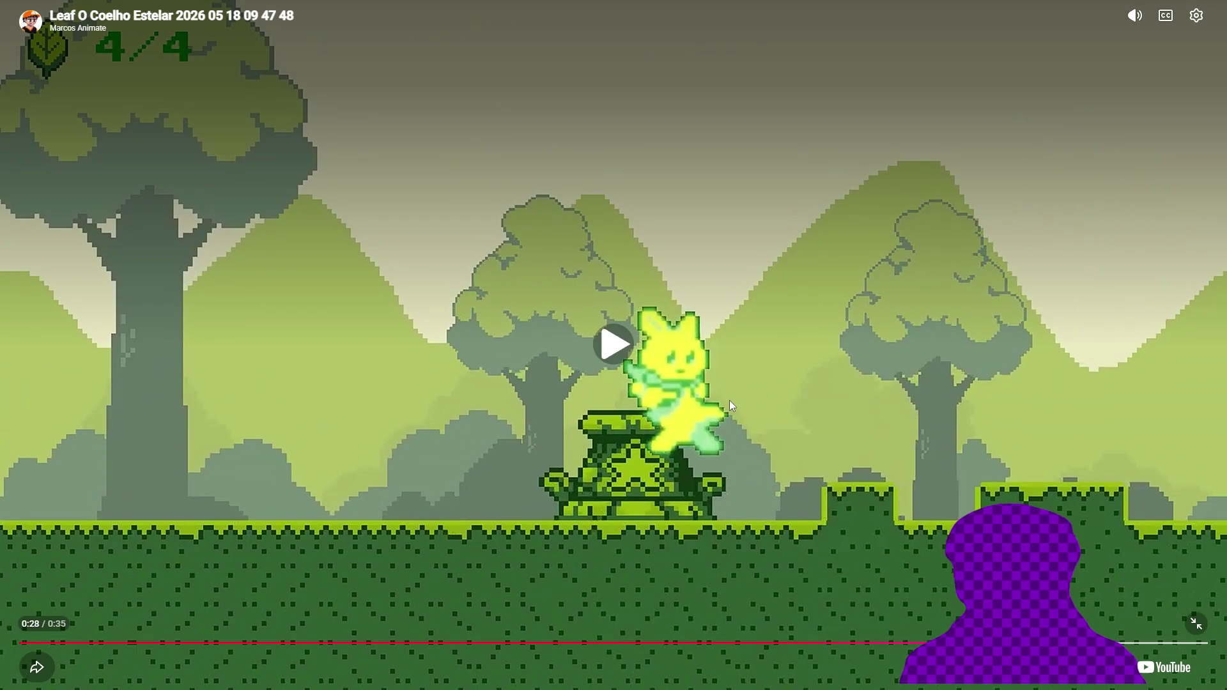
pyautogui.click(707, 416)
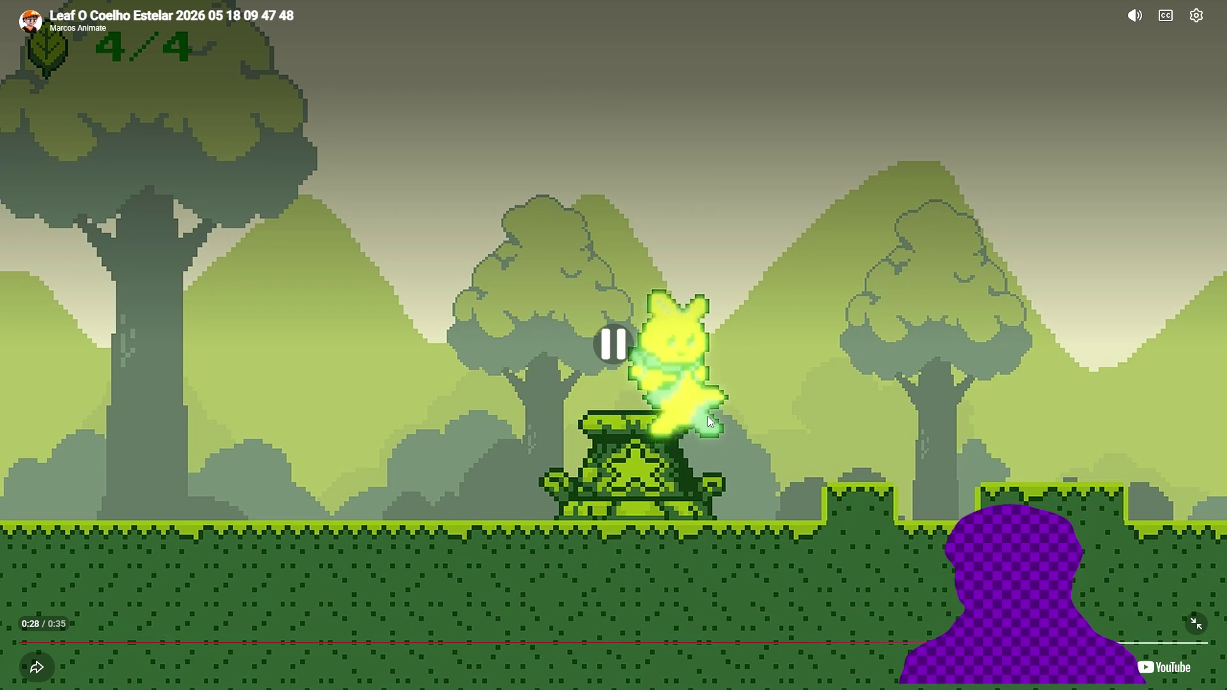
pyautogui.click(888, 391)
pyautogui.click(1196, 623)
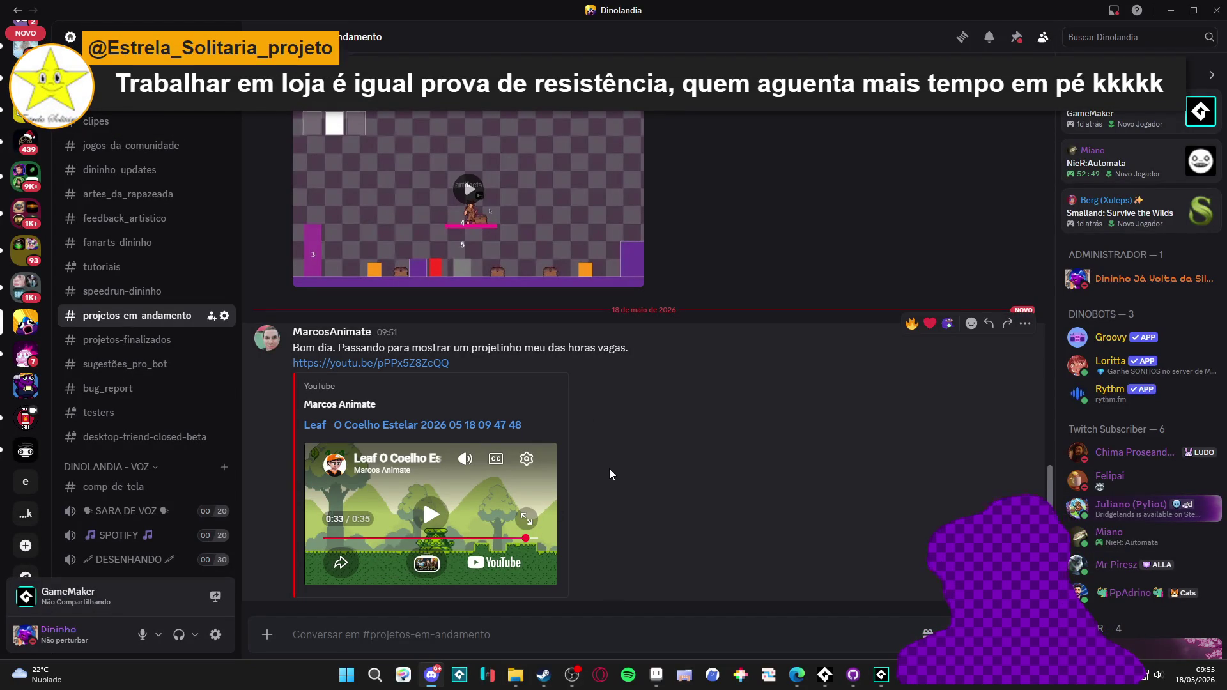
pyautogui.hotkey('alt', 'Tab')
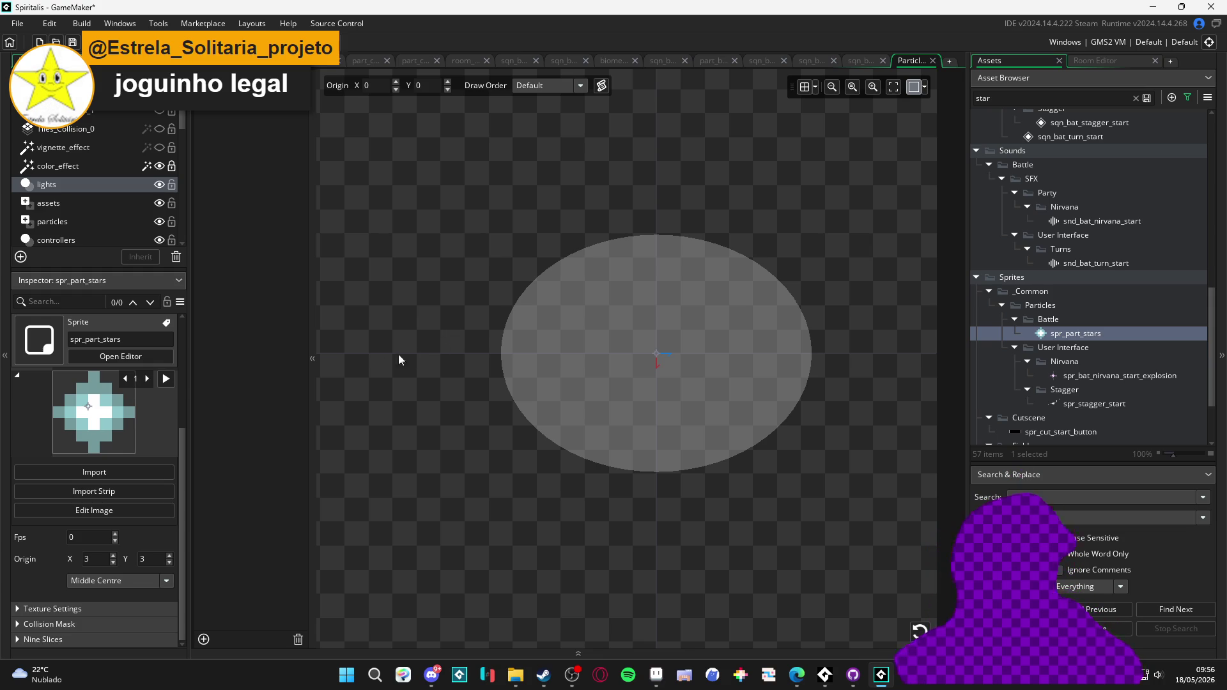
# - Replay the star burst, expand the sprite's Texture Settings, and reselect the emitter
pyautogui.click(918, 632)
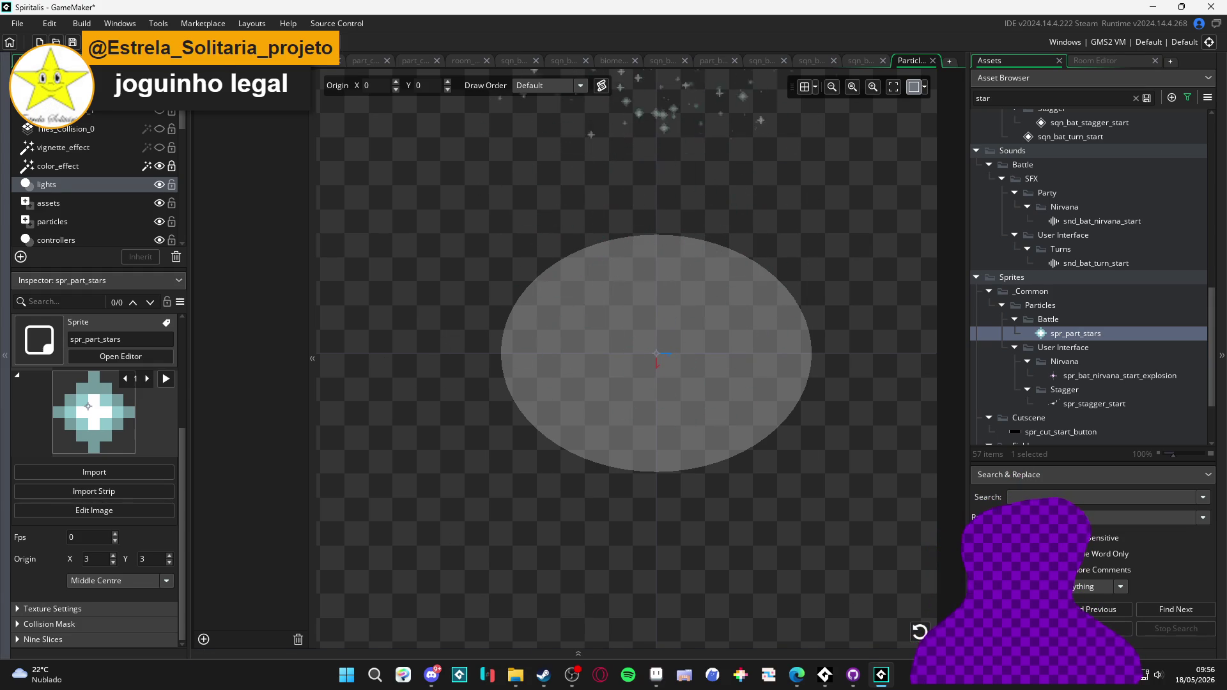
pyautogui.click(53, 612)
pyautogui.scroll(5, 40, 598)
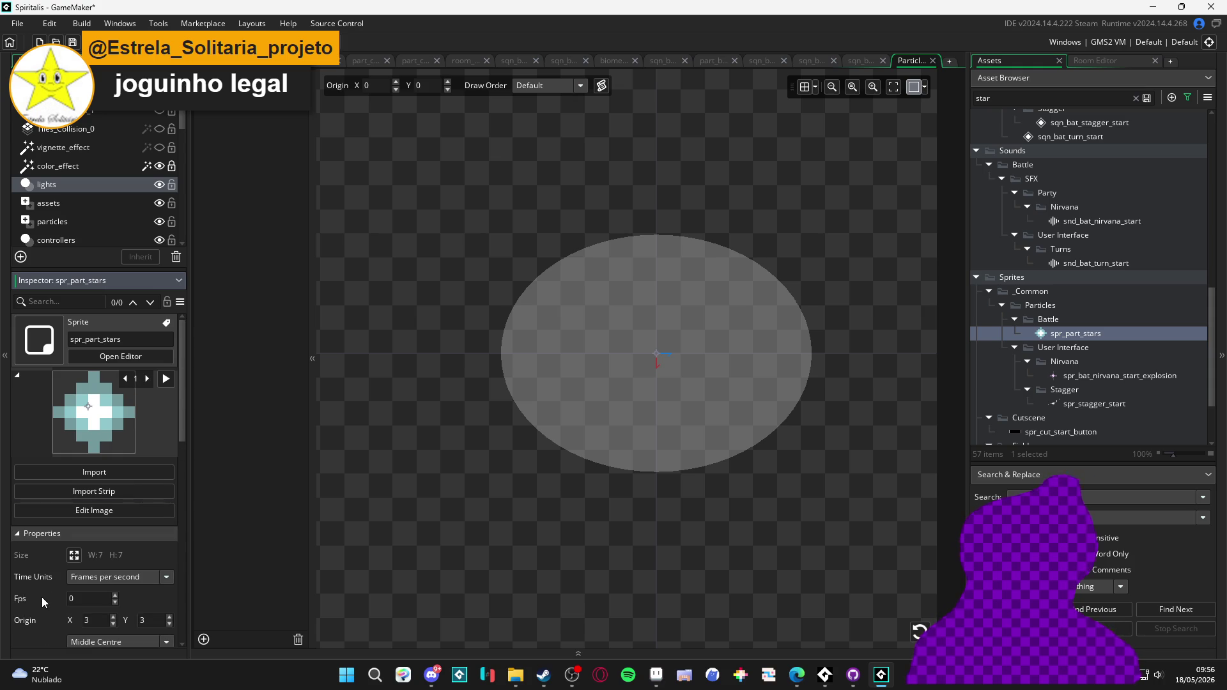
pyautogui.scroll(-3, 41, 597)
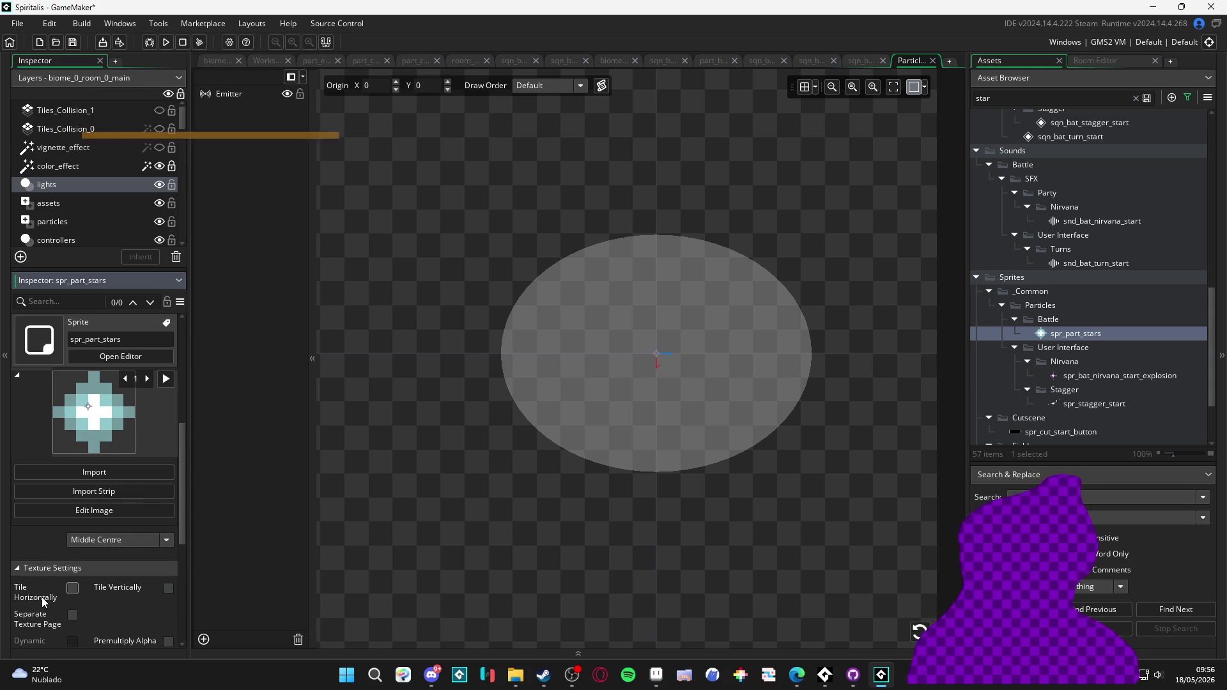
pyautogui.scroll(-3, 41, 597)
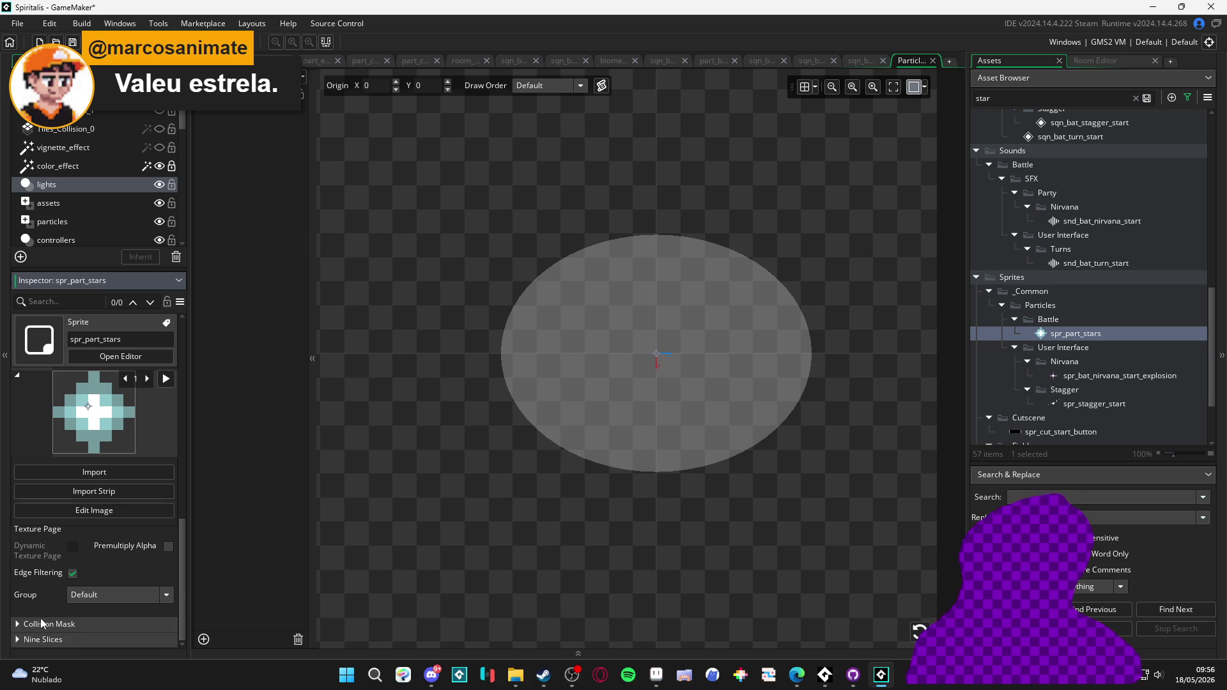
pyautogui.scroll(6, 41, 623)
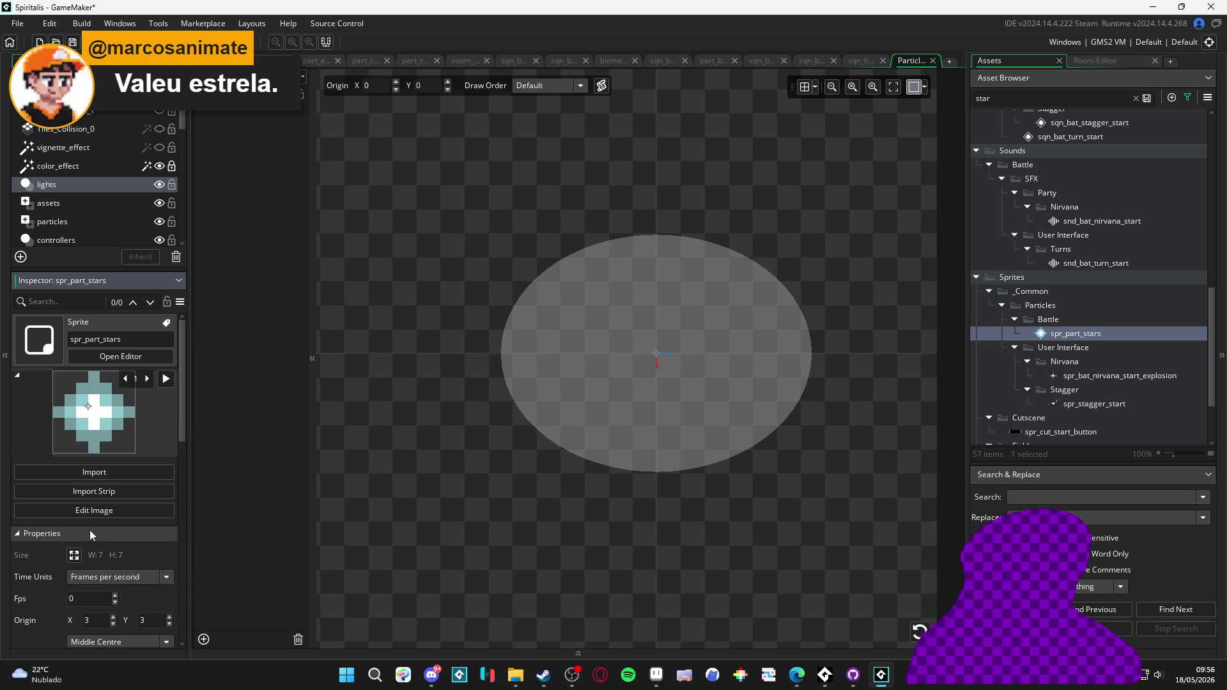
pyautogui.scroll(-2, 101, 547)
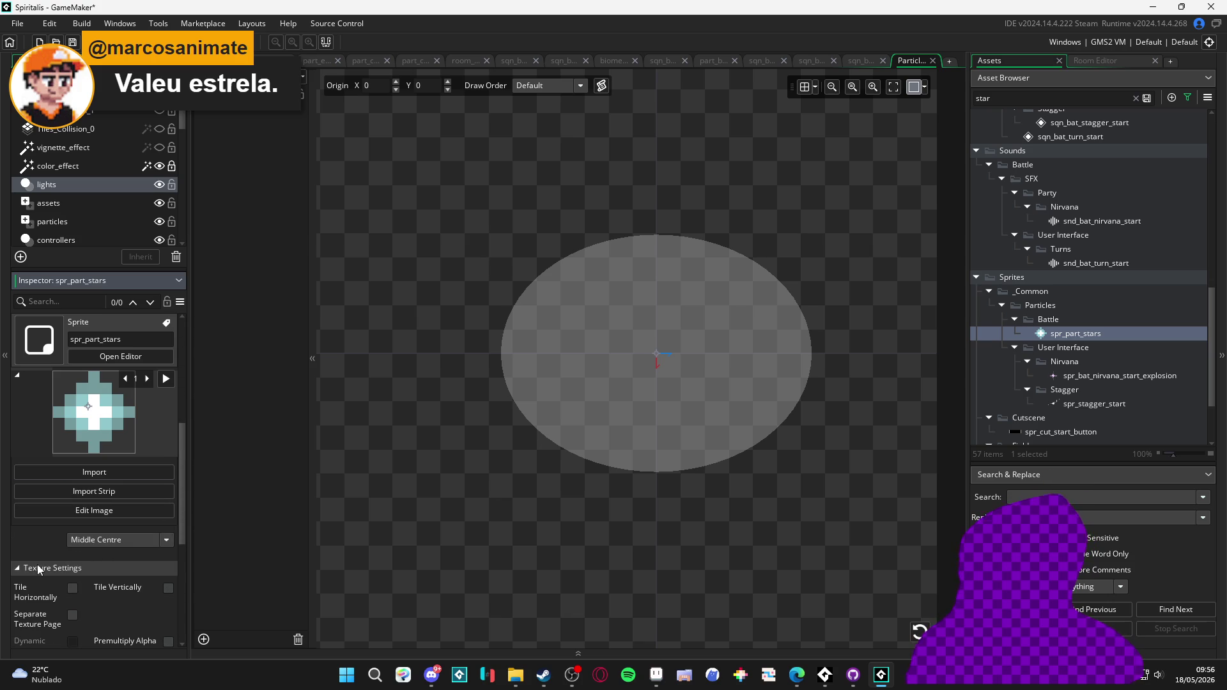
pyautogui.scroll(-1, 39, 569)
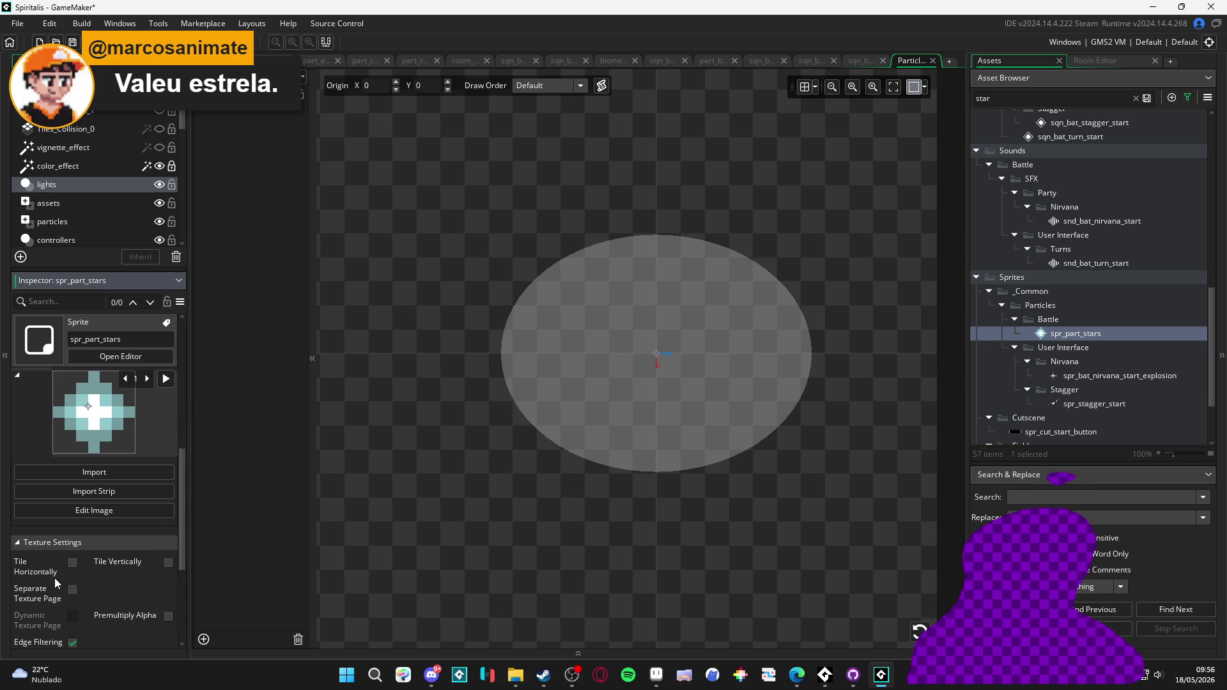
pyautogui.scroll(3, 54, 578)
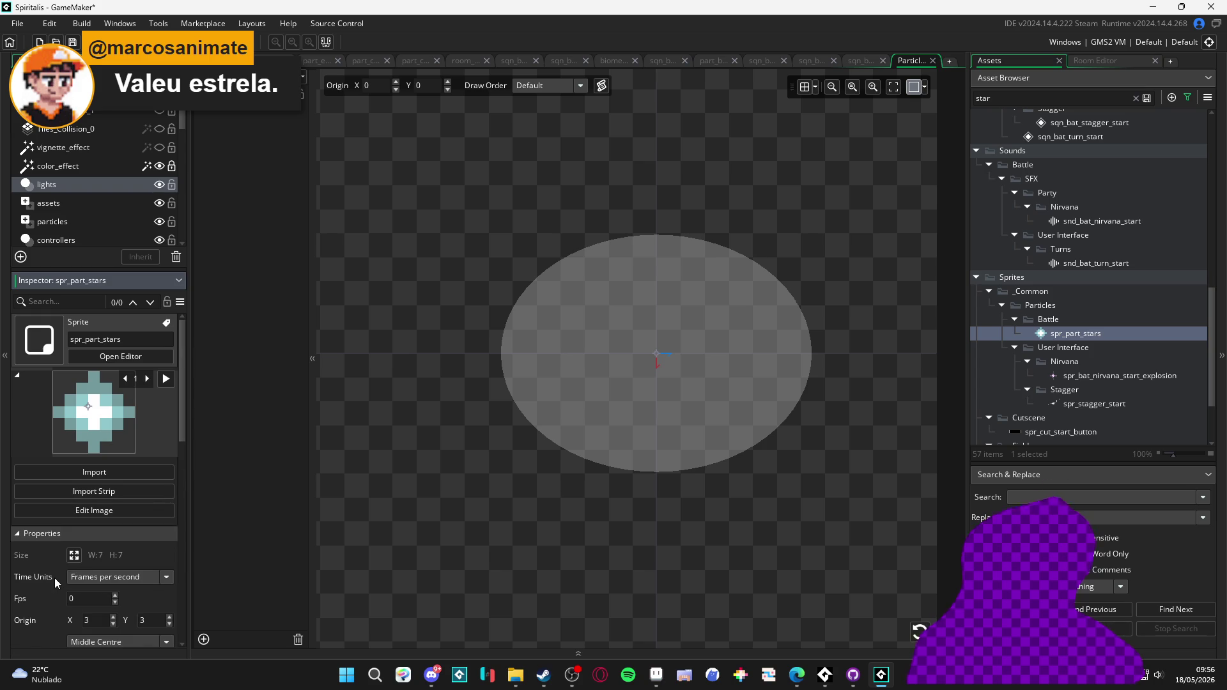
pyautogui.click(249, 94)
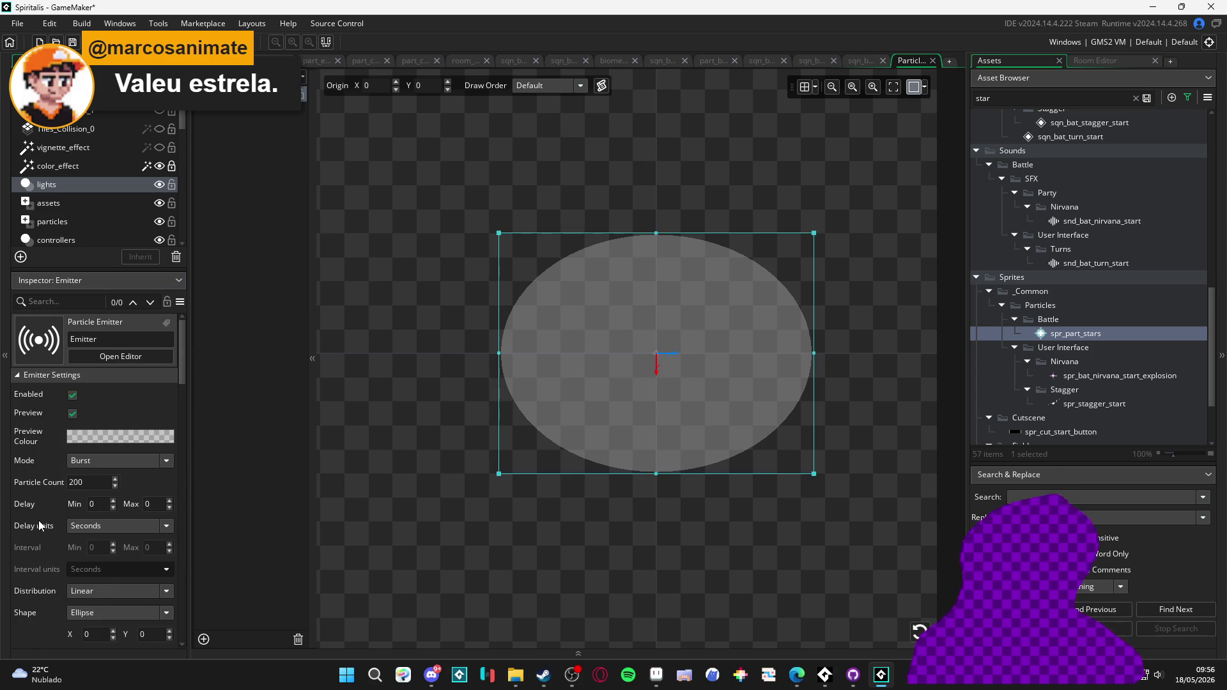
# - Set the particle life maximum to 50 and replay the preview
pyautogui.scroll(-3, 38, 520)
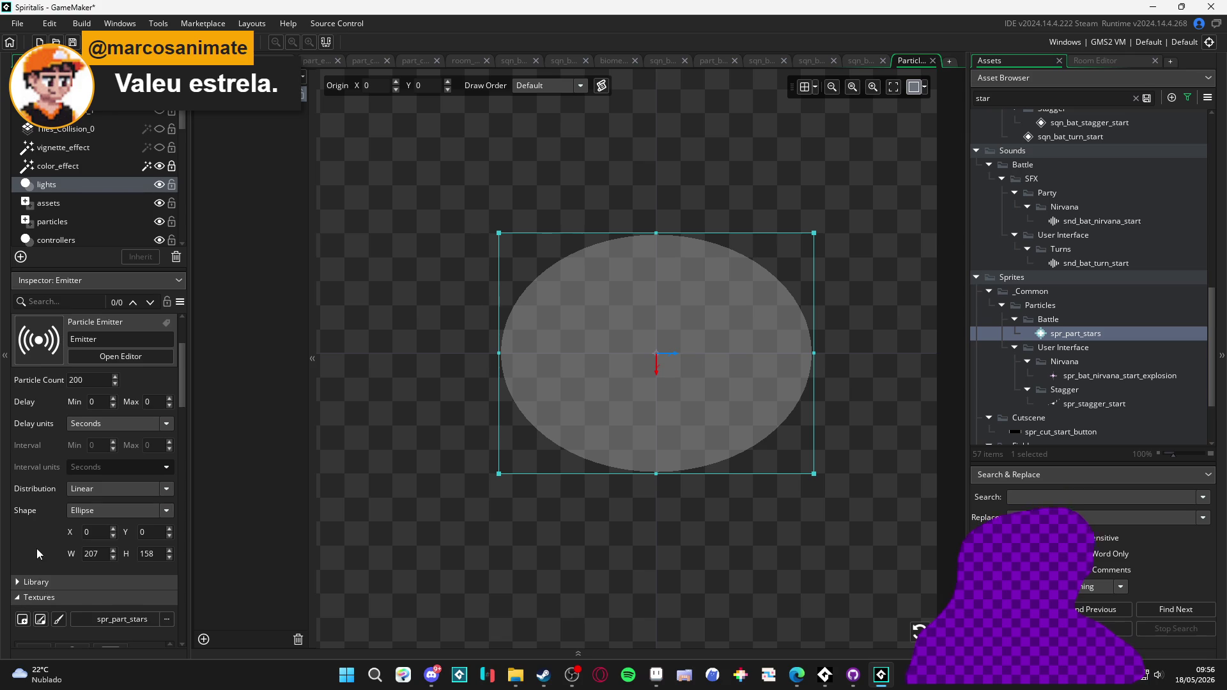
pyautogui.scroll(-2, 37, 548)
pyautogui.scroll(-10, 45, 542)
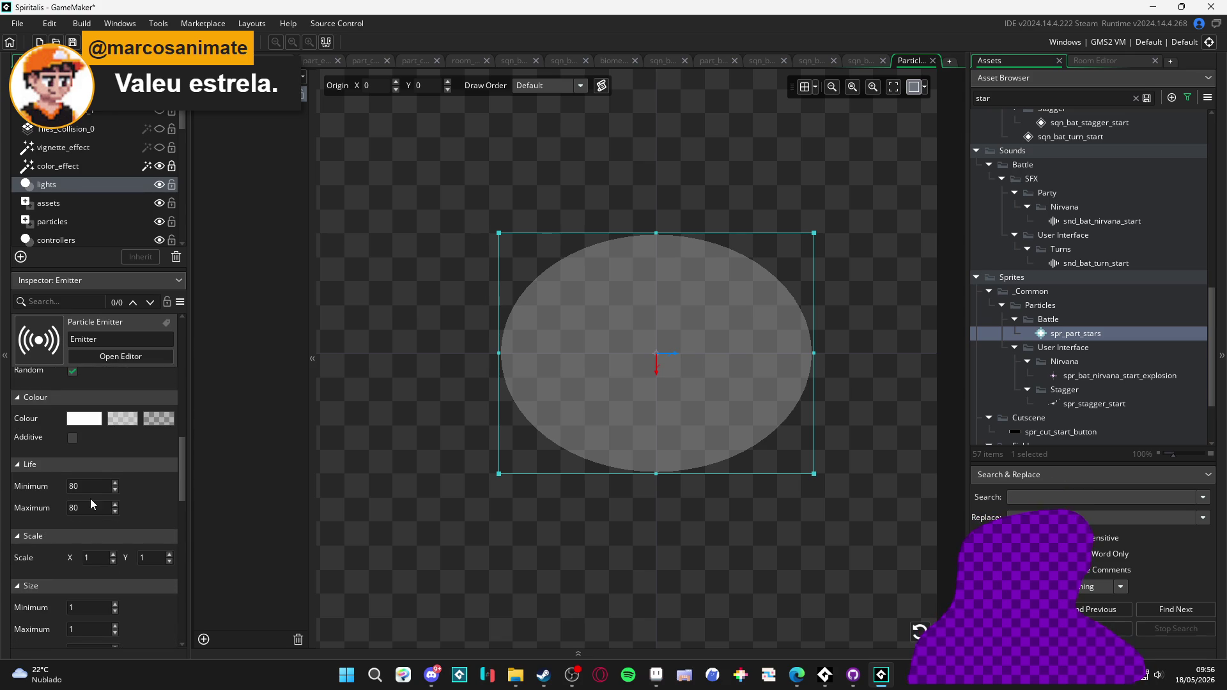
pyautogui.click(92, 489)
pyautogui.write('30')
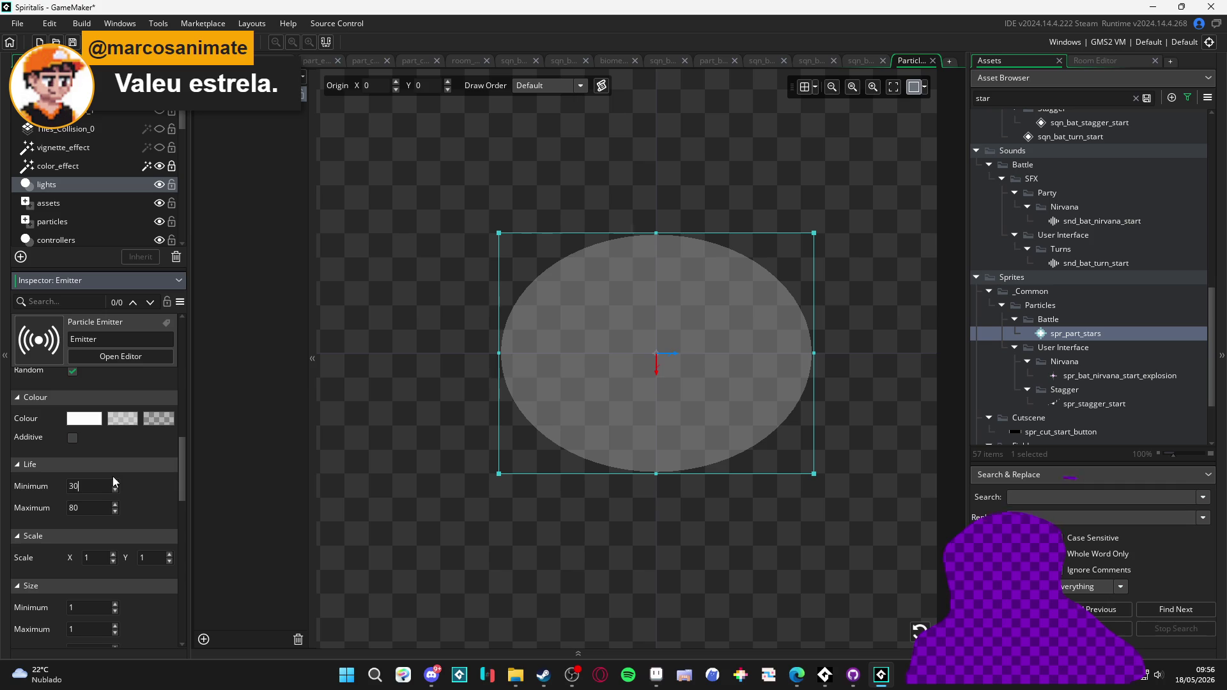
pyautogui.press('Tab')
pyautogui.write('50')
pyautogui.click(913, 635)
# - Set the emission direction range from 0 to 360 degrees and replay the burst
pyautogui.scroll(-2, 74, 543)
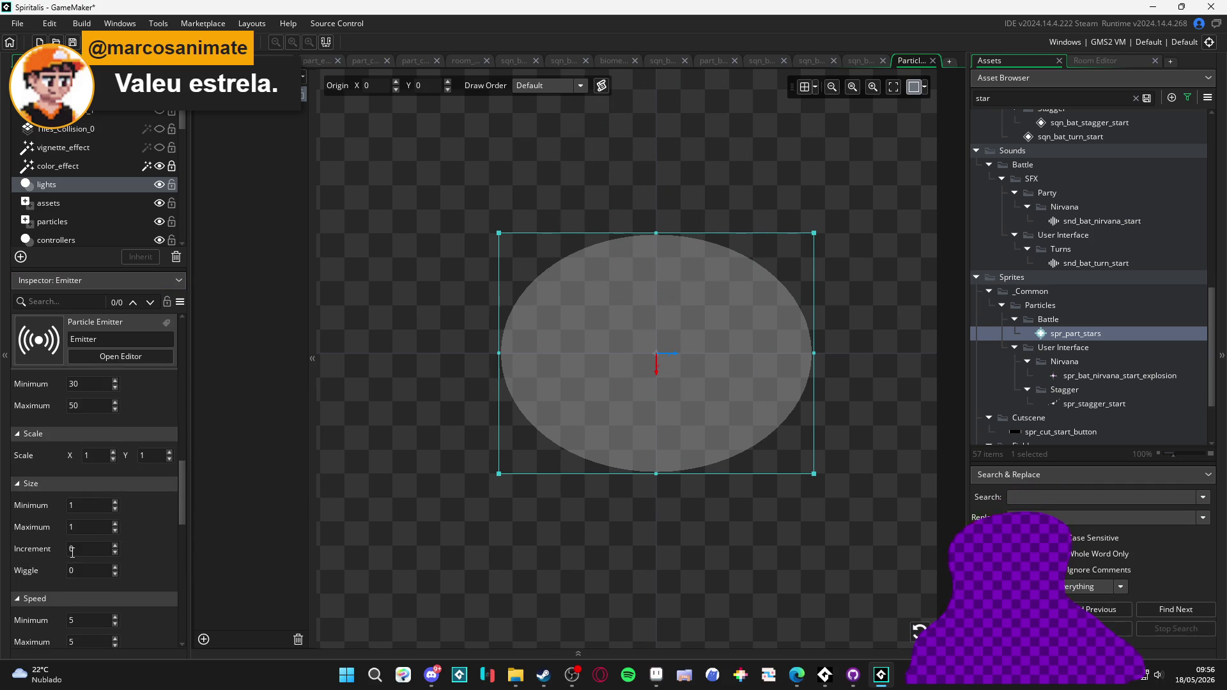
pyautogui.scroll(-5, 71, 553)
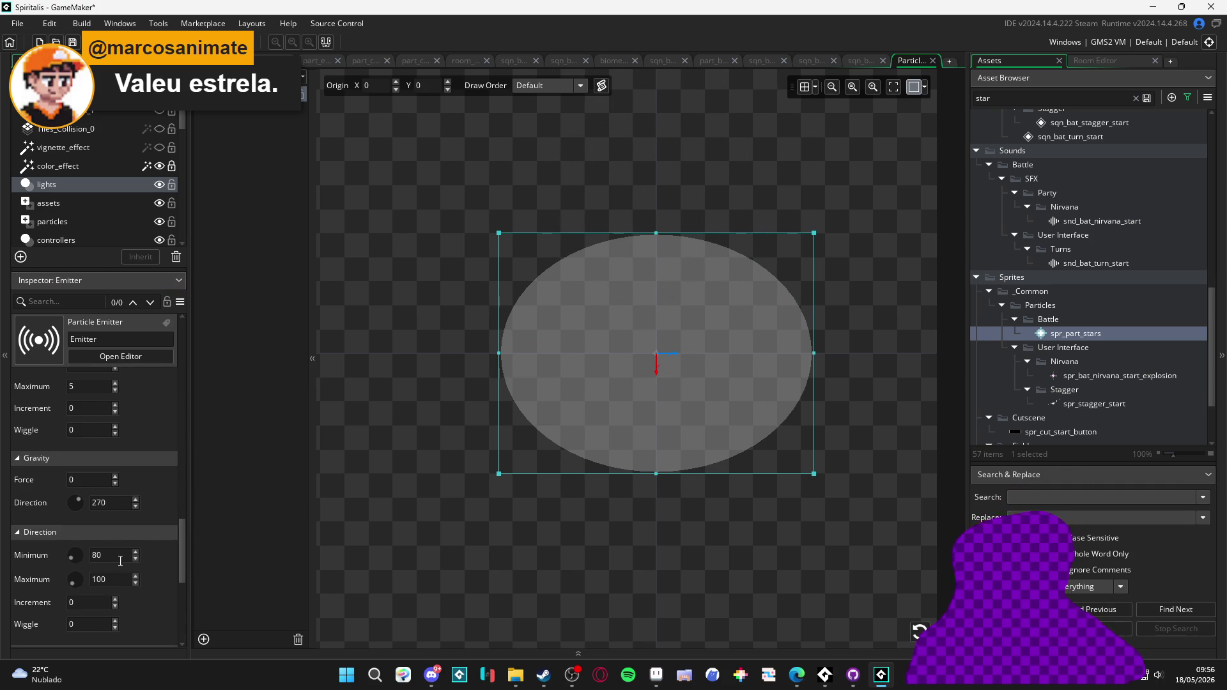
pyautogui.doubleClick(123, 561)
pyautogui.write('0')
pyautogui.press('Tab')
pyautogui.write('360')
pyautogui.click(775, 561)
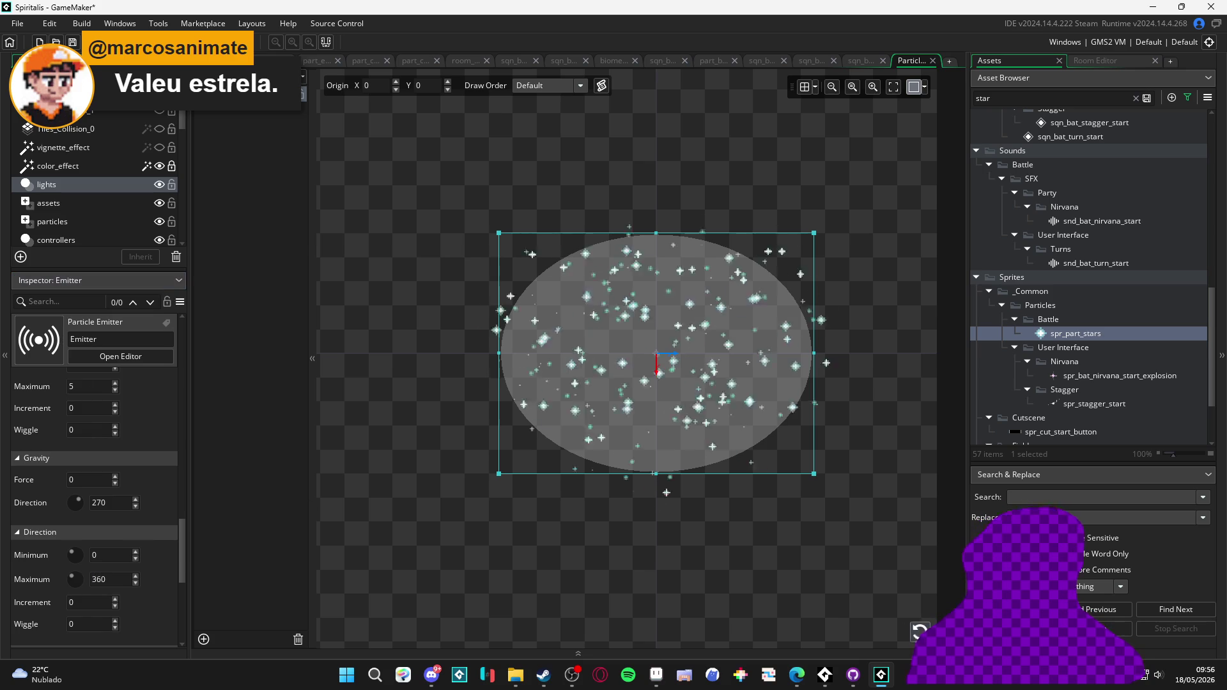
pyautogui.scroll(1, 145, 543)
pyautogui.scroll(-1, 143, 544)
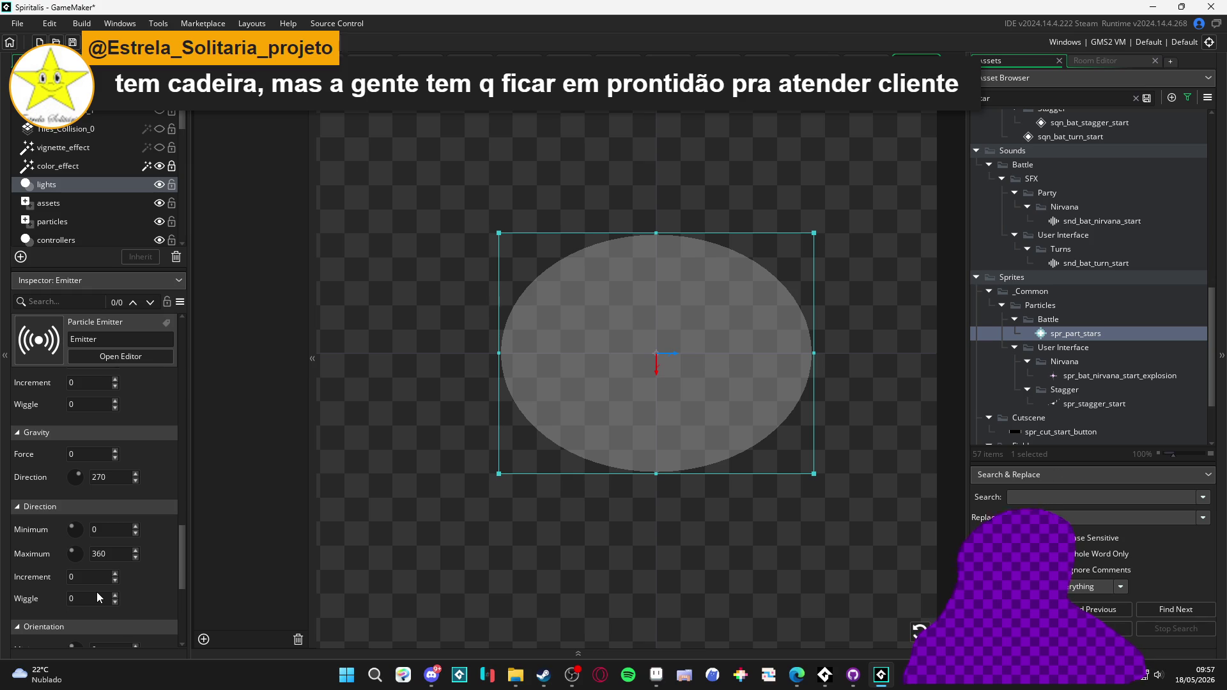
# - Give the particles a speed increment of -0.1 from their starting speed of 5
pyautogui.scroll(-2, 90, 585)
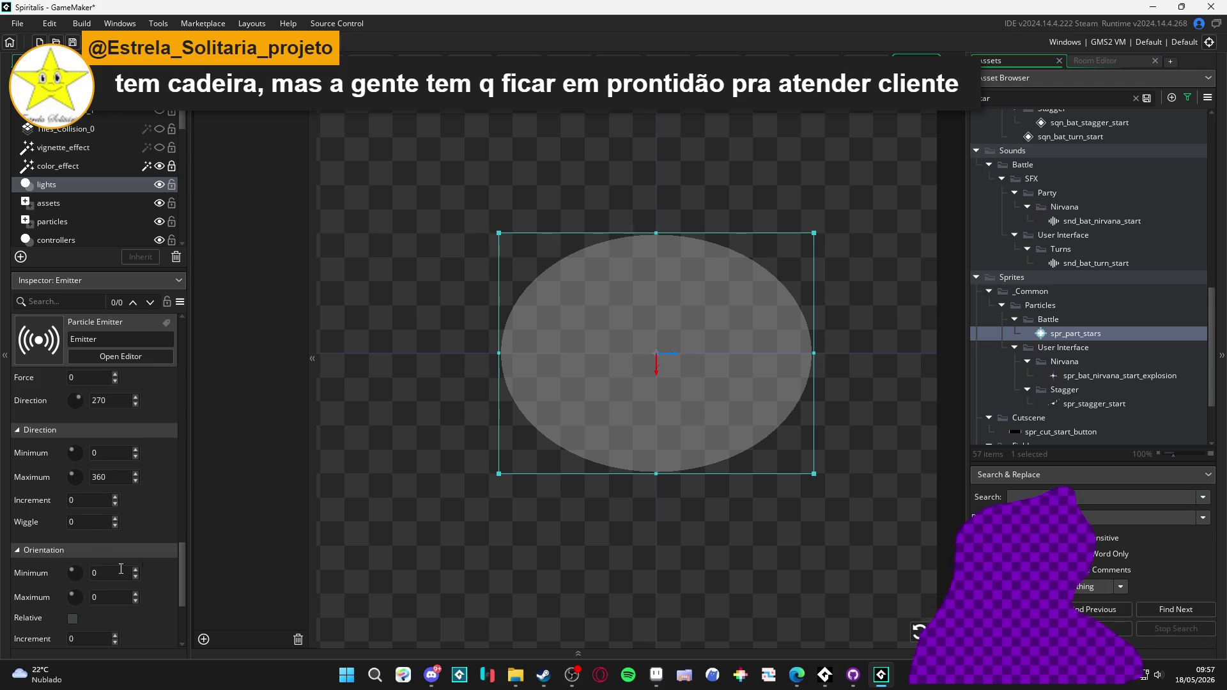
pyautogui.click(918, 628)
pyautogui.scroll(-2, 44, 573)
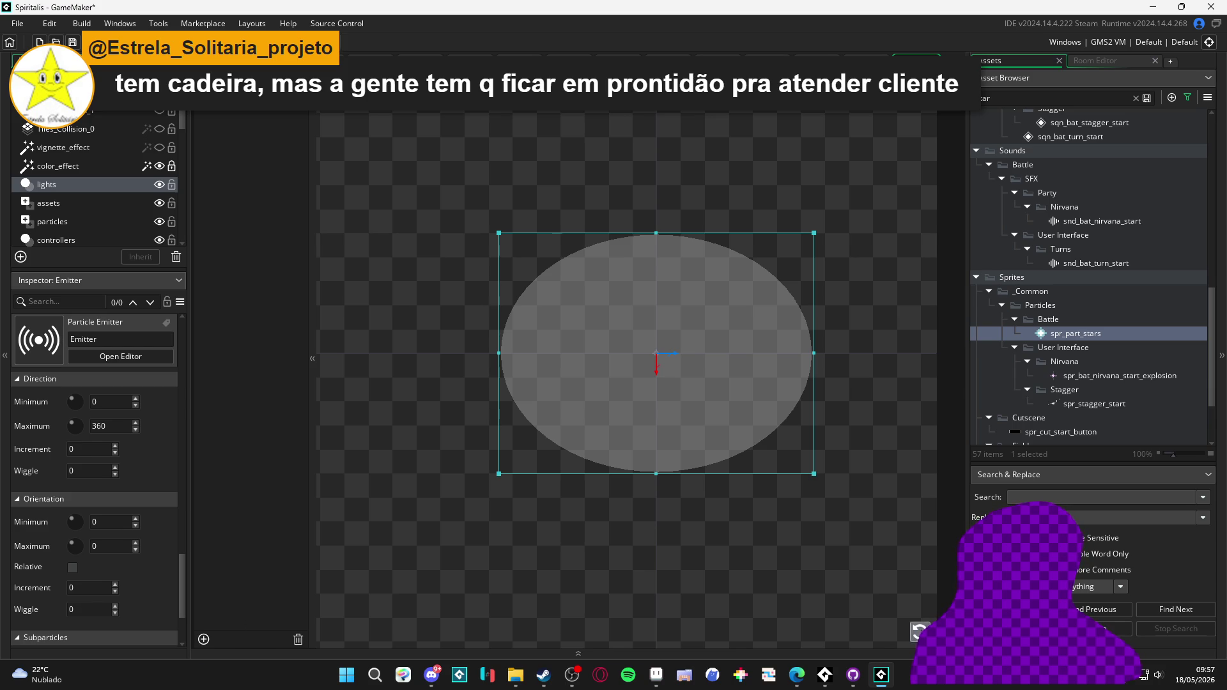
pyautogui.scroll(10, 140, 557)
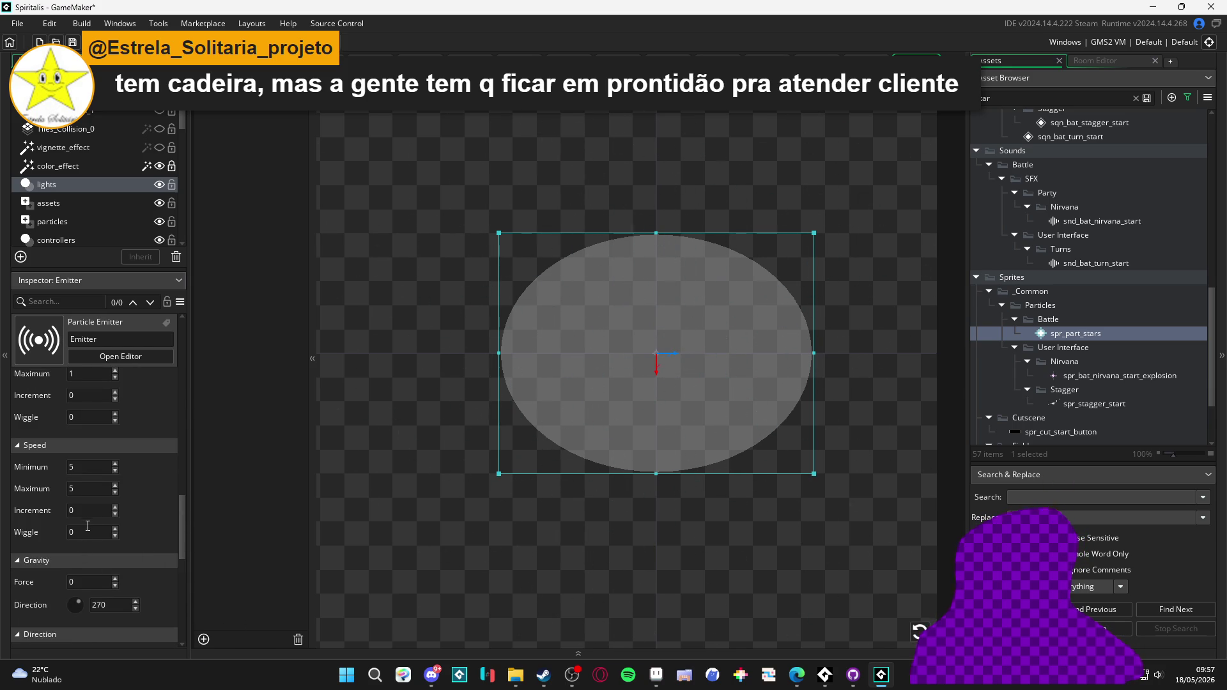
pyautogui.click(97, 524)
pyautogui.write('-')
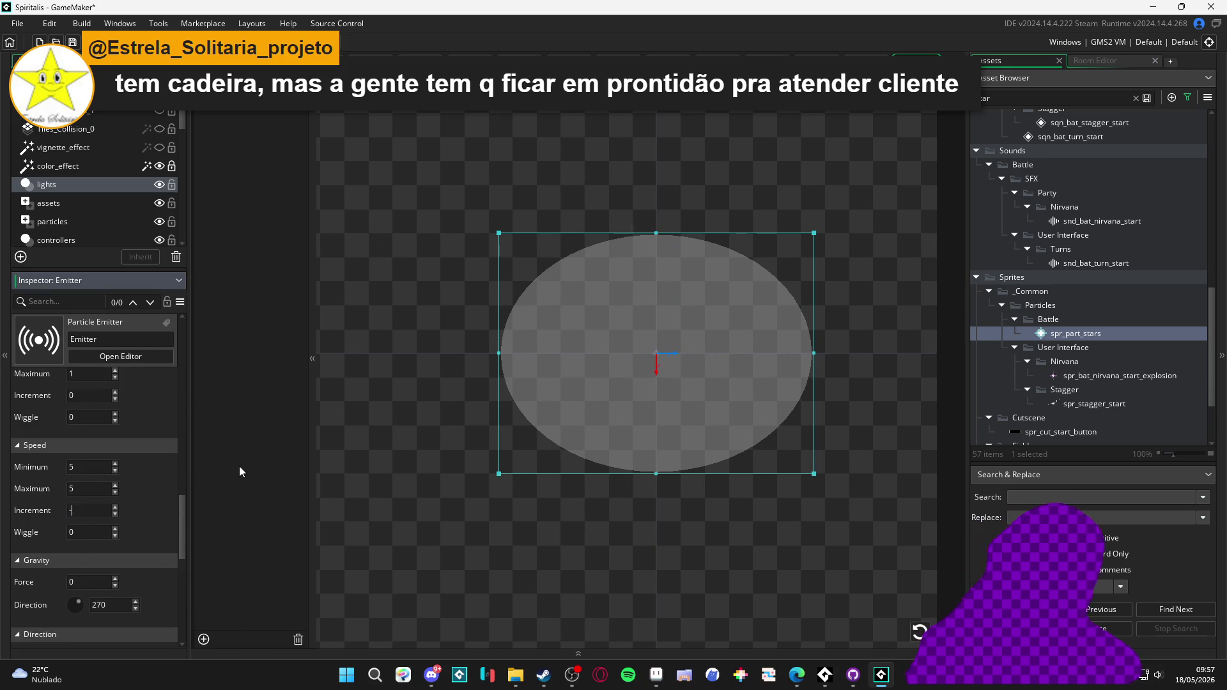
pyautogui.write('0.1')
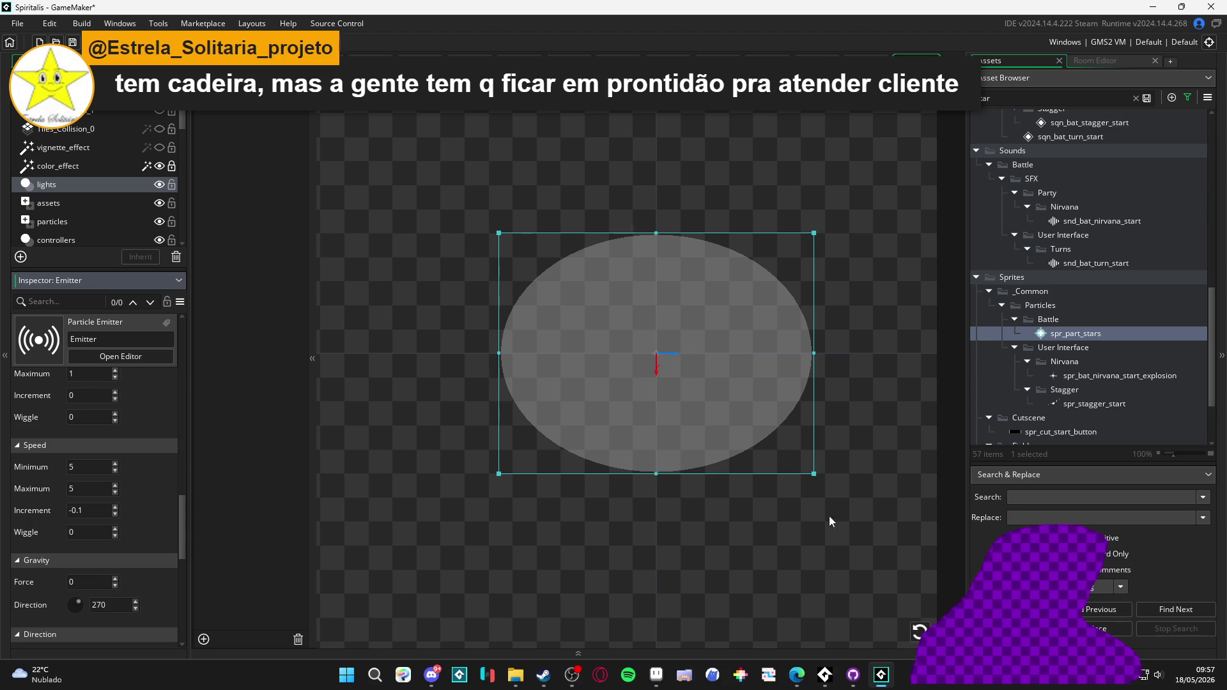
pyautogui.click(918, 626)
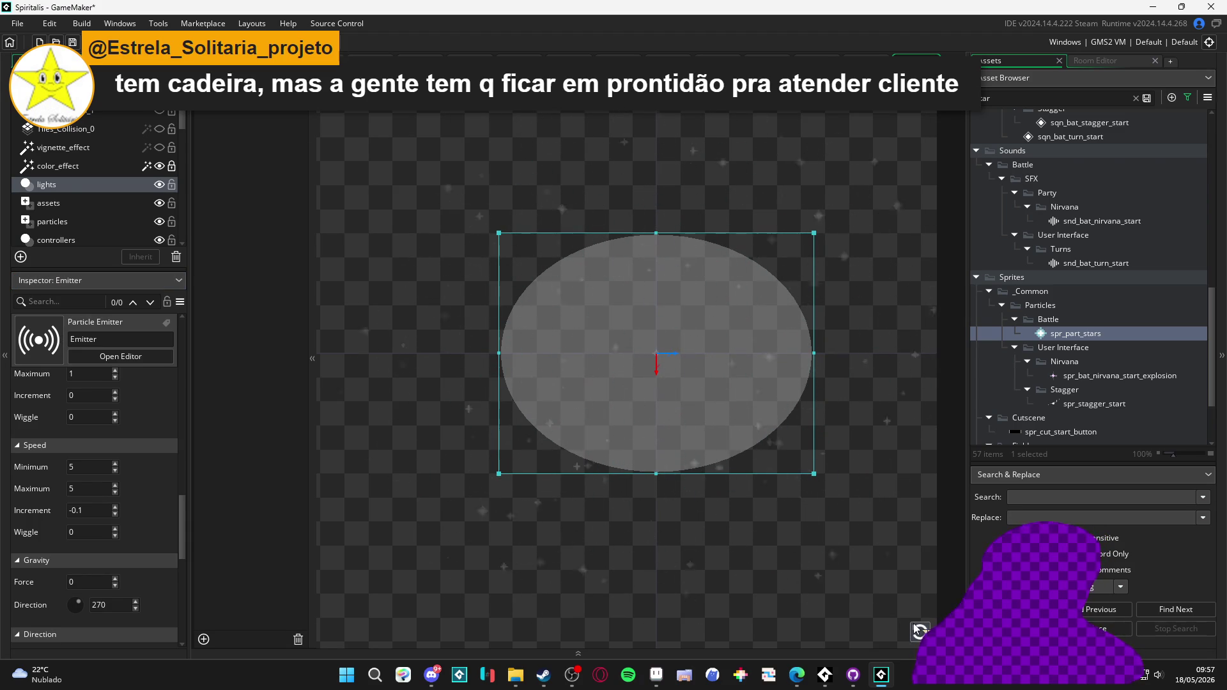
pyautogui.scroll(5, 128, 471)
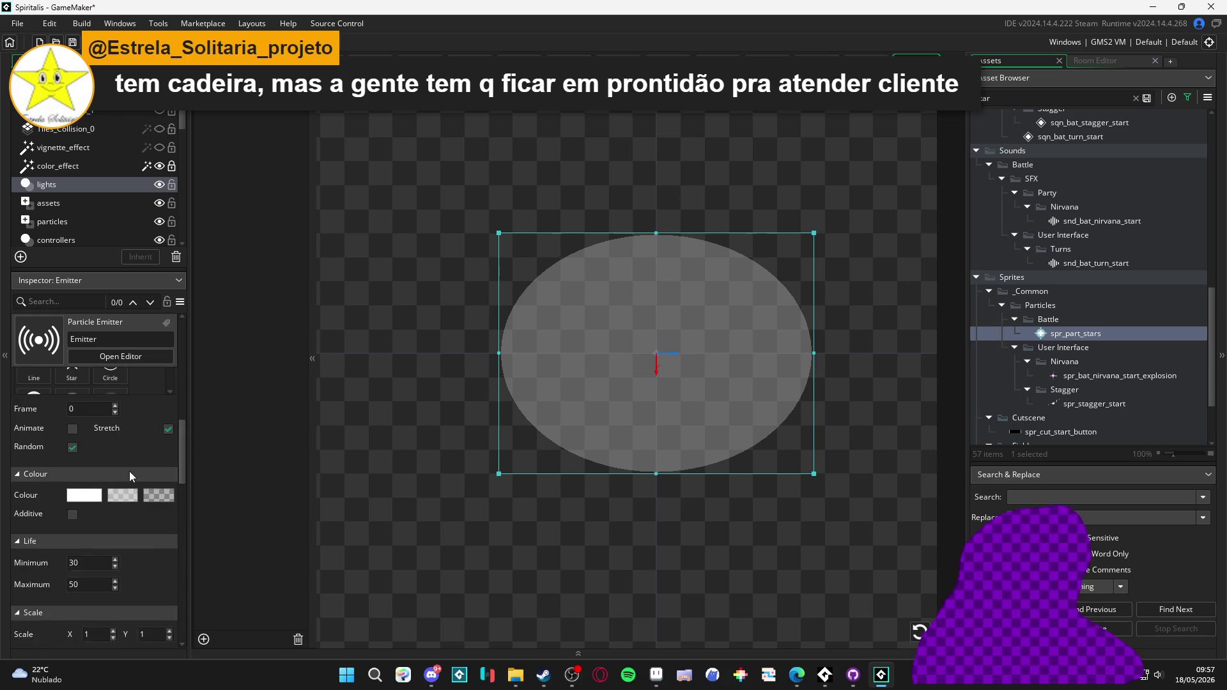
# - Switch the particle texture to Sphere, then to Flare, and replay the preview
pyautogui.scroll(-2, 122, 492)
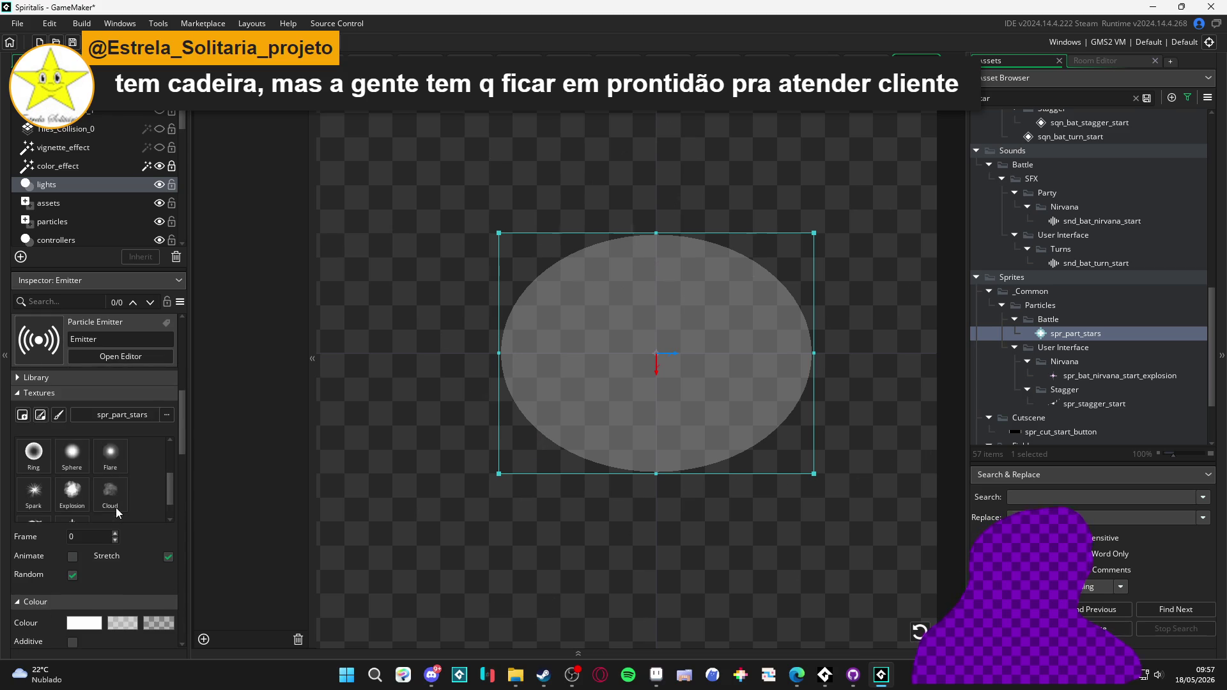
pyautogui.click(84, 464)
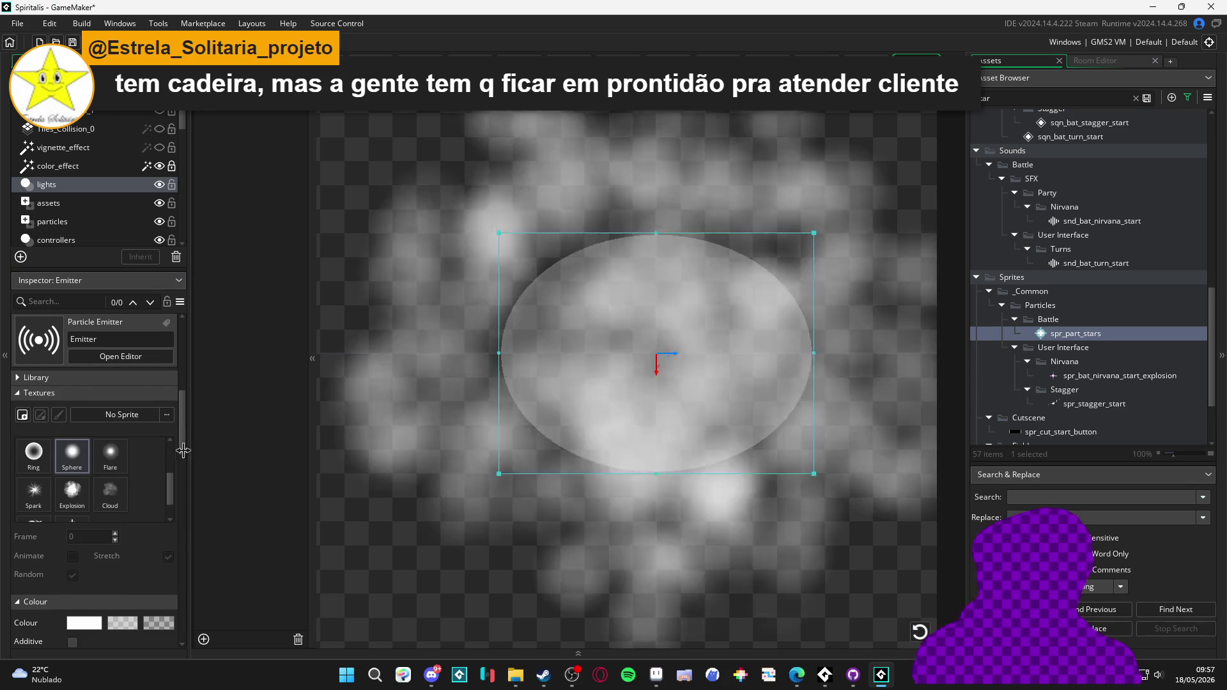
pyautogui.click(117, 447)
pyautogui.click(914, 631)
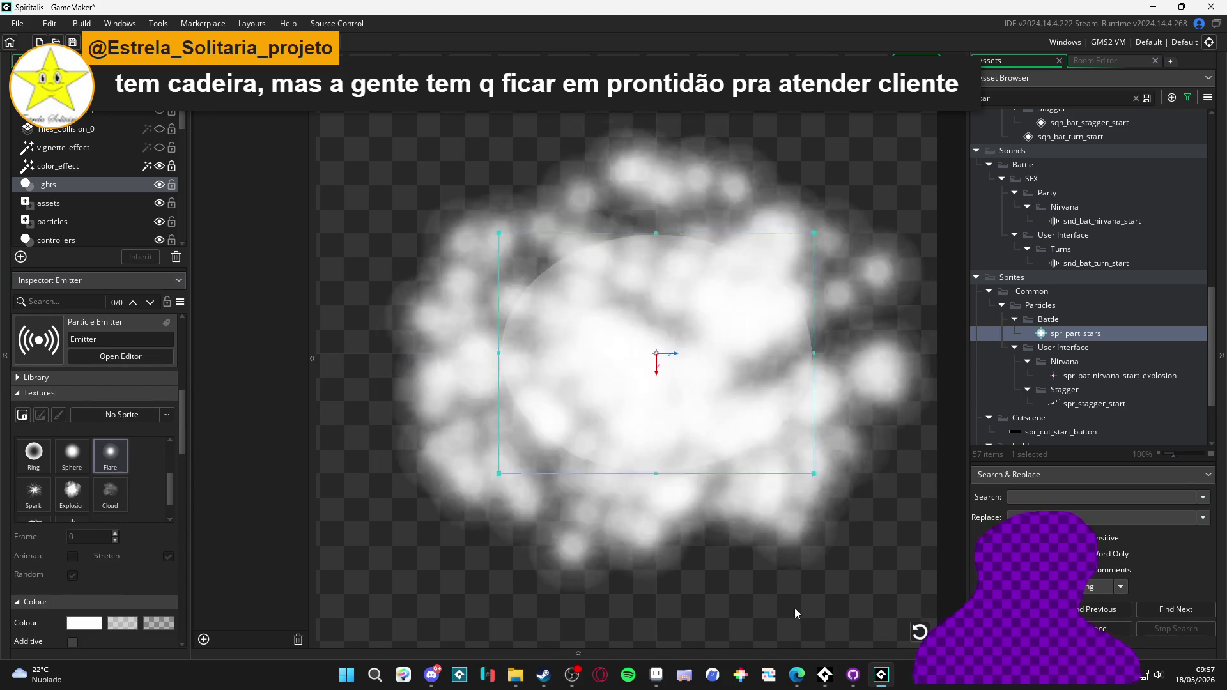
# - Set the particle Scale X and Y to 0.1 and replay the preview
pyautogui.scroll(-3, 97, 539)
pyautogui.scroll(-4, 97, 539)
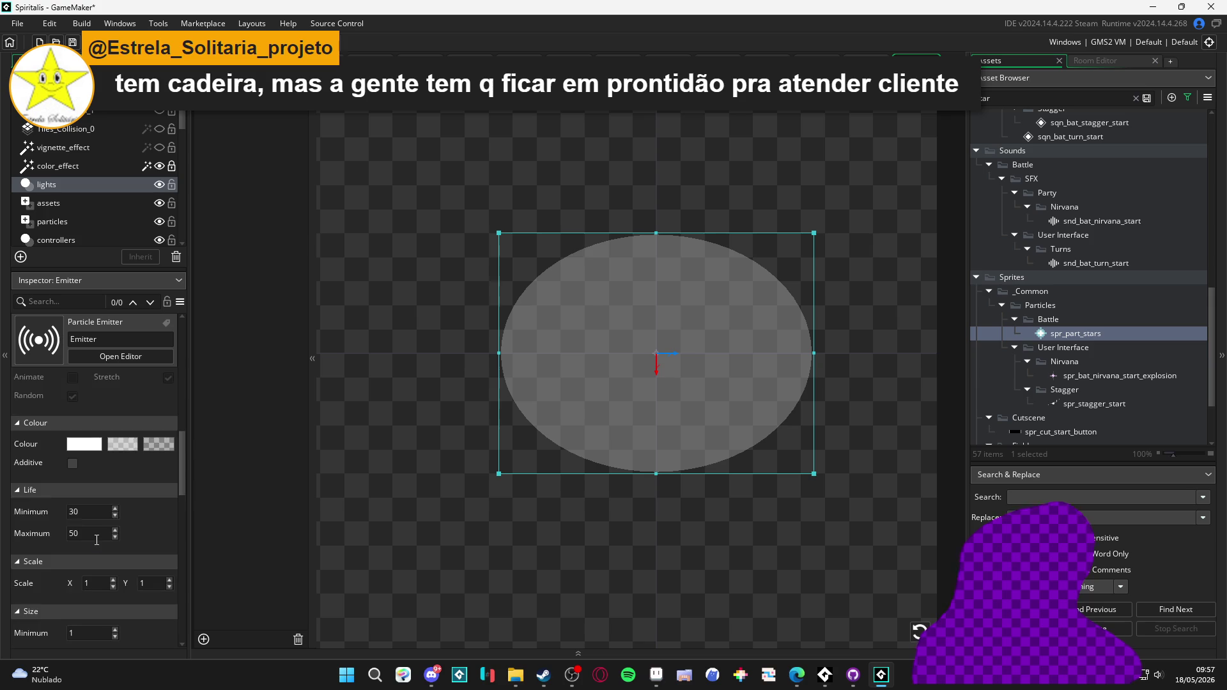
pyautogui.click(106, 507)
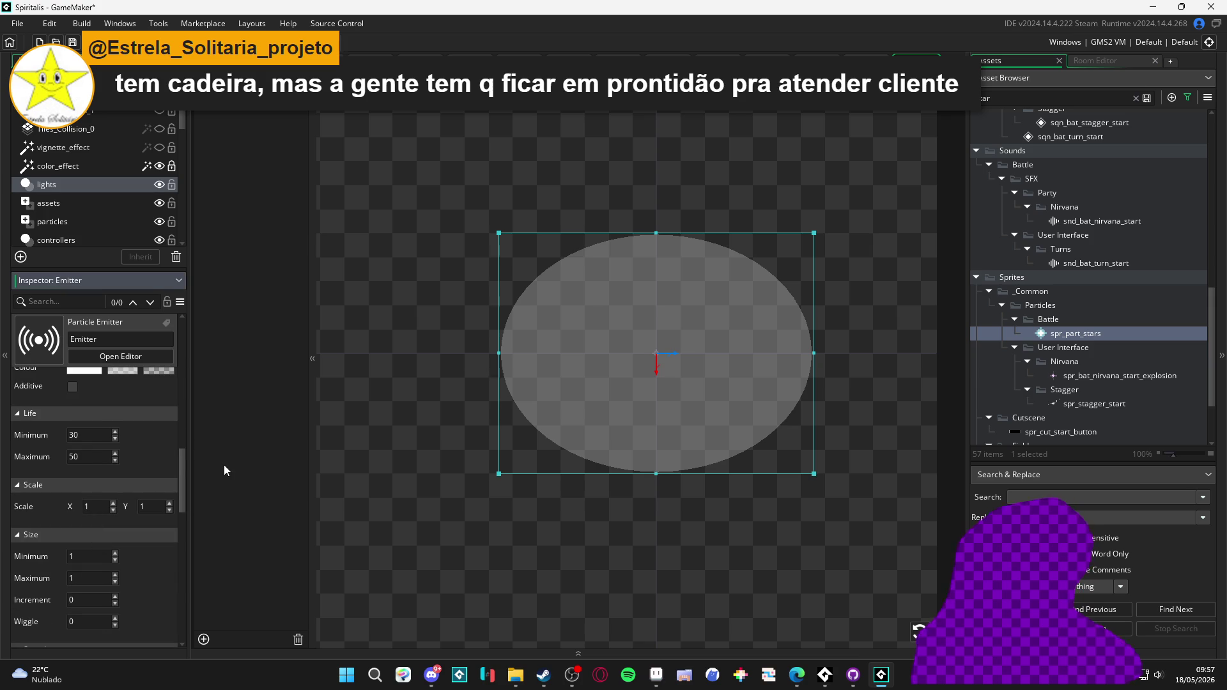
pyautogui.write('.1')
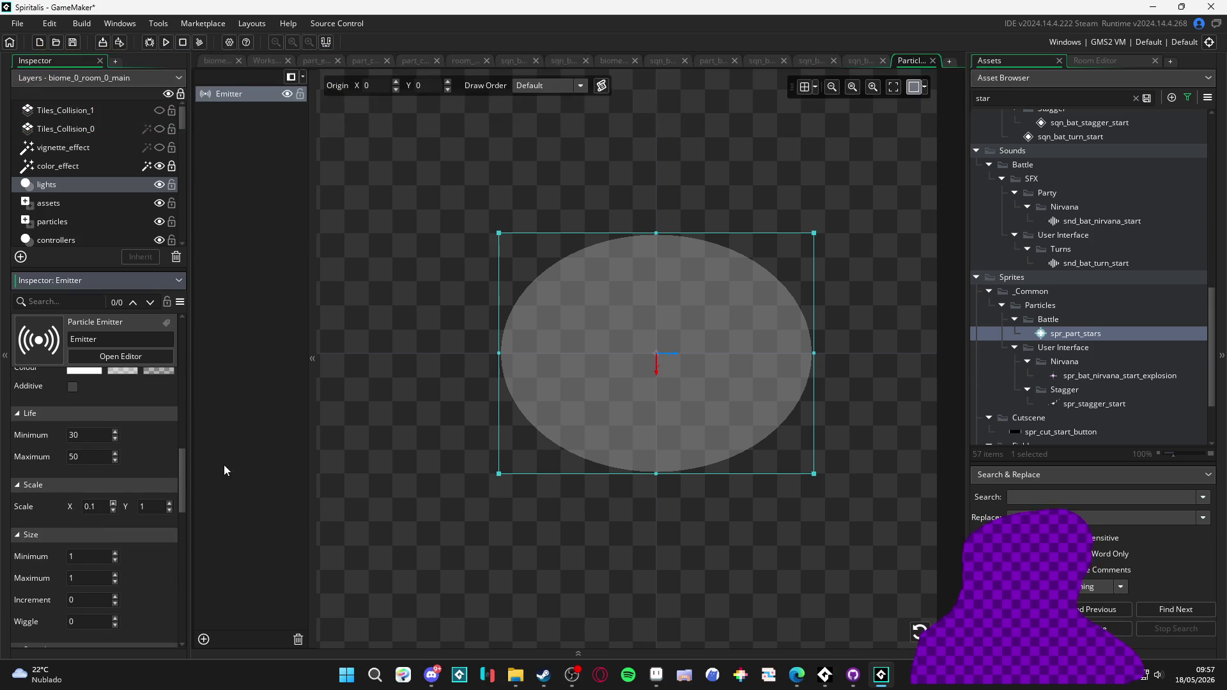
pyautogui.press('Return')
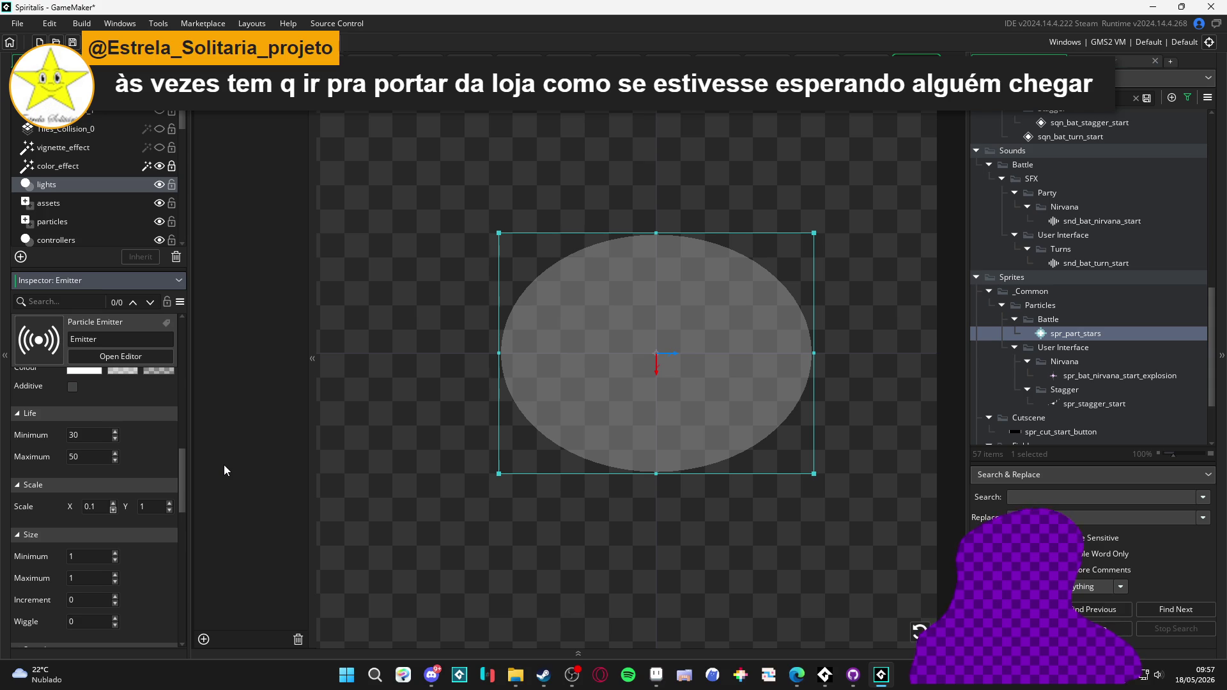
pyautogui.press('Tab')
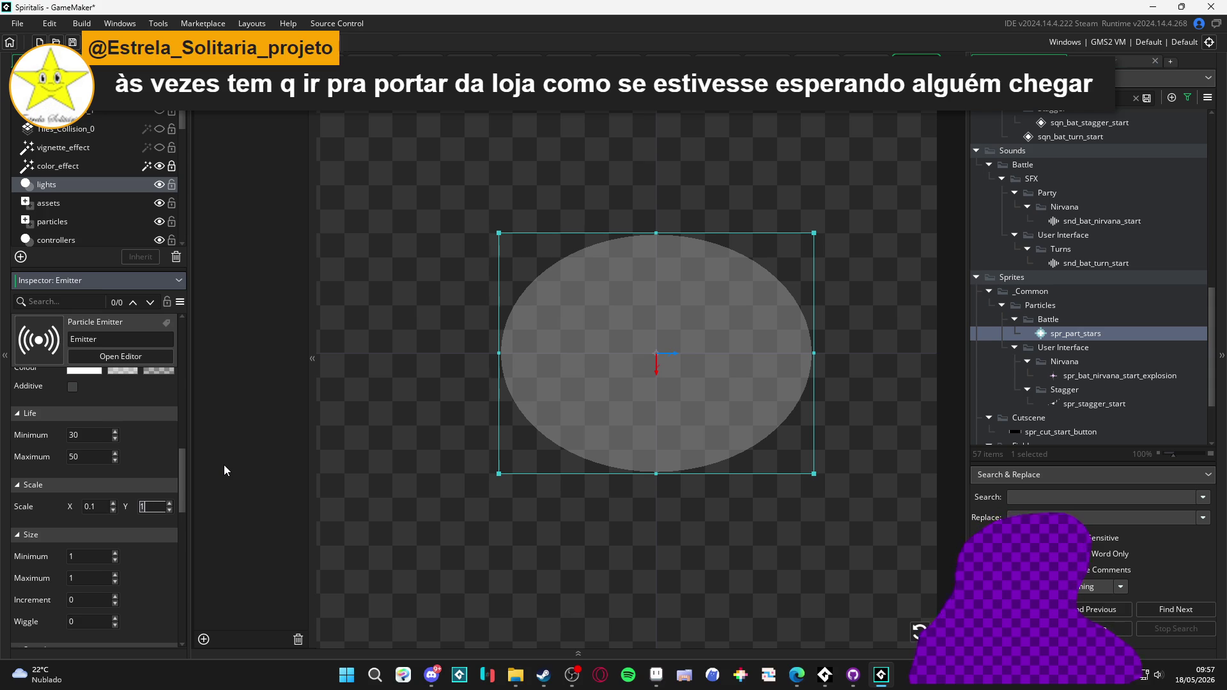
pyautogui.write('0.1')
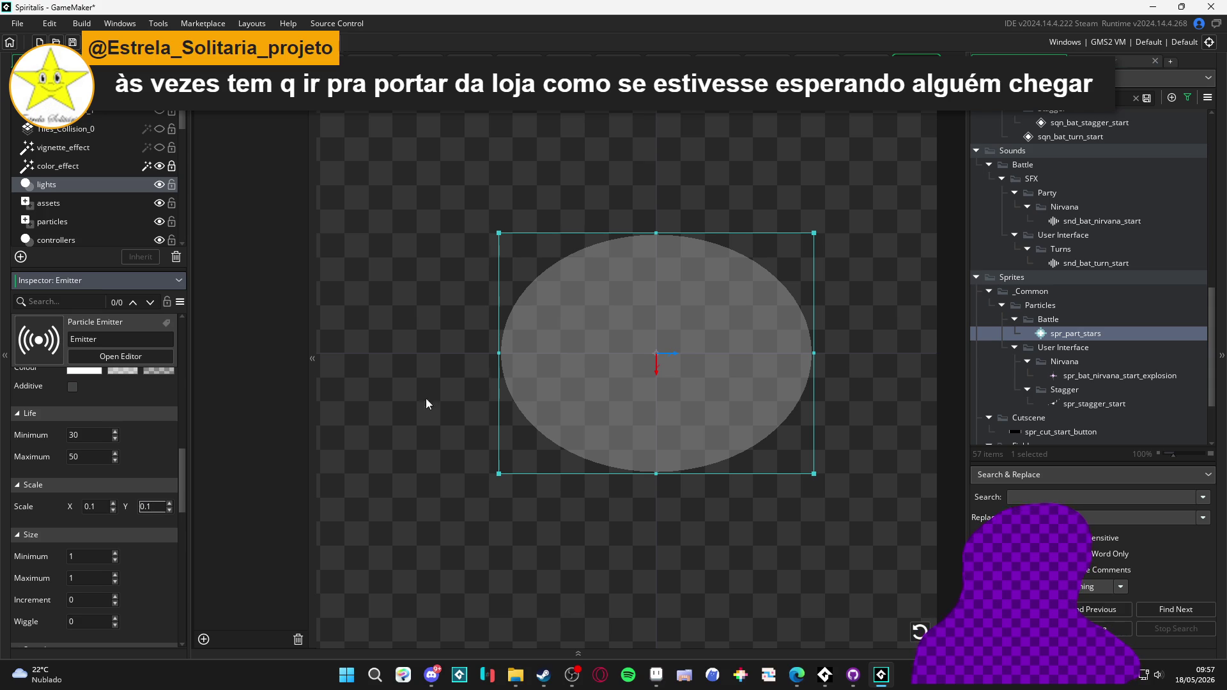
pyautogui.press('Return')
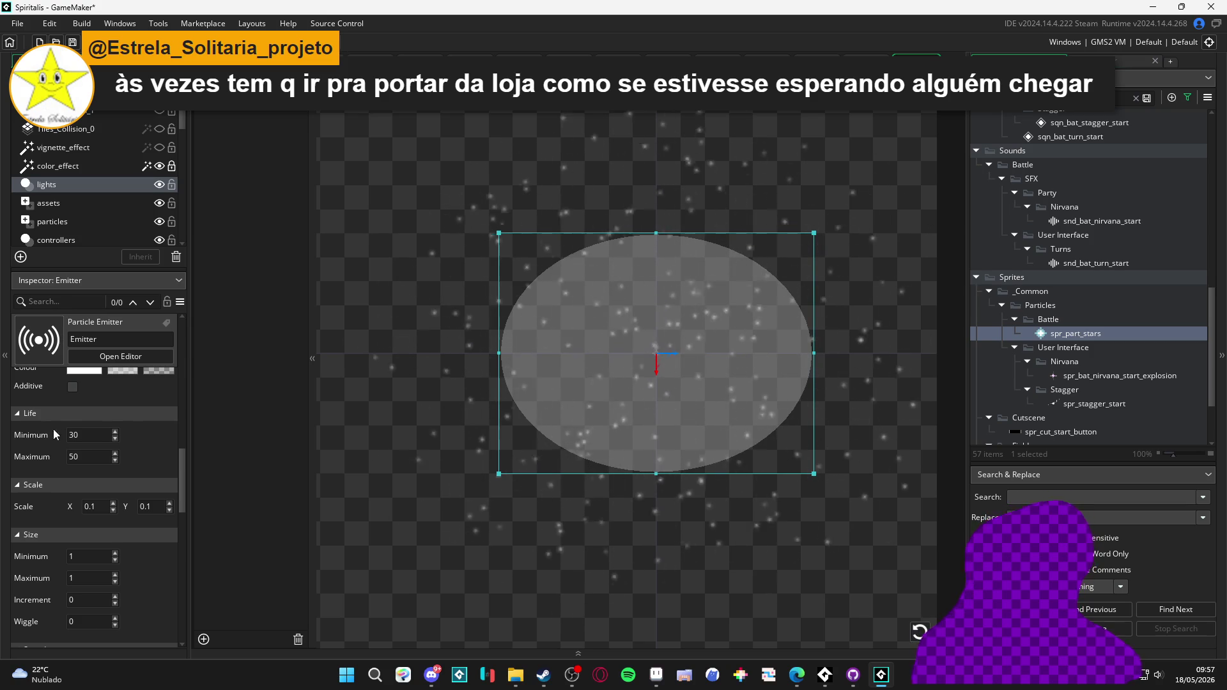
pyautogui.click(919, 631)
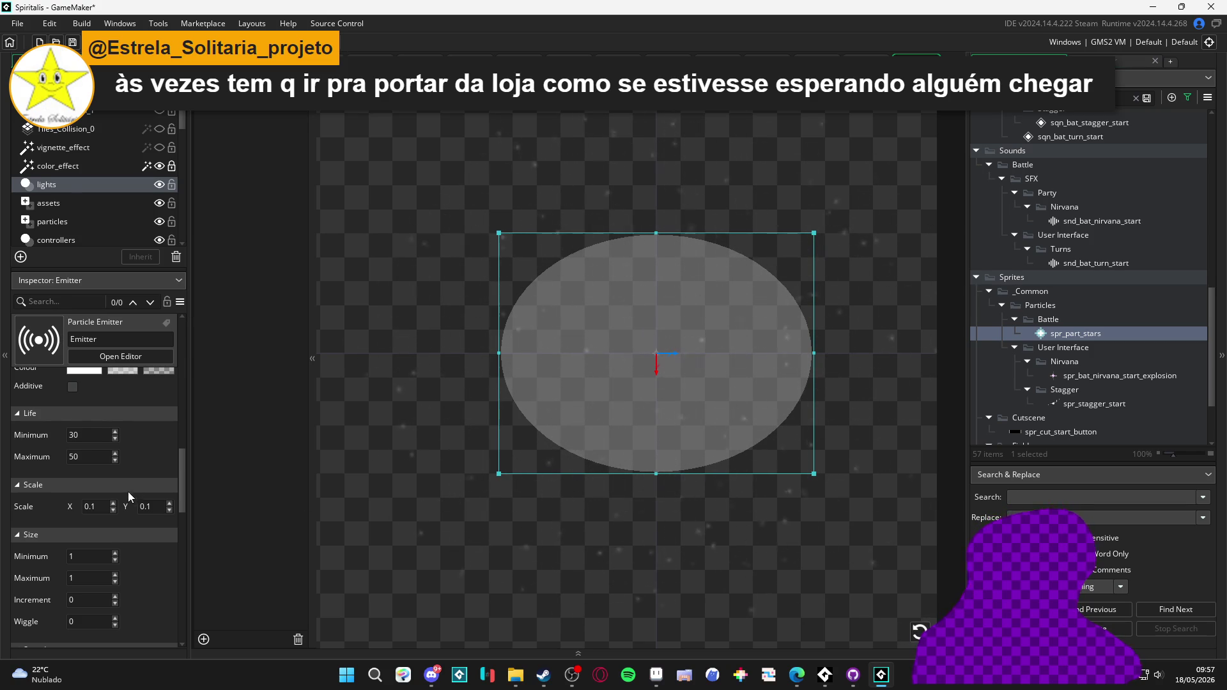
# - Set the maximum particle size to 3 and replay the burst
pyautogui.click(918, 631)
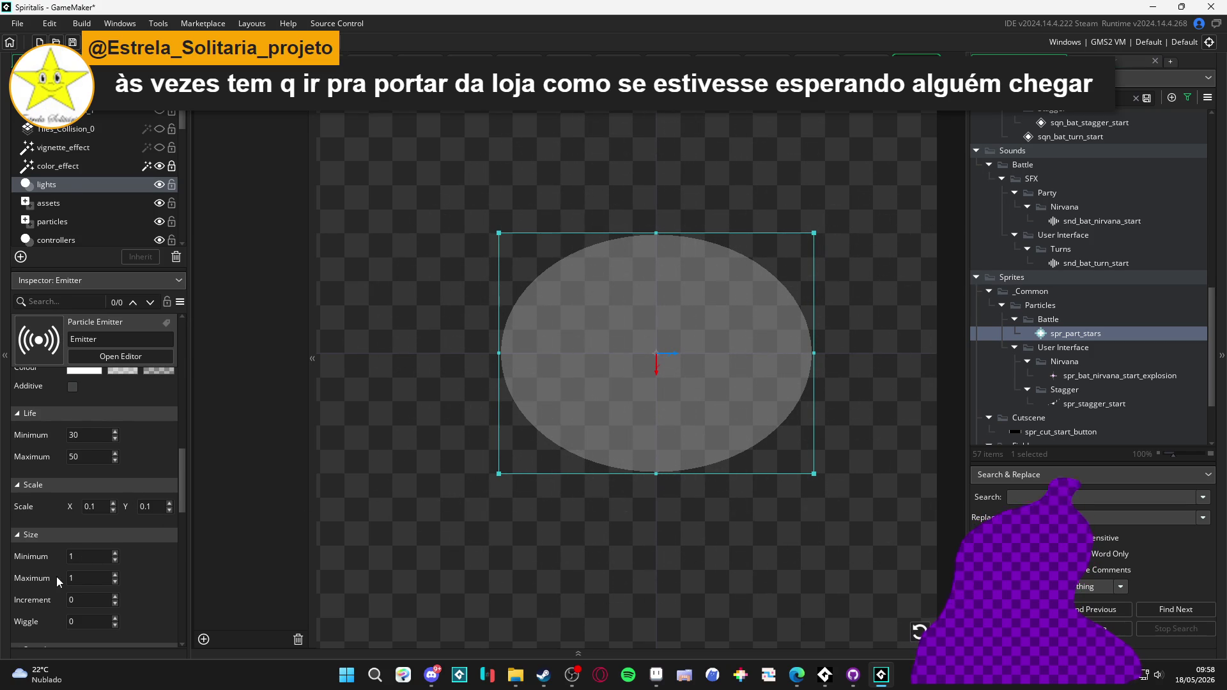
pyautogui.doubleClick(90, 577)
pyautogui.write('3')
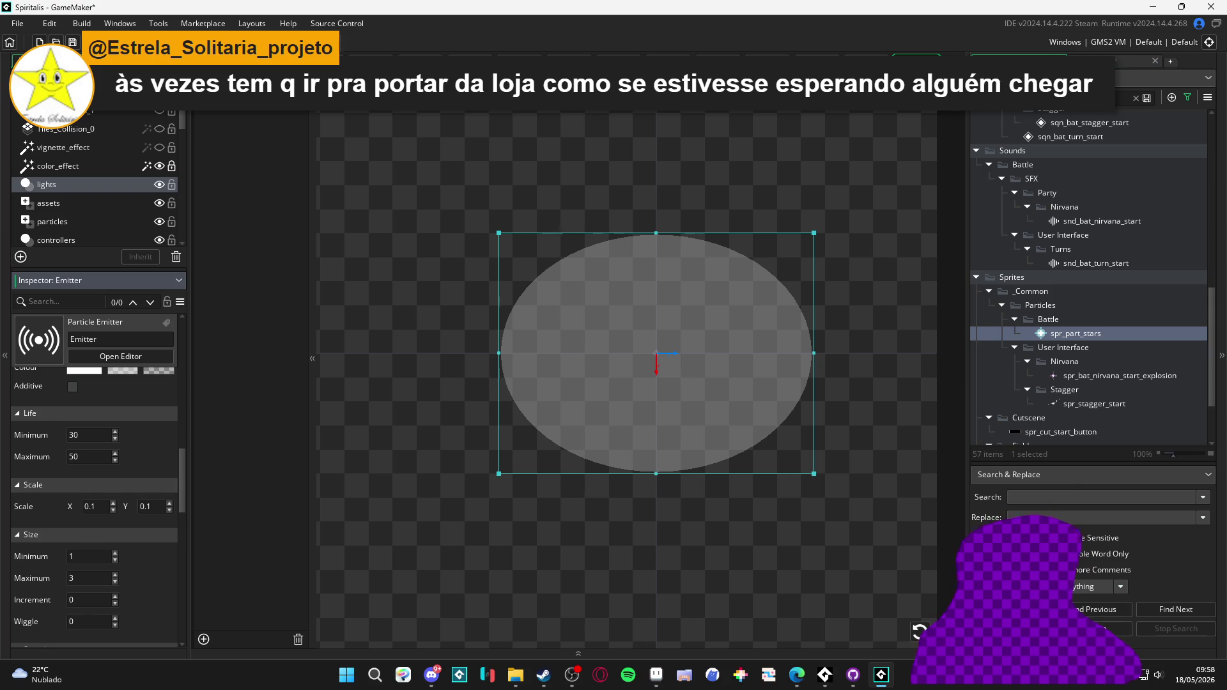
pyautogui.click(917, 632)
pyautogui.click(917, 632)
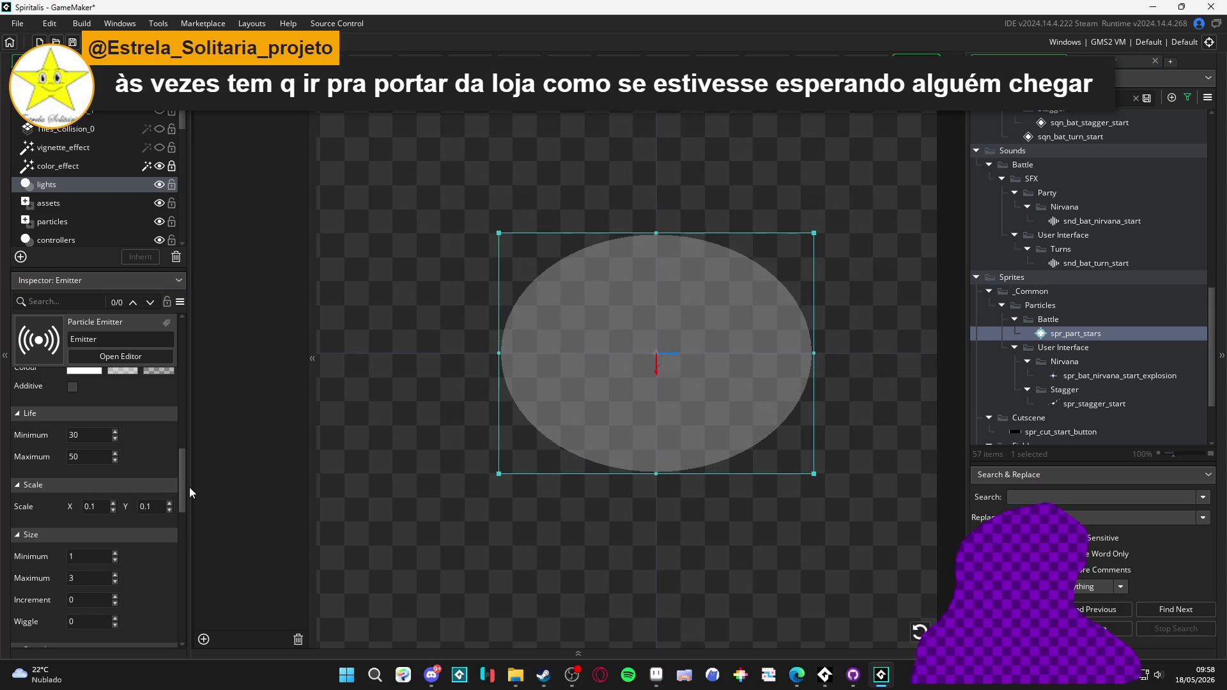
# - Try a maximum particle life of 80, then revert it to 50
pyautogui.click(95, 451)
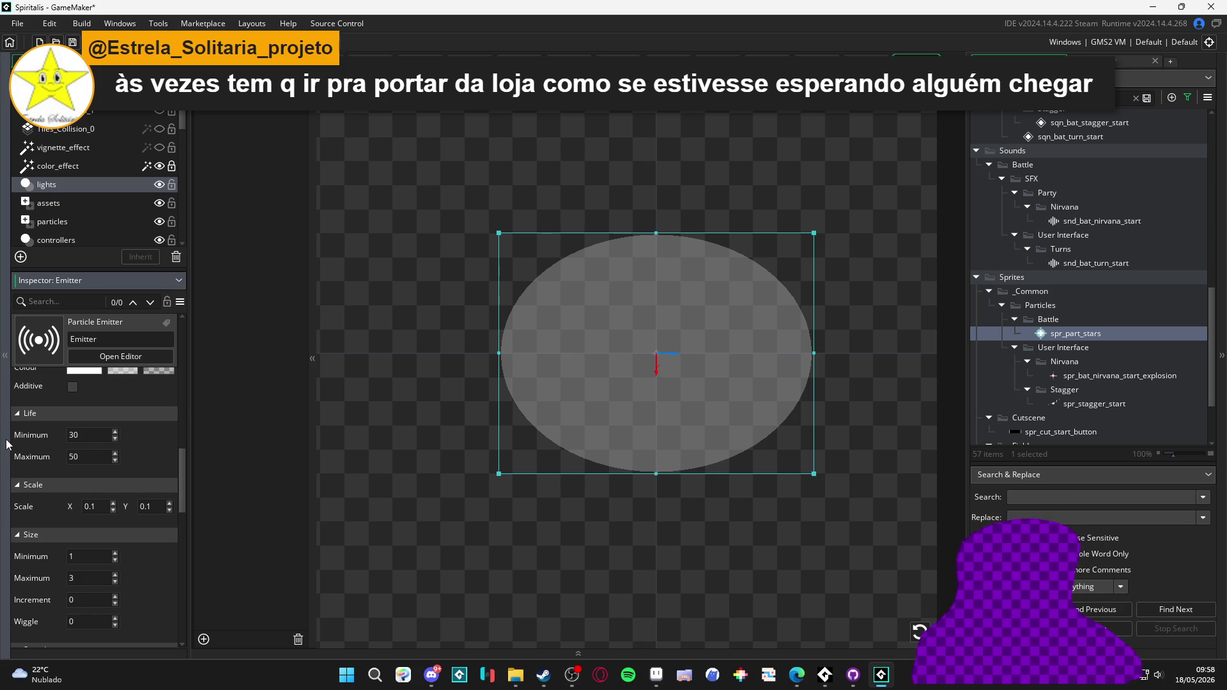
pyautogui.press('BackSpace')
pyautogui.press('BackSpace')
pyautogui.write('80')
pyautogui.click(917, 631)
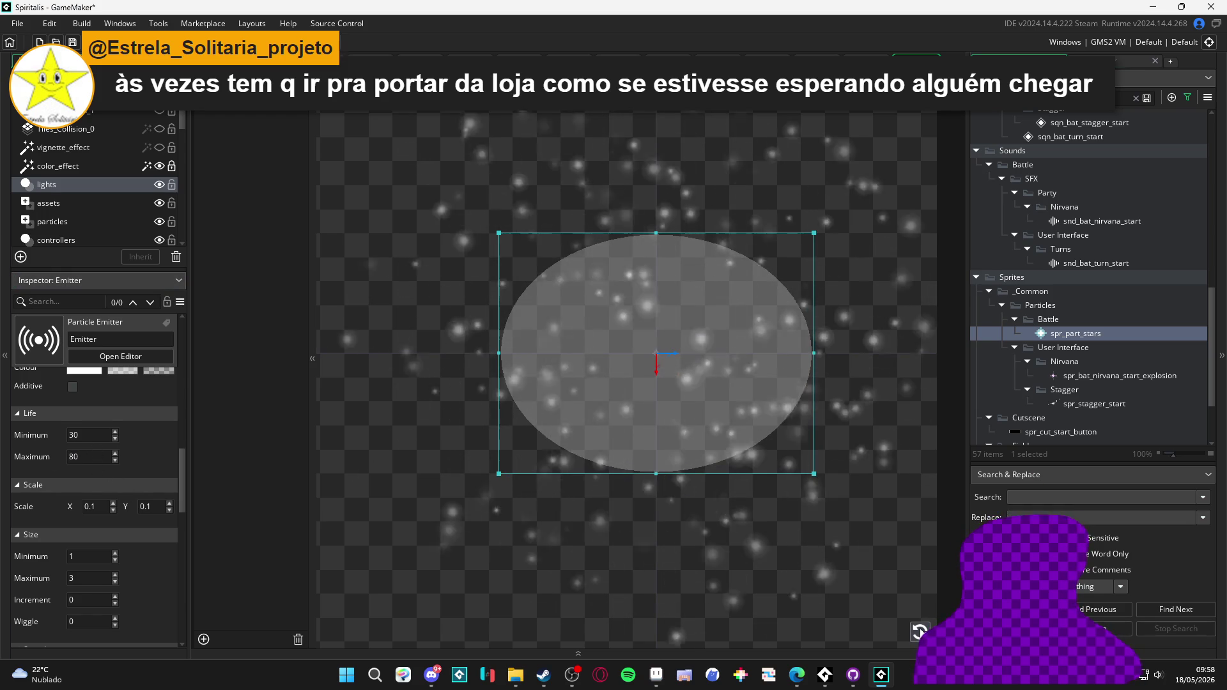
pyautogui.doubleClick(80, 451)
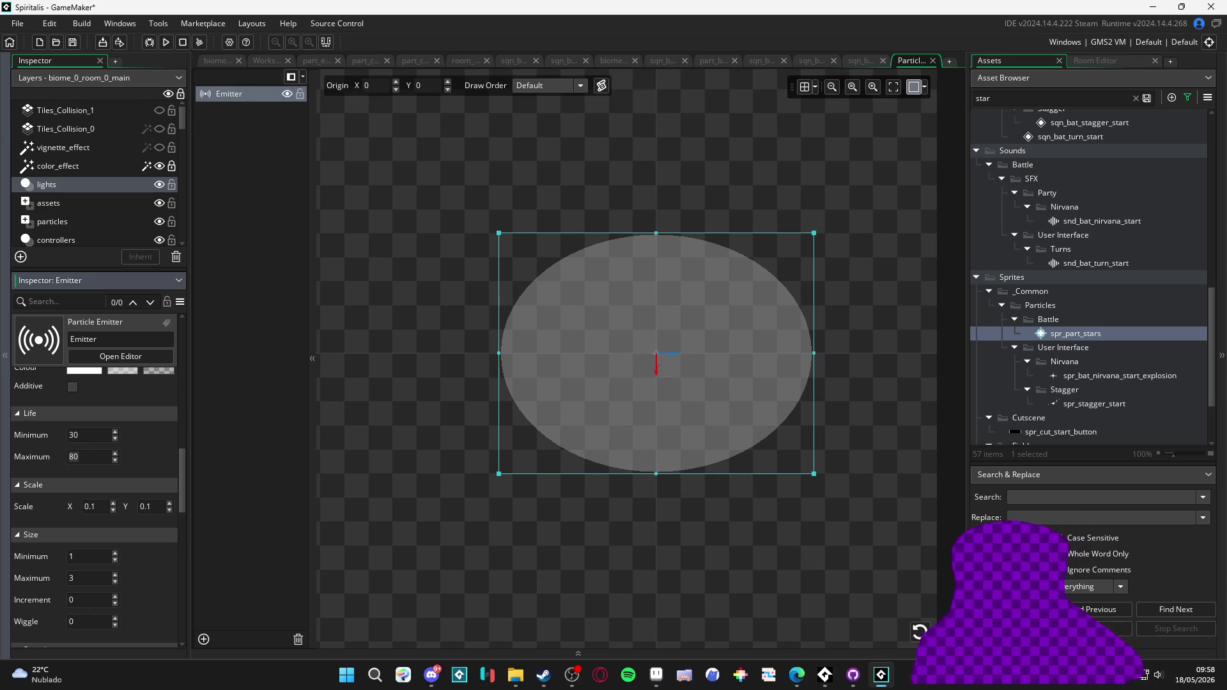
pyautogui.write('50')
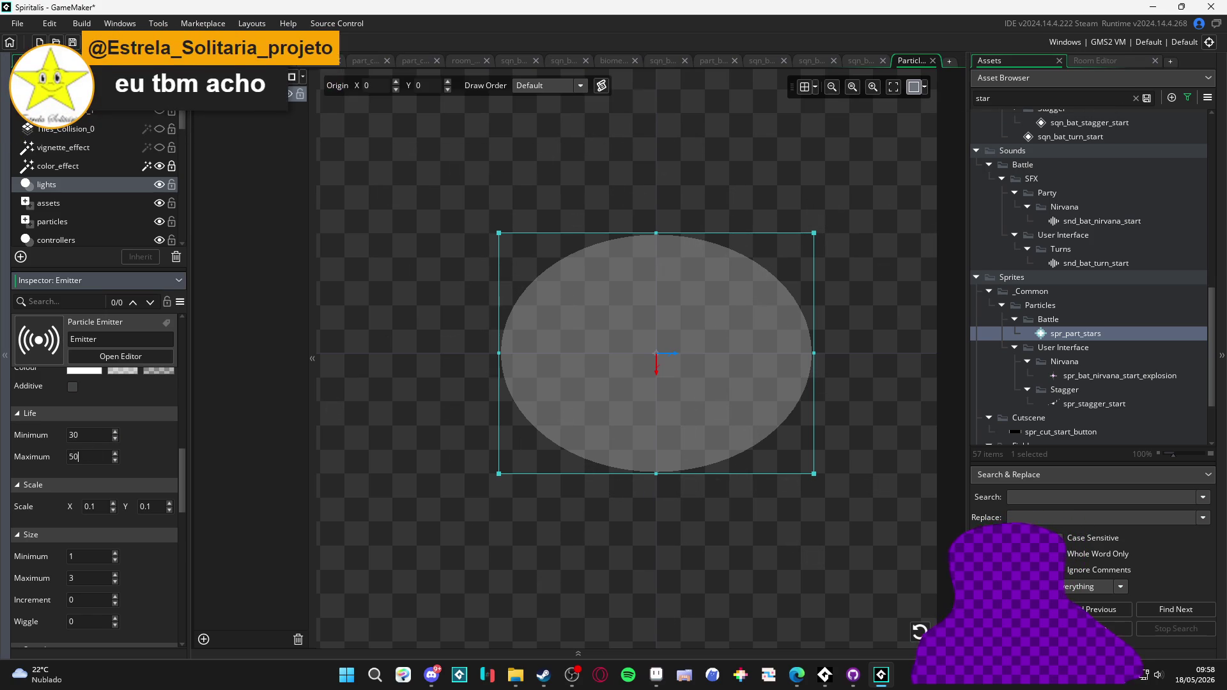
pyautogui.click(918, 631)
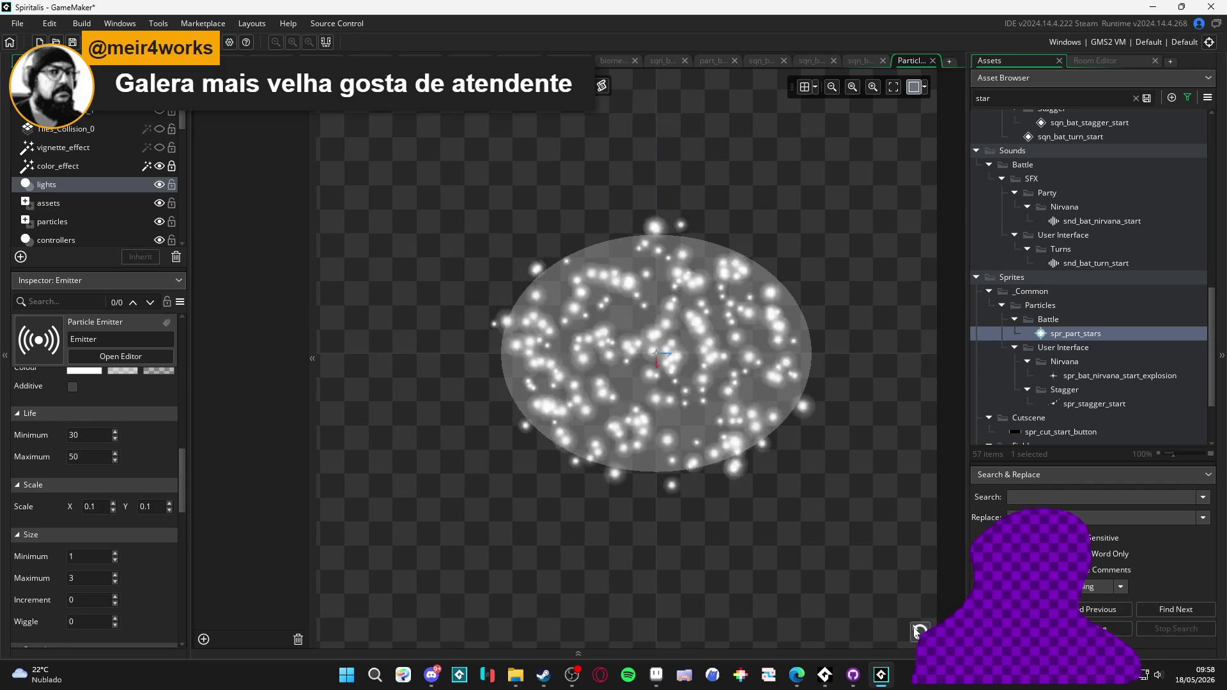
pyautogui.click(918, 635)
pyautogui.click(918, 633)
pyautogui.click(920, 633)
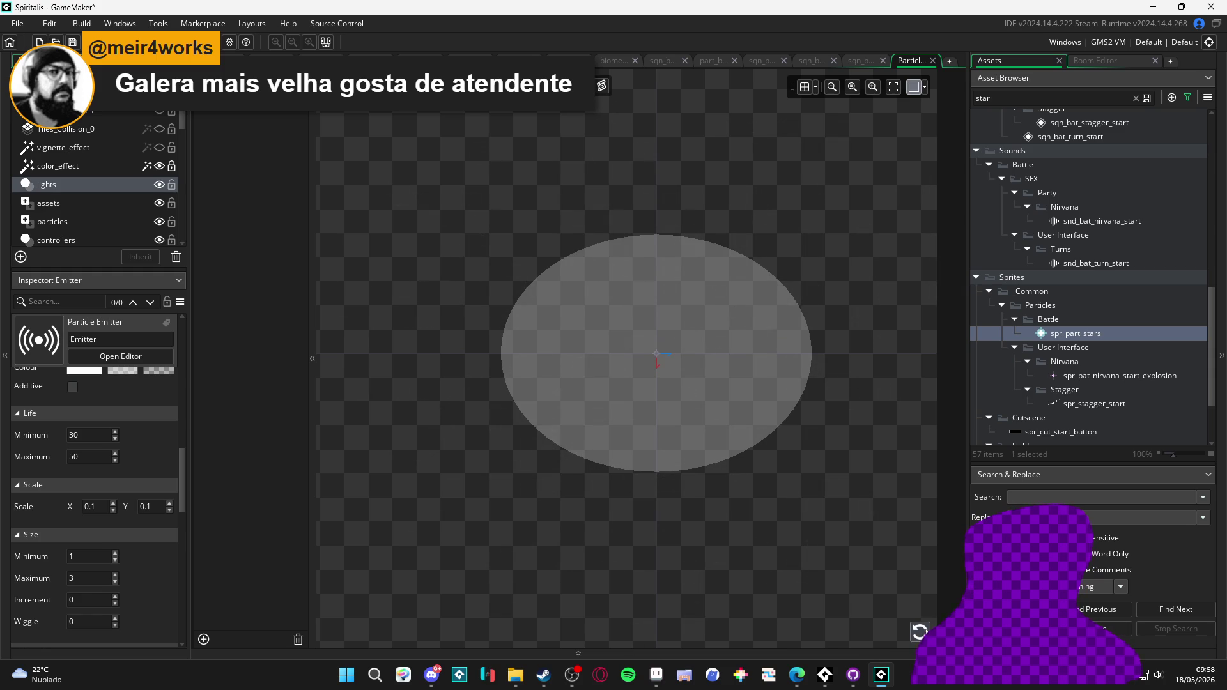
pyautogui.click(920, 632)
pyautogui.click(920, 633)
pyautogui.click(920, 633)
pyautogui.click(920, 633)
pyautogui.click(920, 633)
pyautogui.click(920, 633)
pyautogui.click(920, 633)
pyautogui.click(920, 633)
pyautogui.click(920, 632)
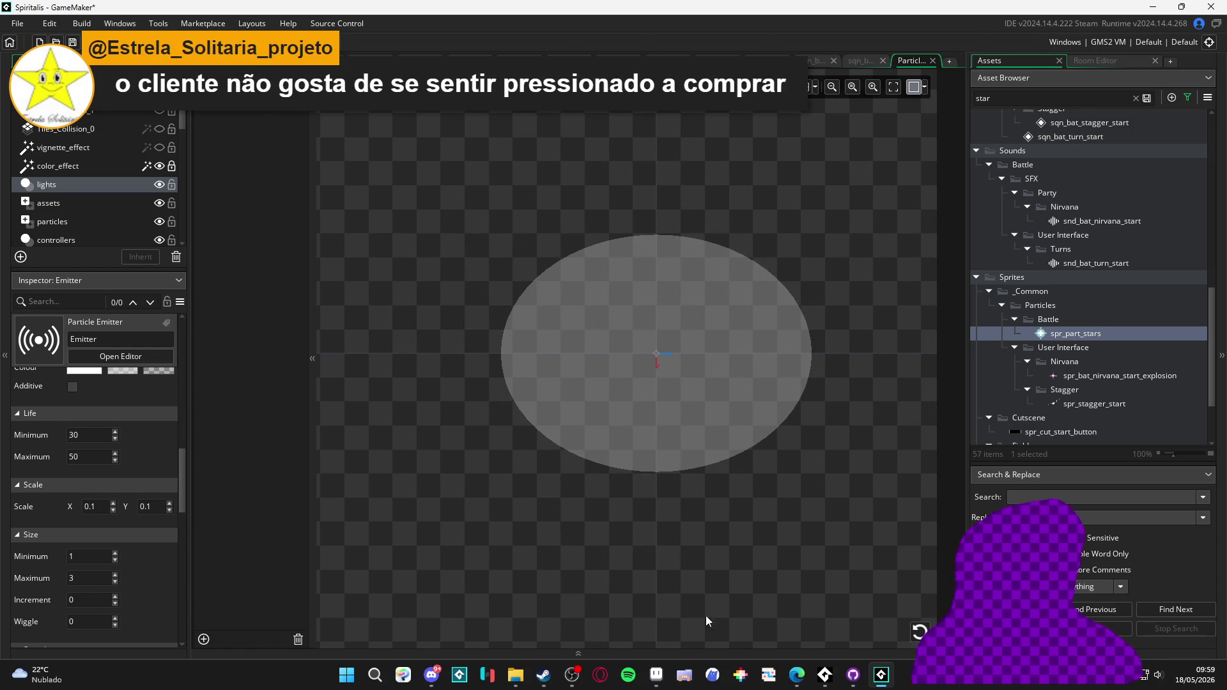
pyautogui.moveTo(544, 675)
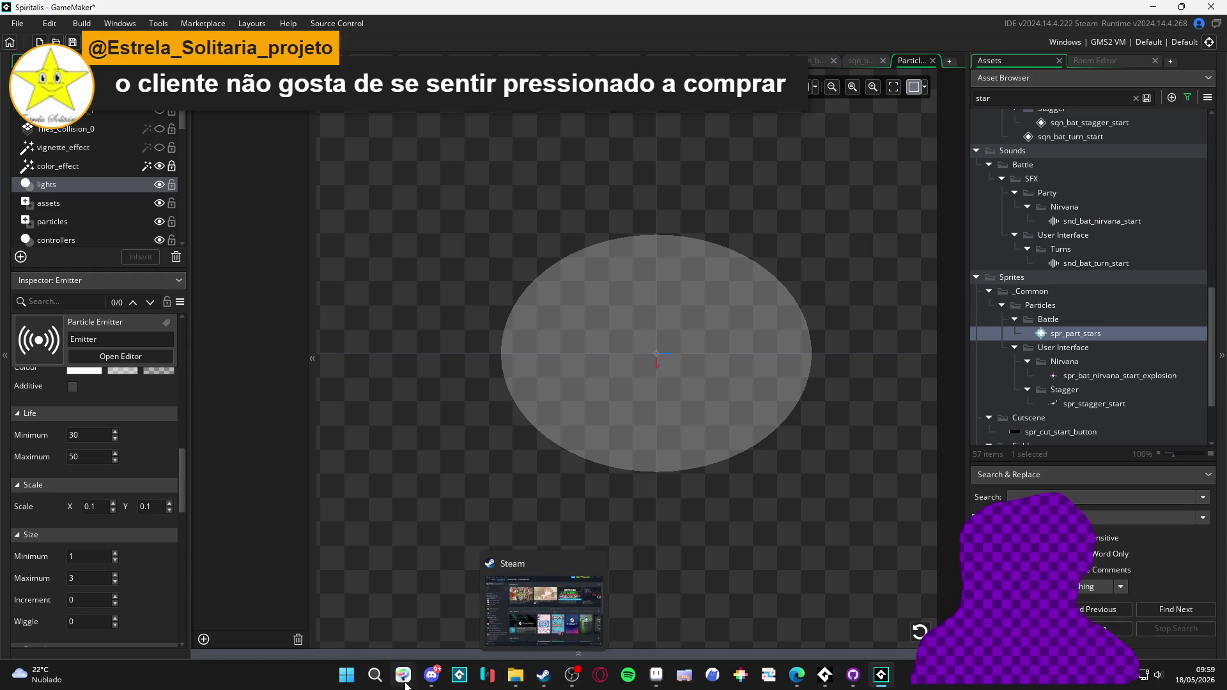
pyautogui.click(431, 675)
pyautogui.click(526, 518)
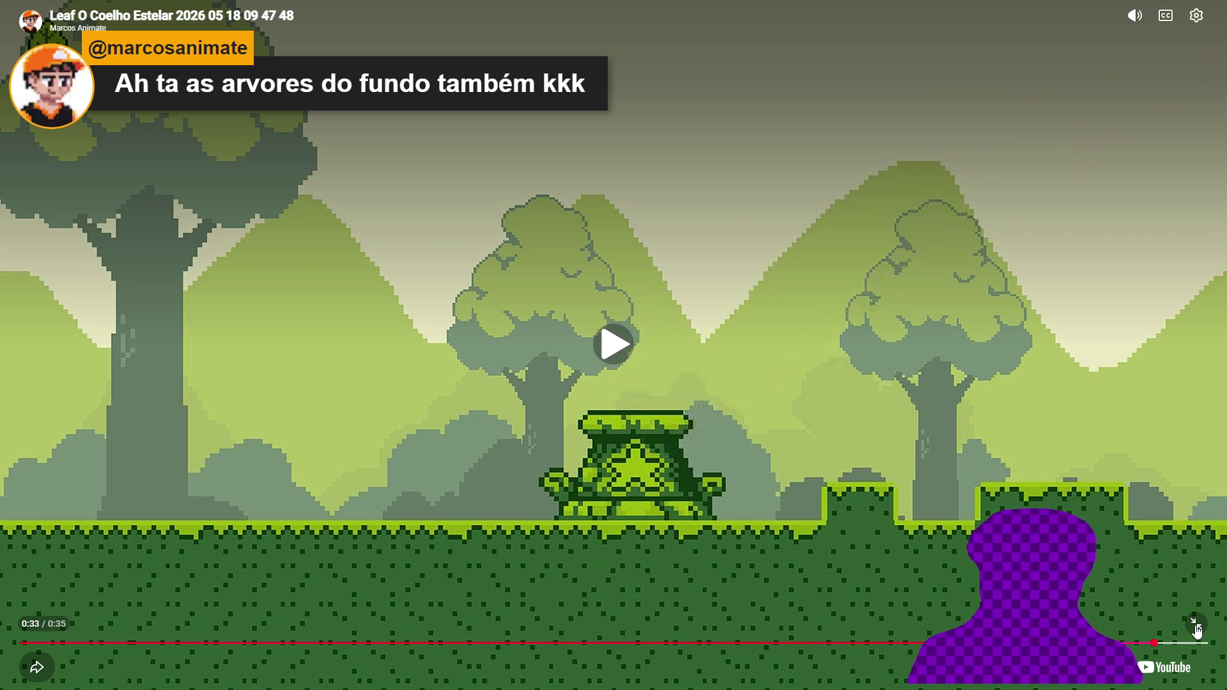
pyautogui.click(1196, 630)
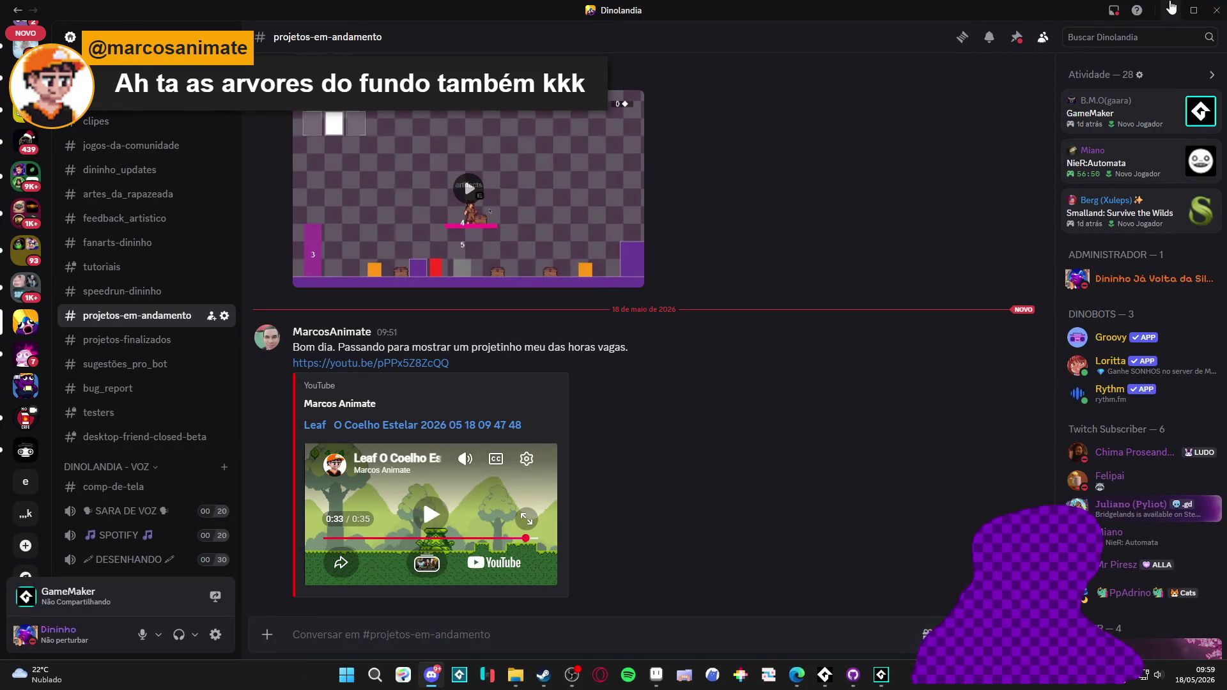
pyautogui.scroll(5, 141, 191)
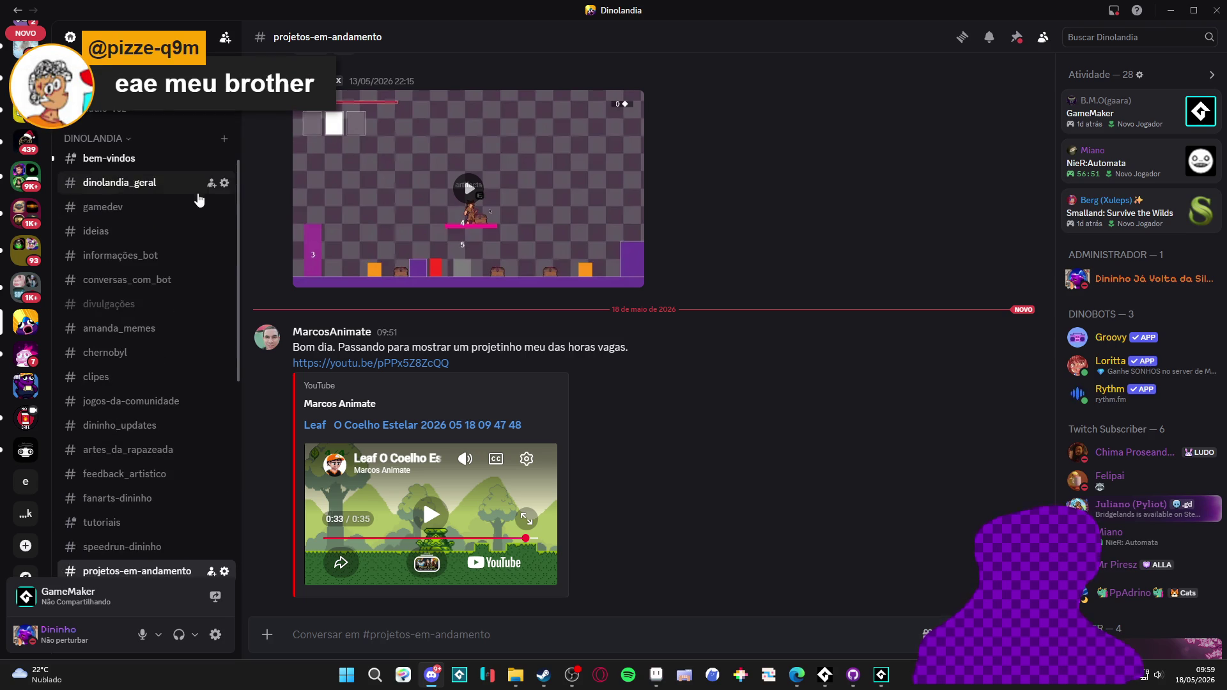
pyautogui.scroll(-6, 144, 208)
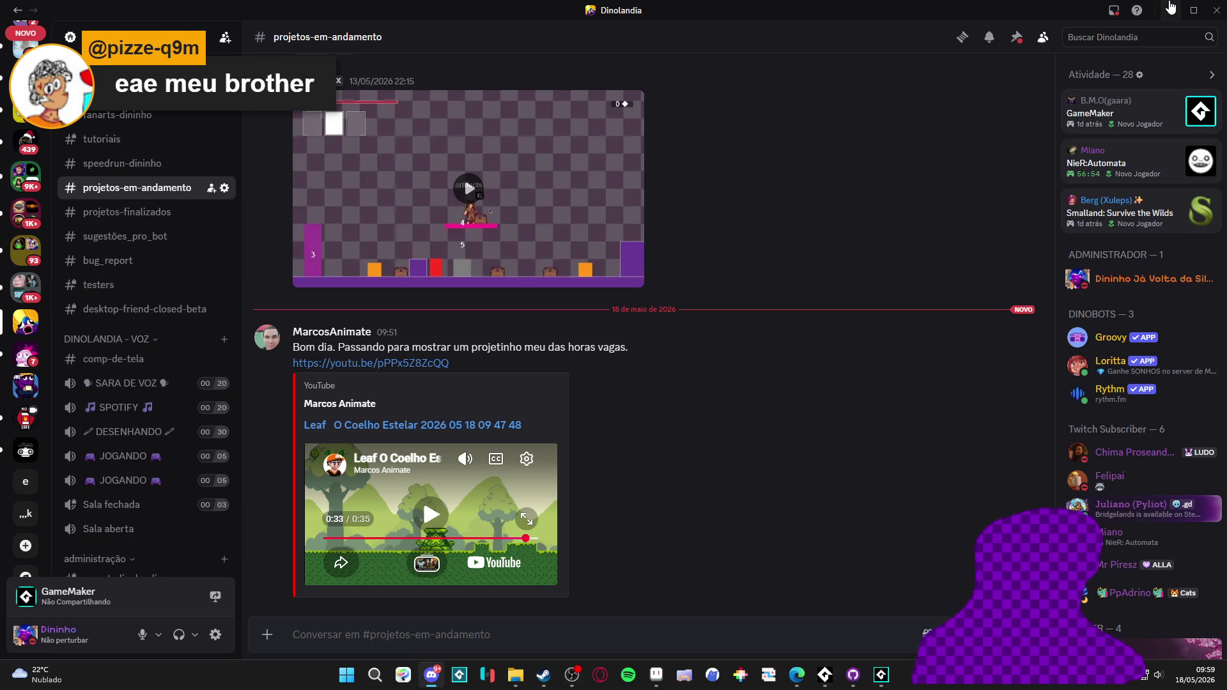
pyautogui.click(1170, 10)
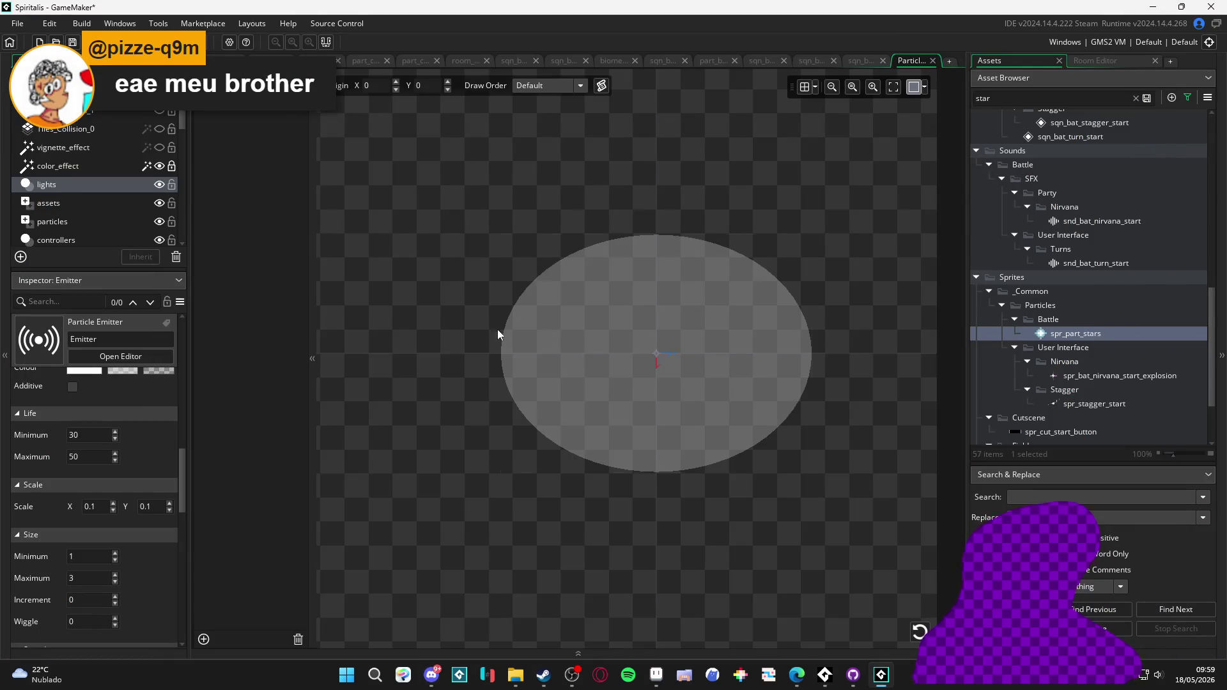
# - Recenter the emitter area in the preview and replay the star burst a few times
pyautogui.moveTo(650, 346); pyautogui.dragTo(600, 347)
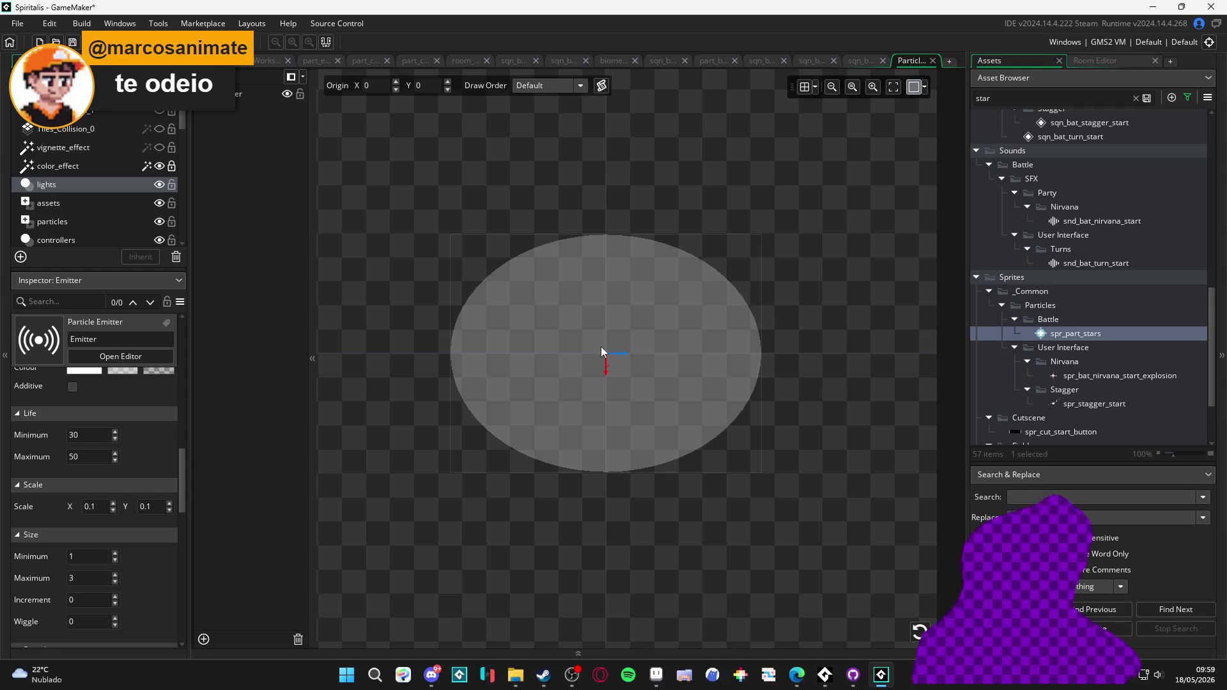
pyautogui.click(920, 631)
pyautogui.click(920, 631)
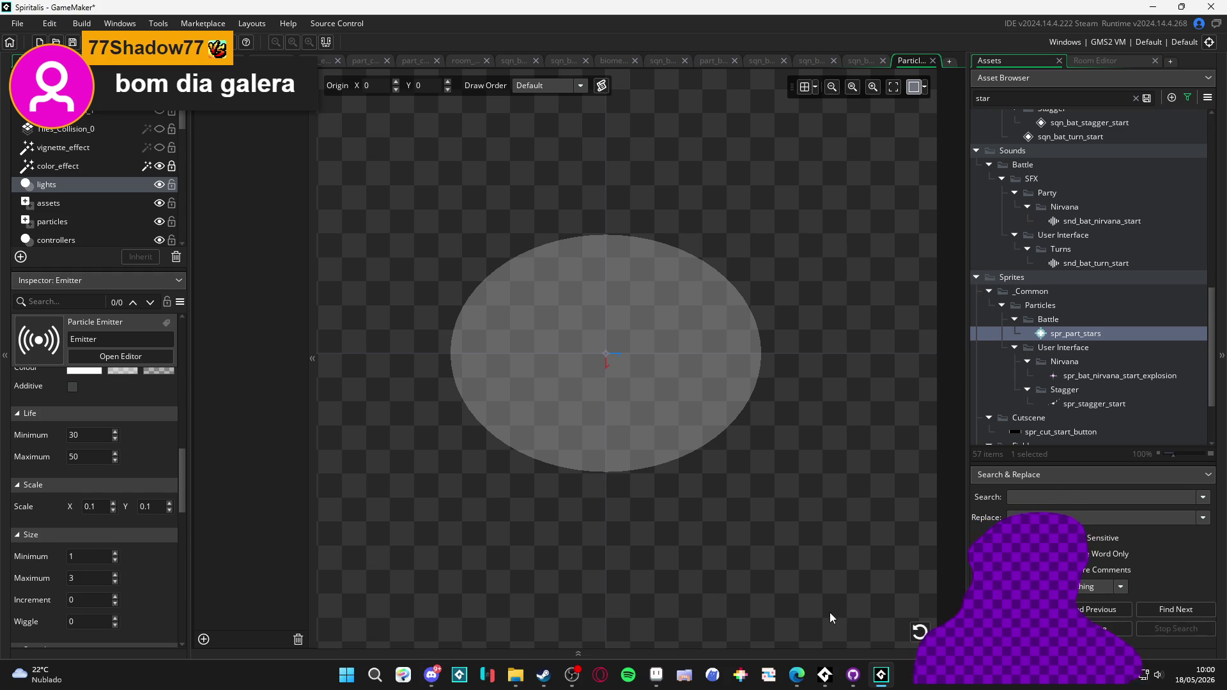
pyautogui.click(914, 632)
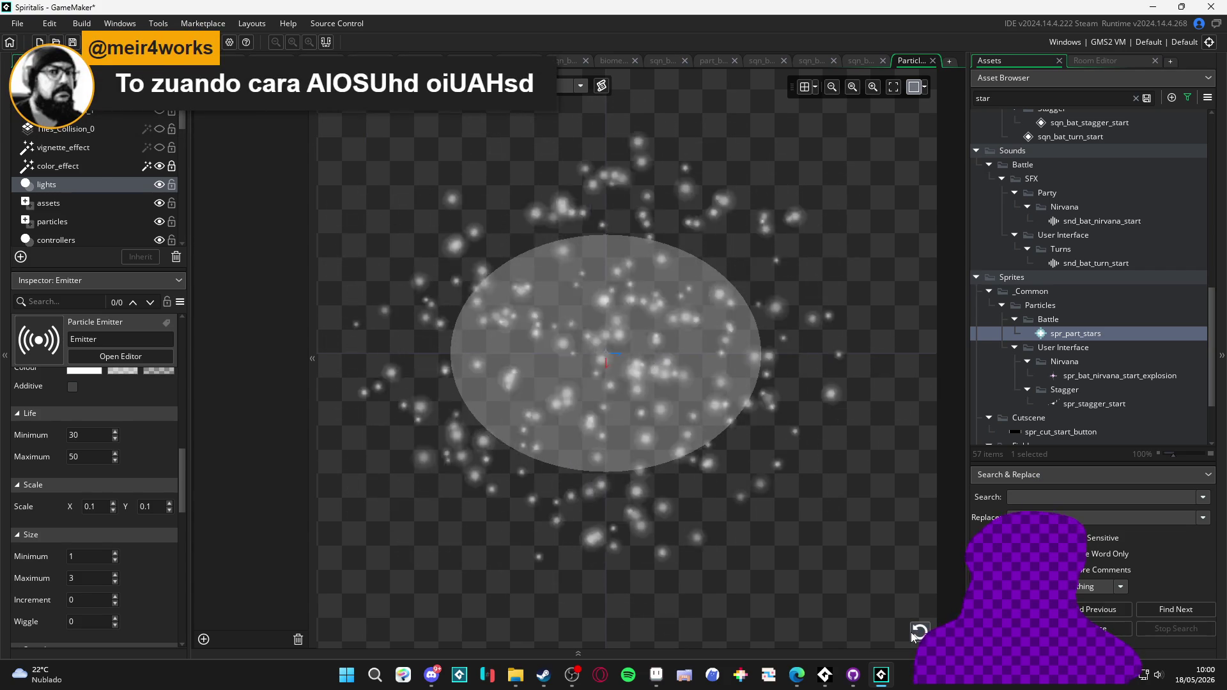
pyautogui.click(913, 632)
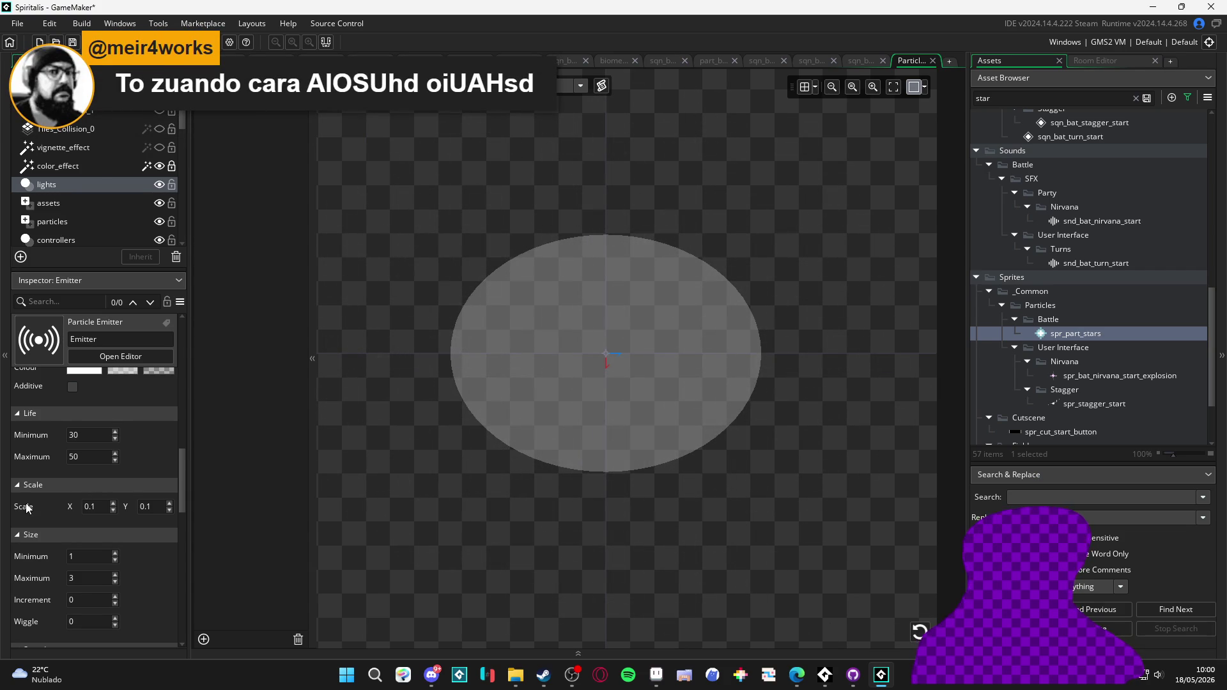
# - Collapse the Scale settings, replay the burst repeatedly, then switch to the sqn_bat sequence
pyautogui.click(32, 484)
pyautogui.scroll(3, 45, 485)
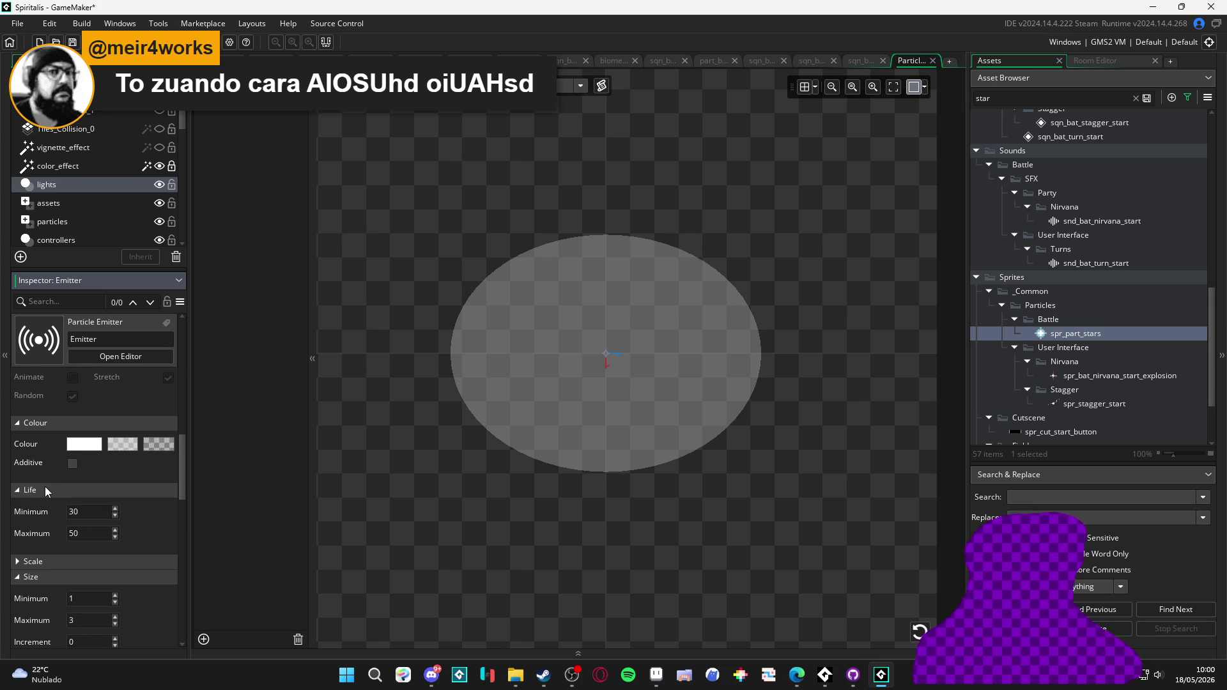
pyautogui.click(918, 631)
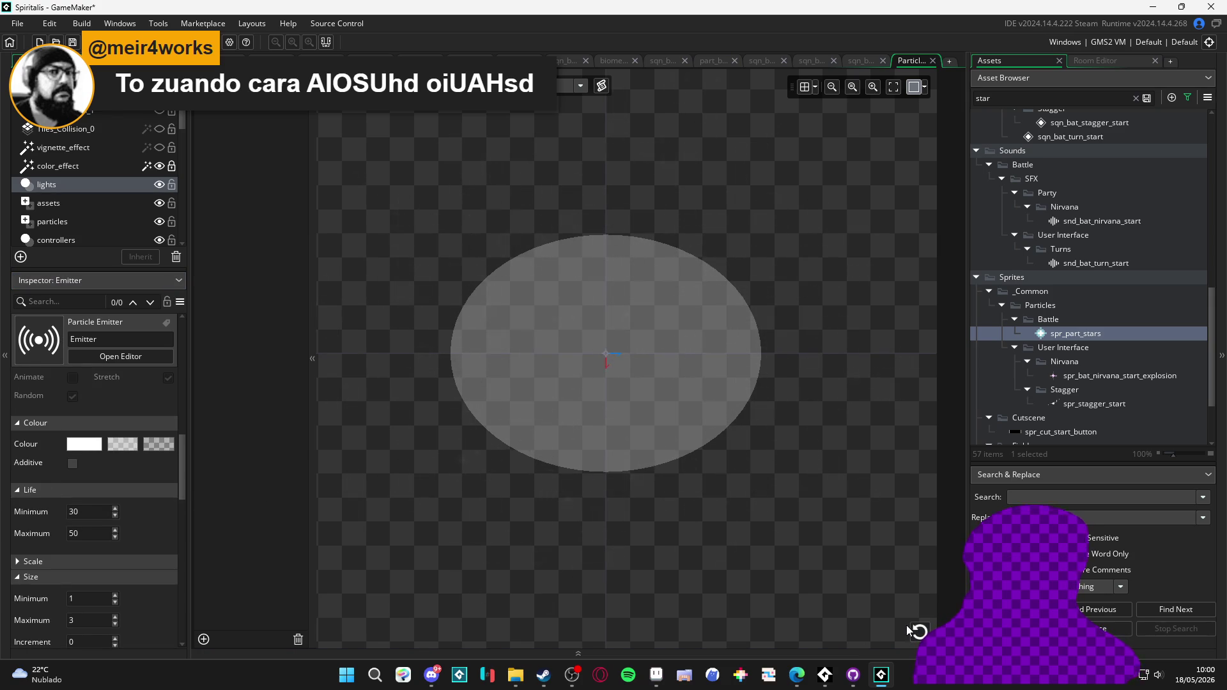
pyautogui.click(918, 632)
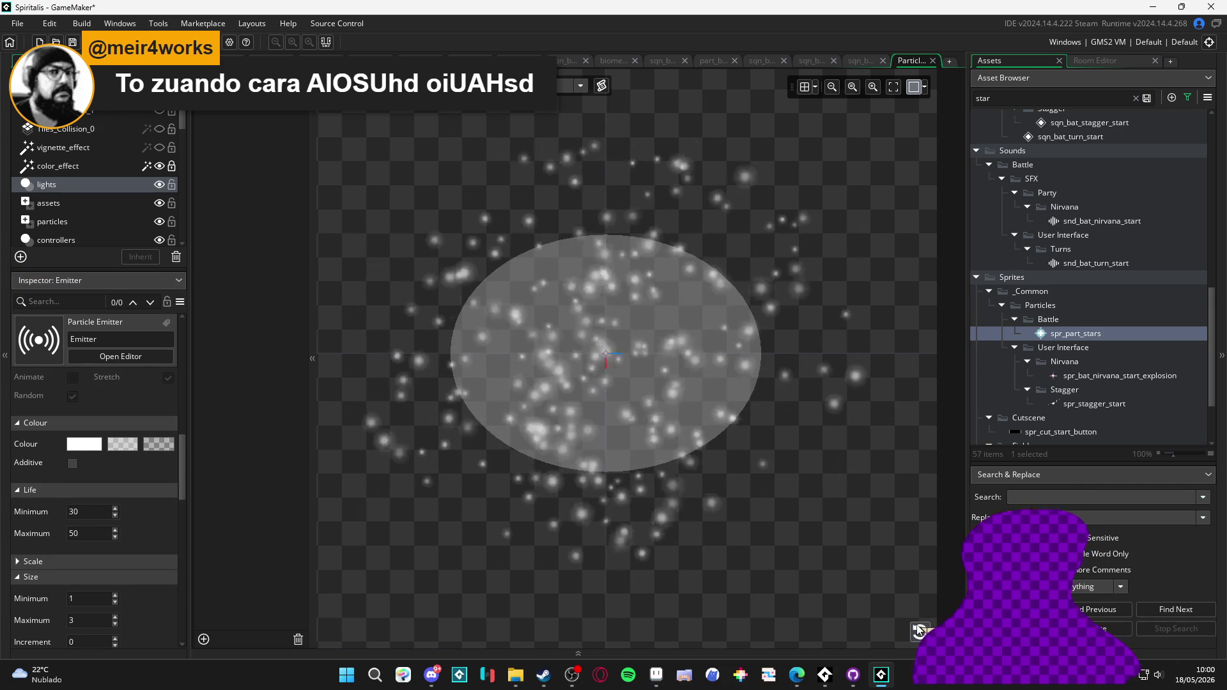
pyautogui.click(918, 631)
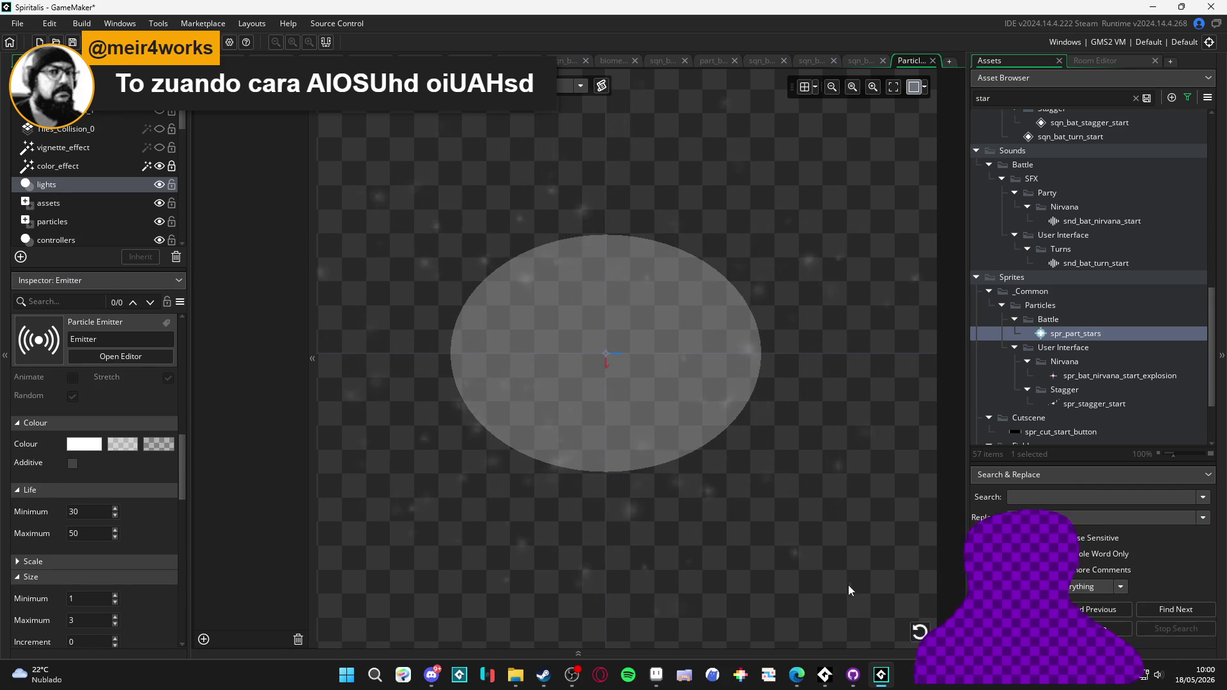
pyautogui.click(918, 631)
pyautogui.click(918, 631)
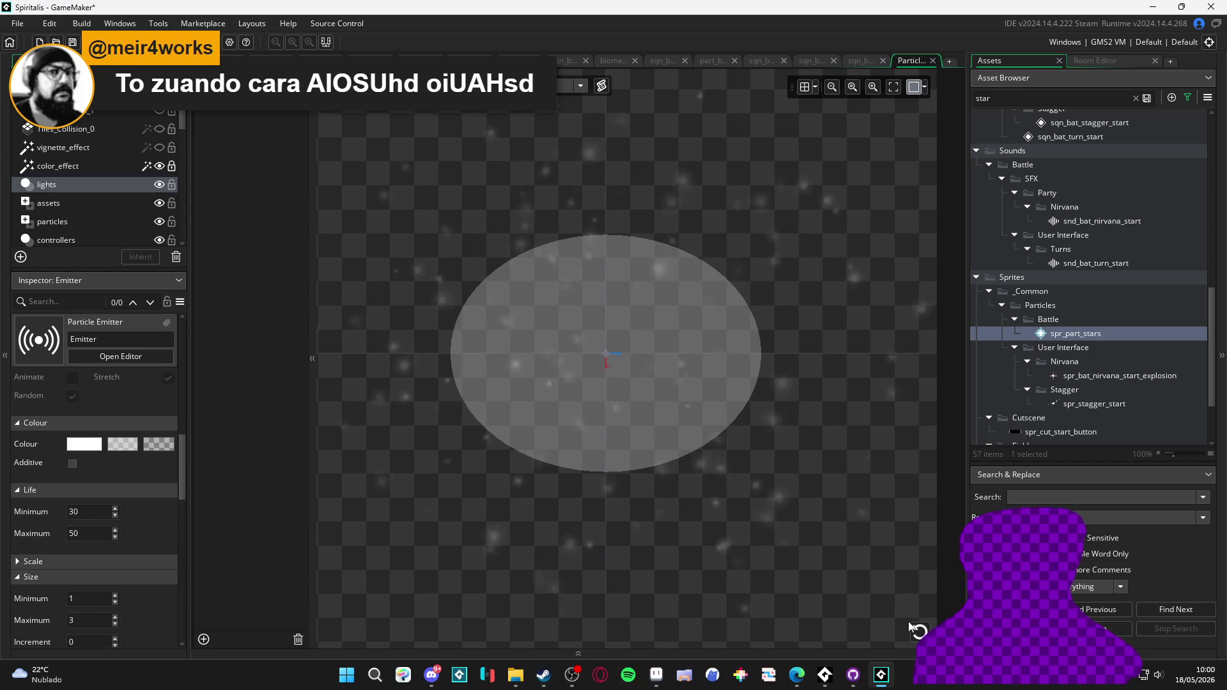
pyautogui.click(918, 631)
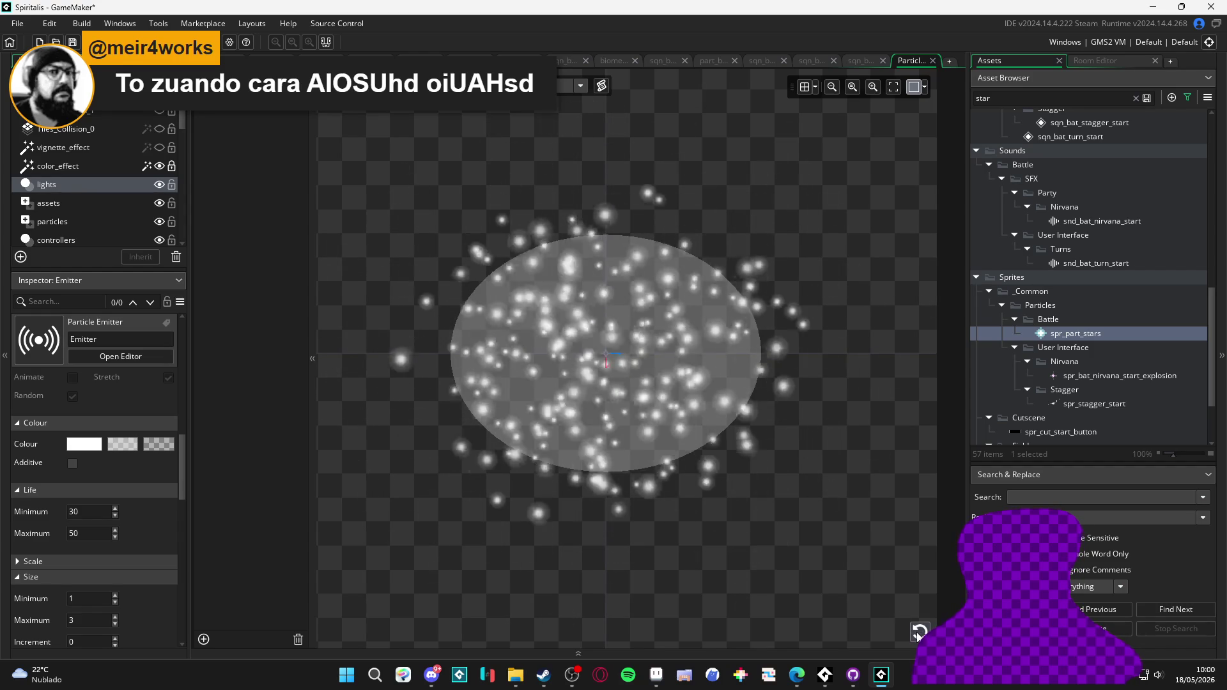
pyautogui.click(861, 60)
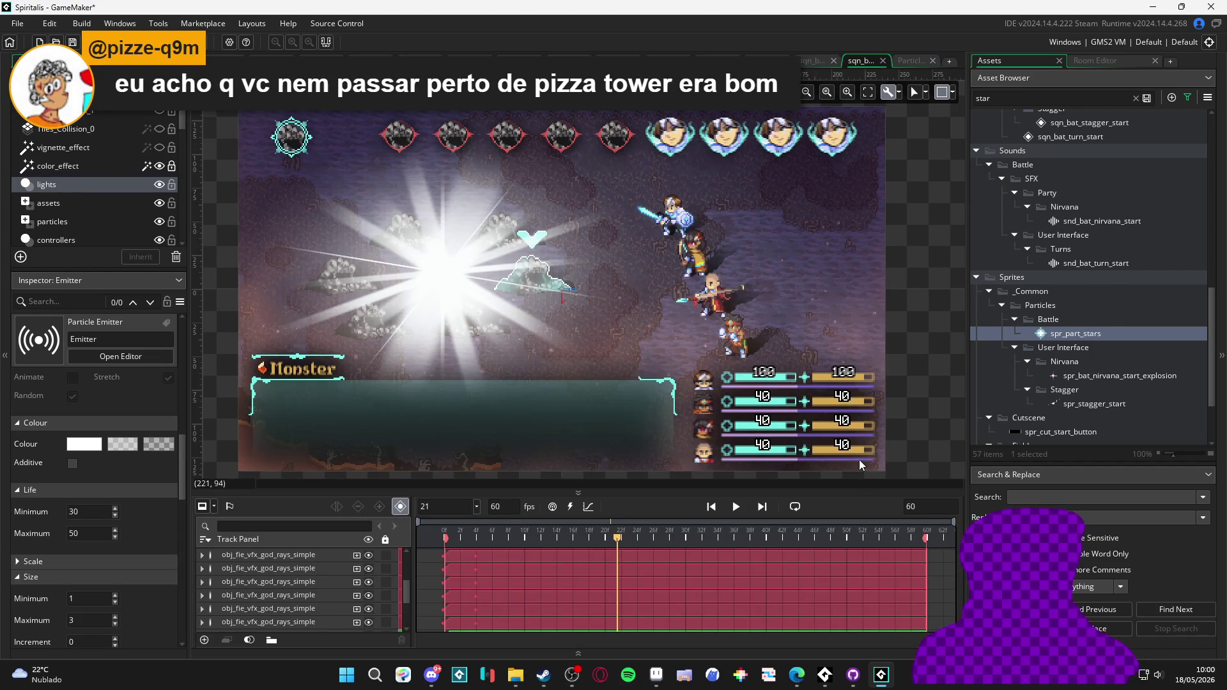
# - Select the sqn_bat_nirvana_start asset and make the timeline taller
pyautogui.scroll(5, 1111, 236)
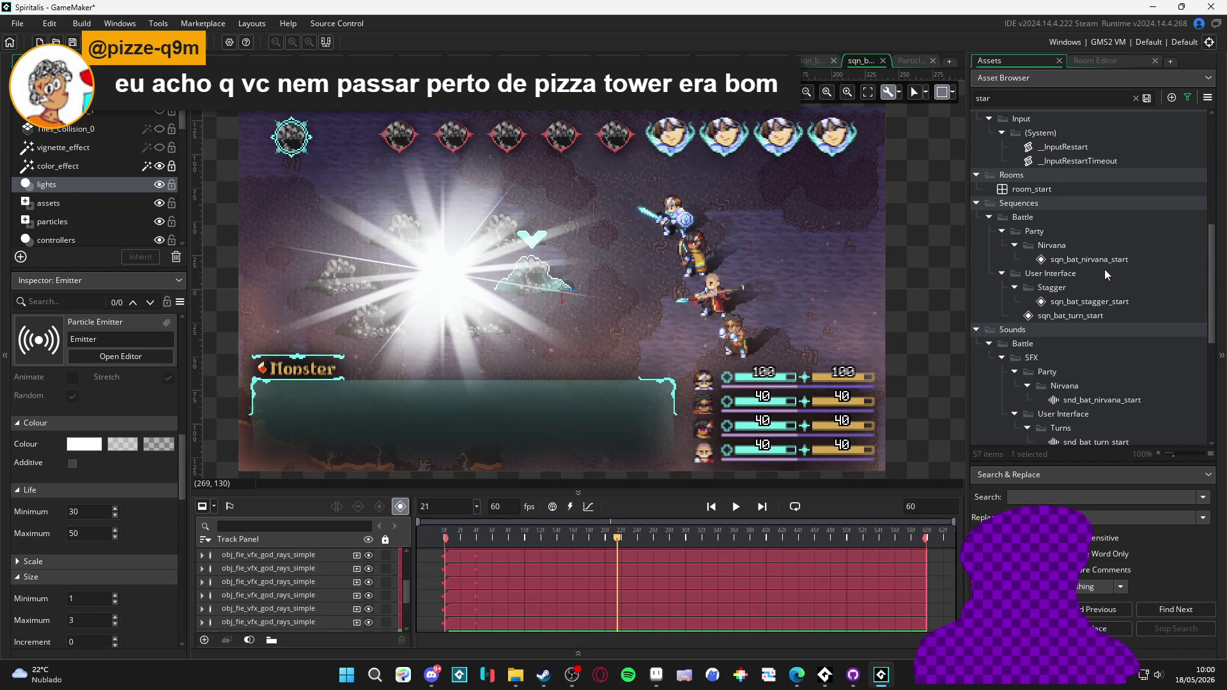
pyautogui.click(1111, 260)
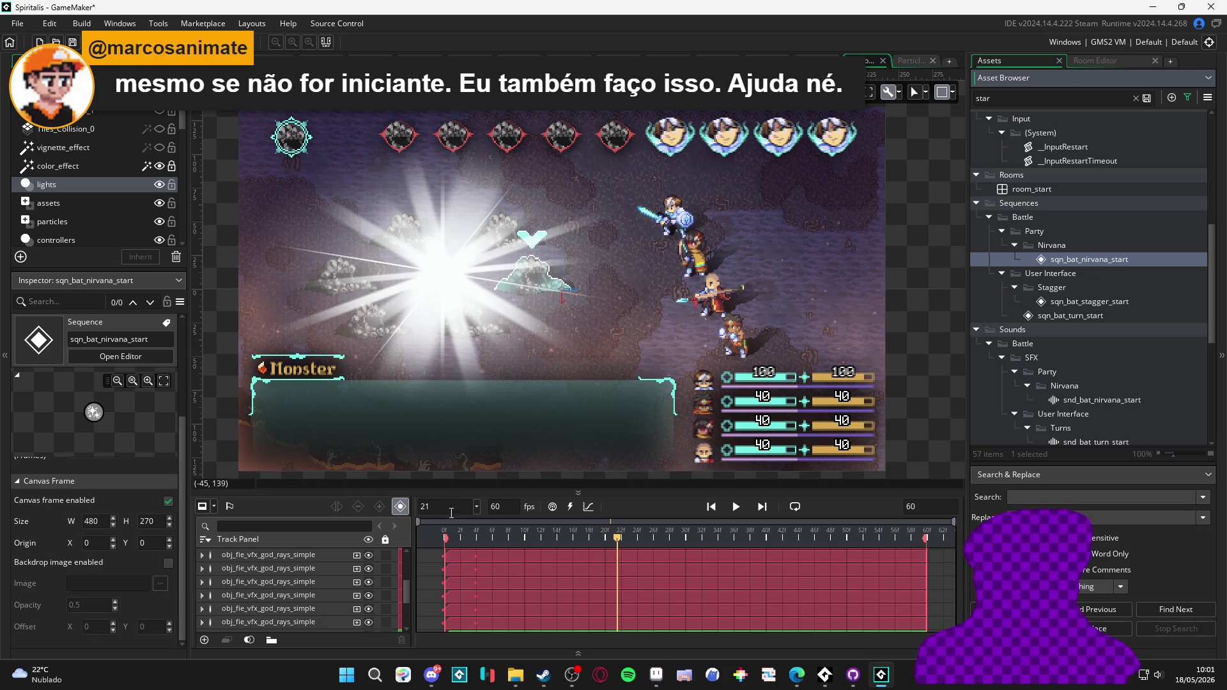
pyautogui.moveTo(427, 489); pyautogui.dragTo(427, 448)
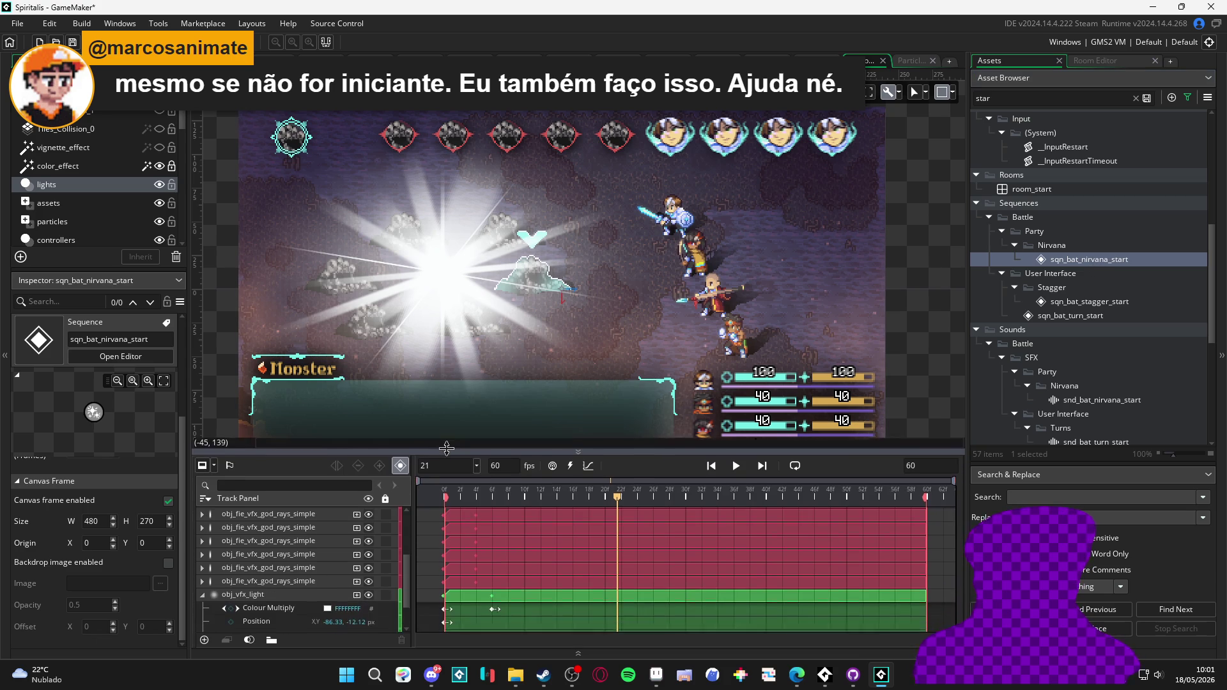
# - Collapse the obj_vfx_light, spr_battle_ref and first god-ray tracks, then deselect
pyautogui.click(202, 594)
pyautogui.click(204, 595)
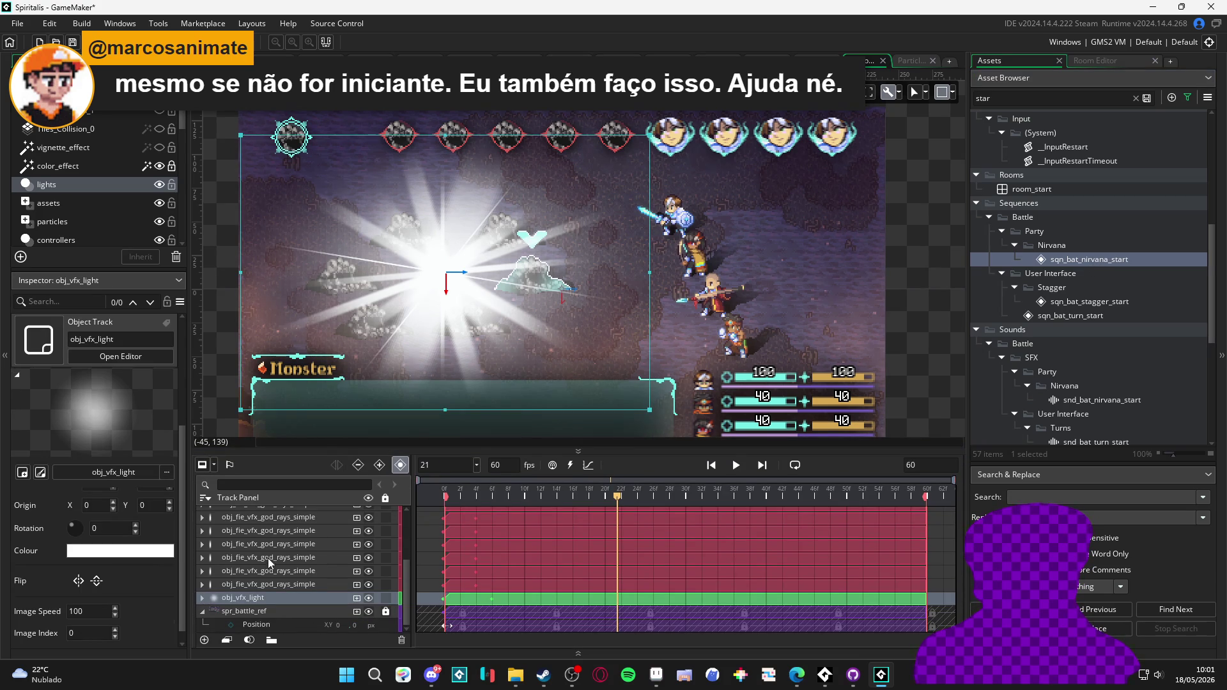
pyautogui.click(206, 608)
pyautogui.scroll(5, 246, 592)
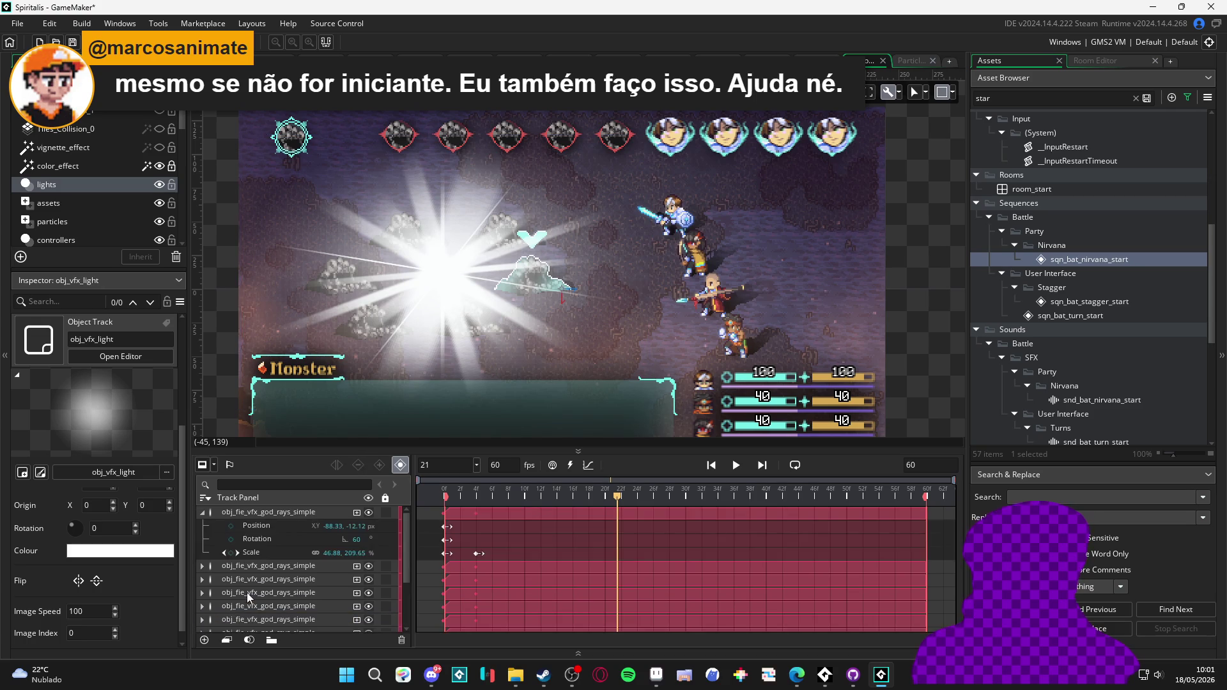
pyautogui.click(202, 512)
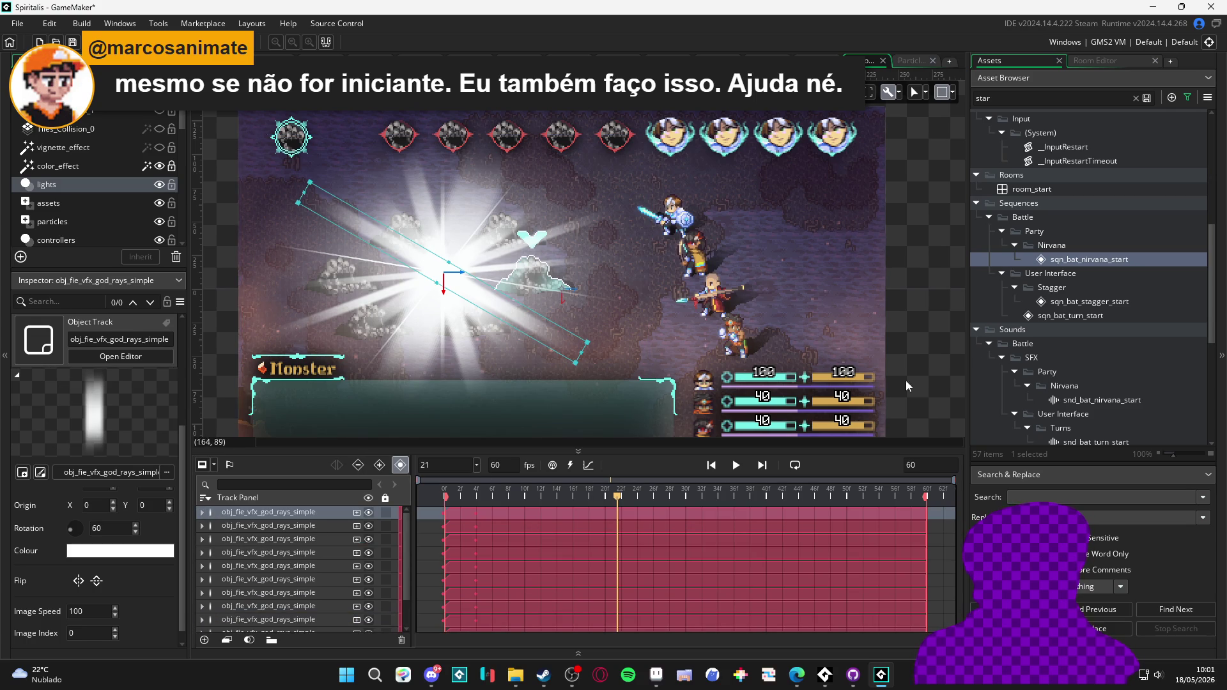
pyautogui.click(940, 330)
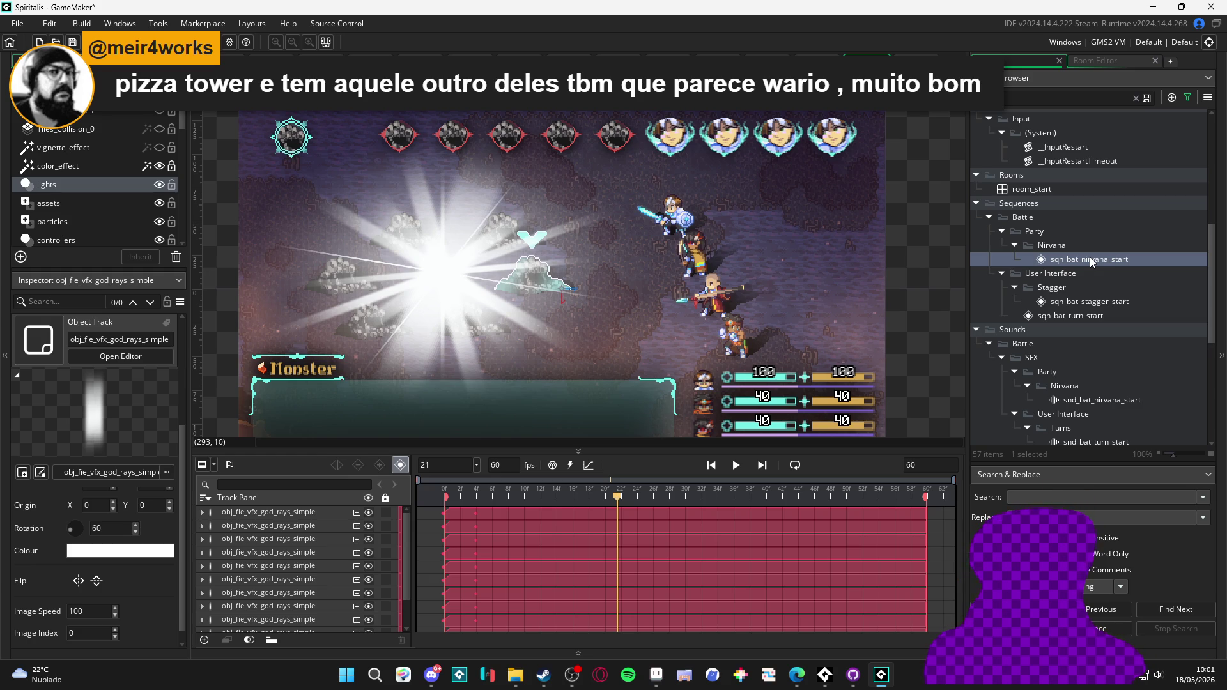
pyautogui.scroll(-6, 1090, 257)
# - Add part_bat_stagger_start to the sequence, then undo it
pyautogui.scroll(10, 1086, 266)
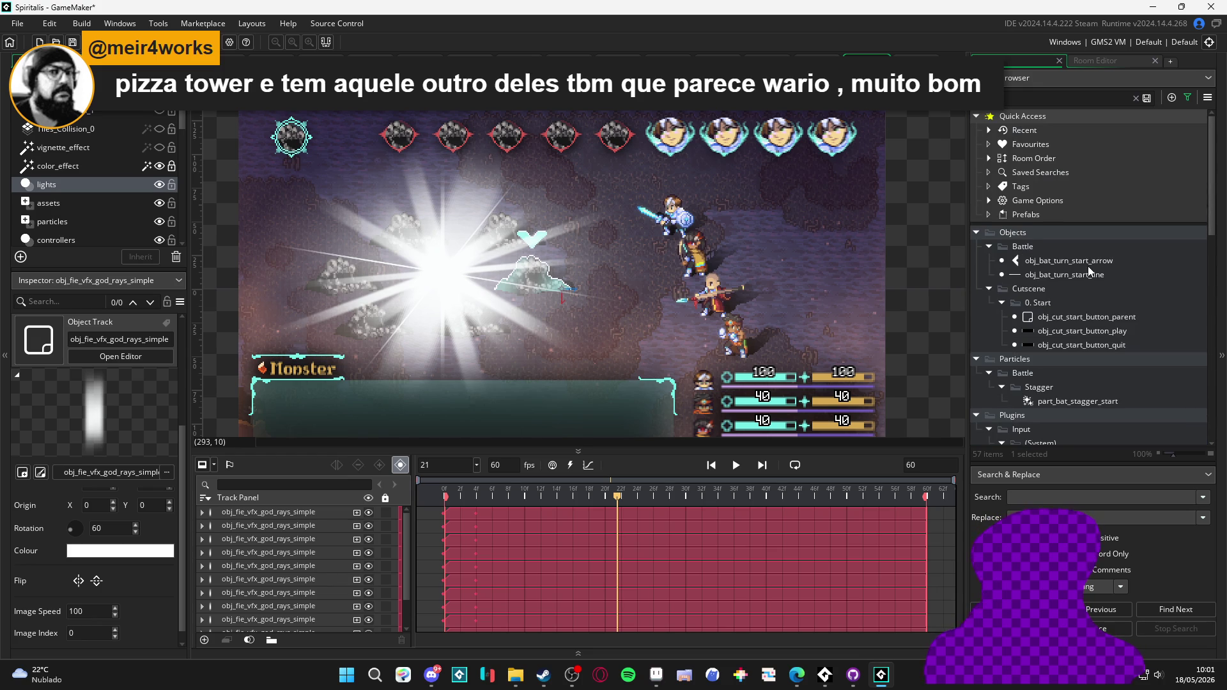
pyautogui.scroll(-4, 1087, 266)
pyautogui.click(1086, 218)
pyautogui.moveTo(1095, 221)
pyautogui.mouseDown()
pyautogui.moveTo(502, 281)
pyautogui.moveTo(442, 275)
pyautogui.mouseUp()
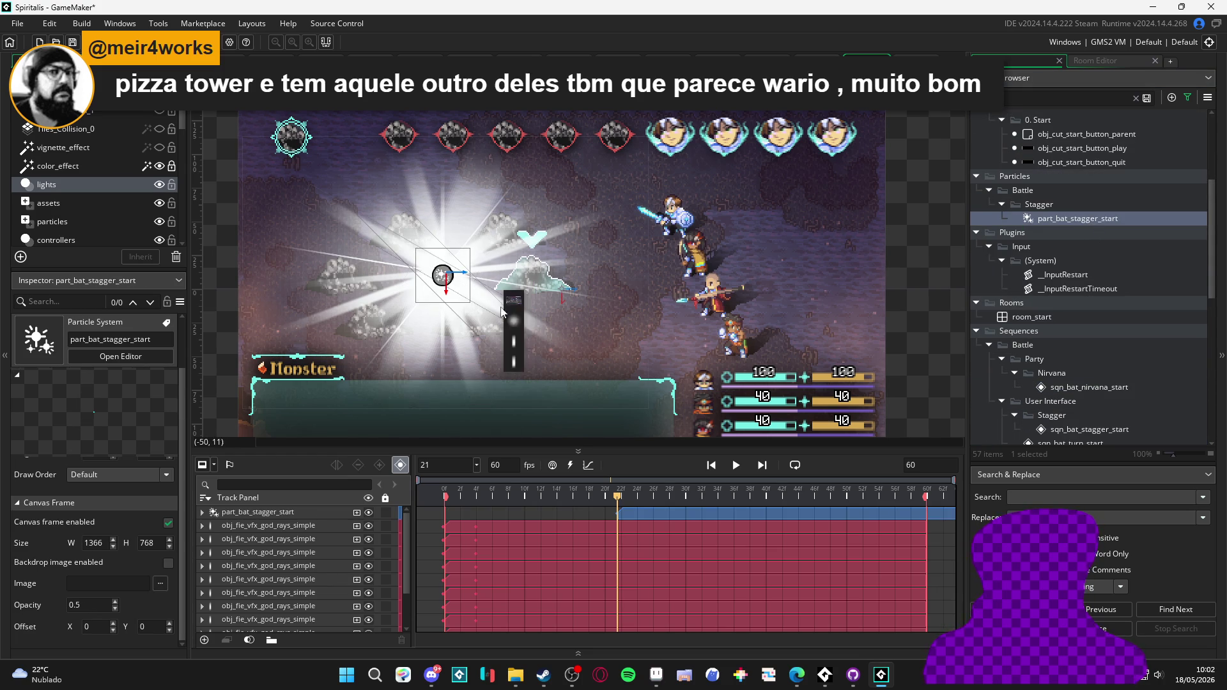
pyautogui.hotkey('ctrl', 'z')
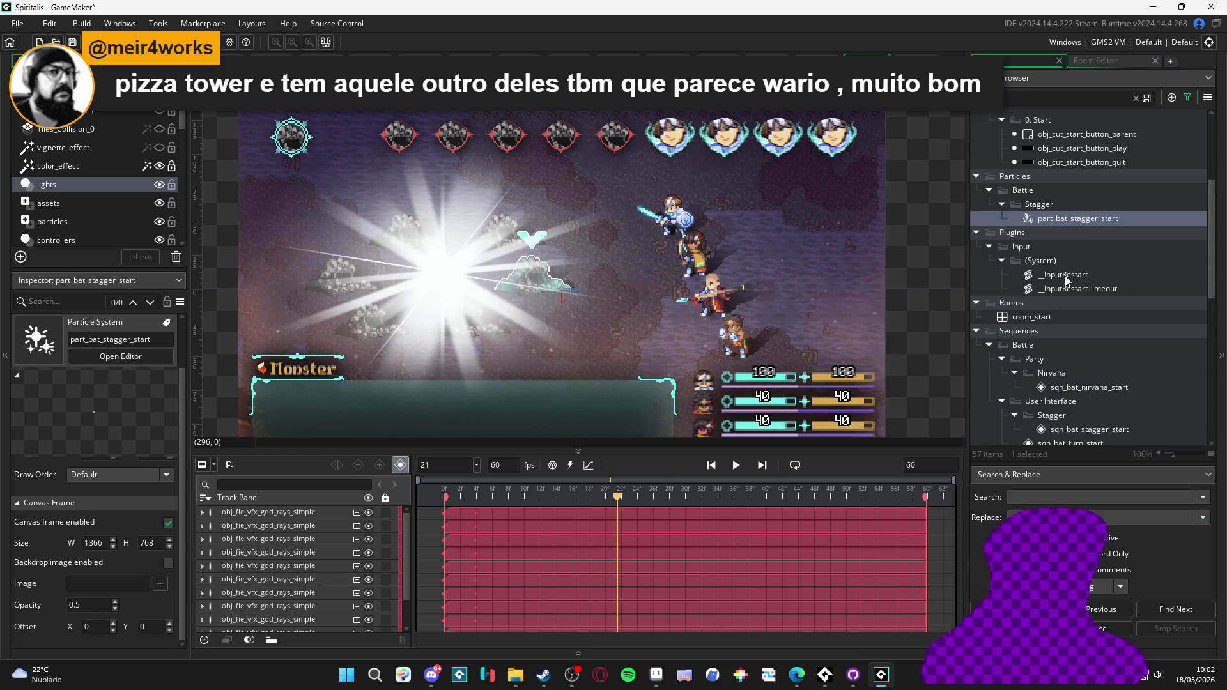
# - Clear the Asset Browser filter and select the ParticleSystem28 asset
pyautogui.scroll(5, 1065, 275)
pyautogui.scroll(-5, 1071, 283)
pyautogui.scroll(-10, 1071, 284)
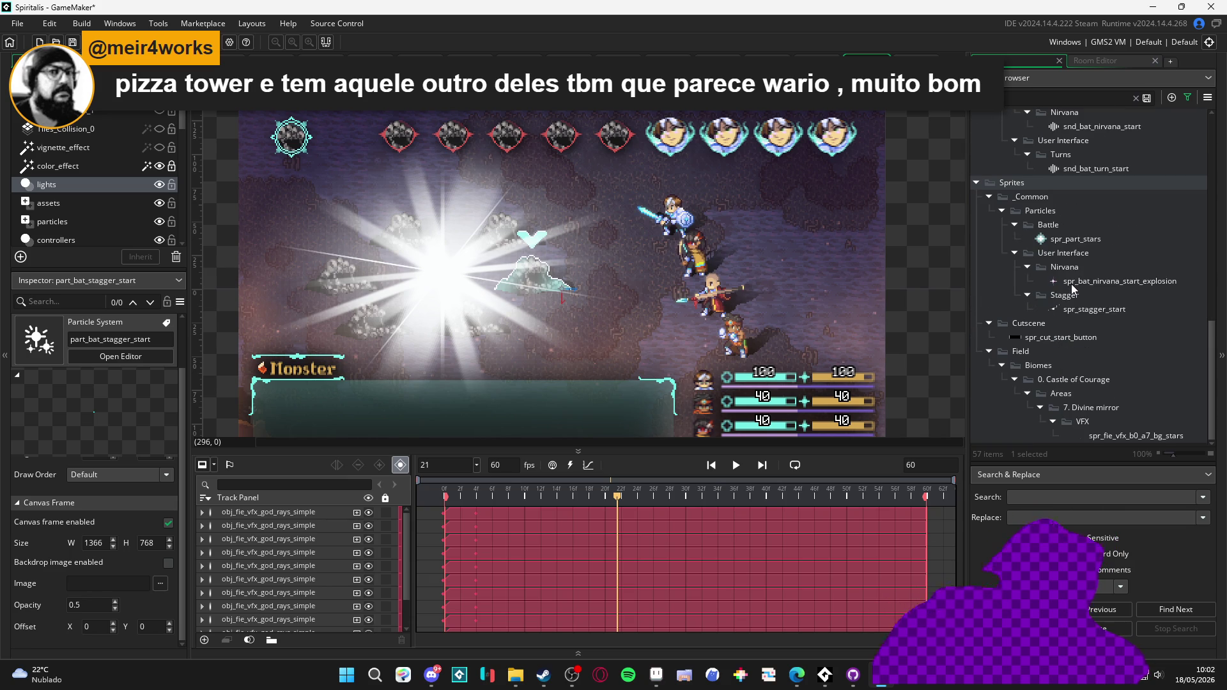
pyautogui.scroll(10, 1072, 287)
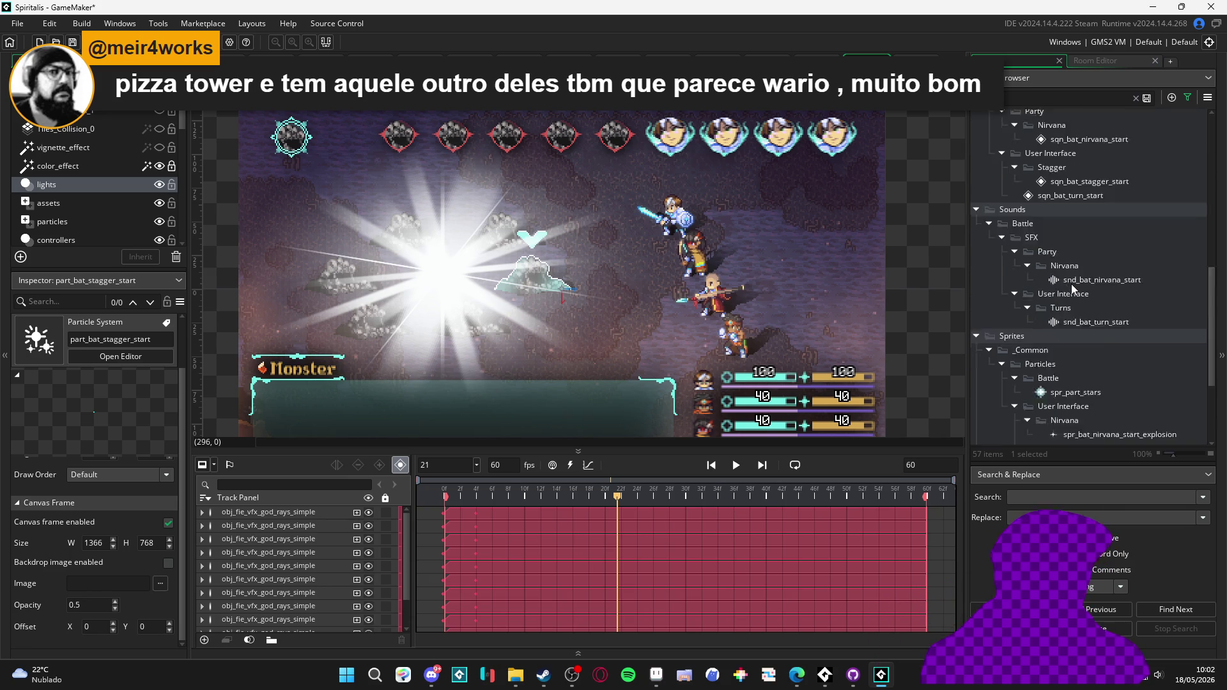
pyautogui.click(1135, 99)
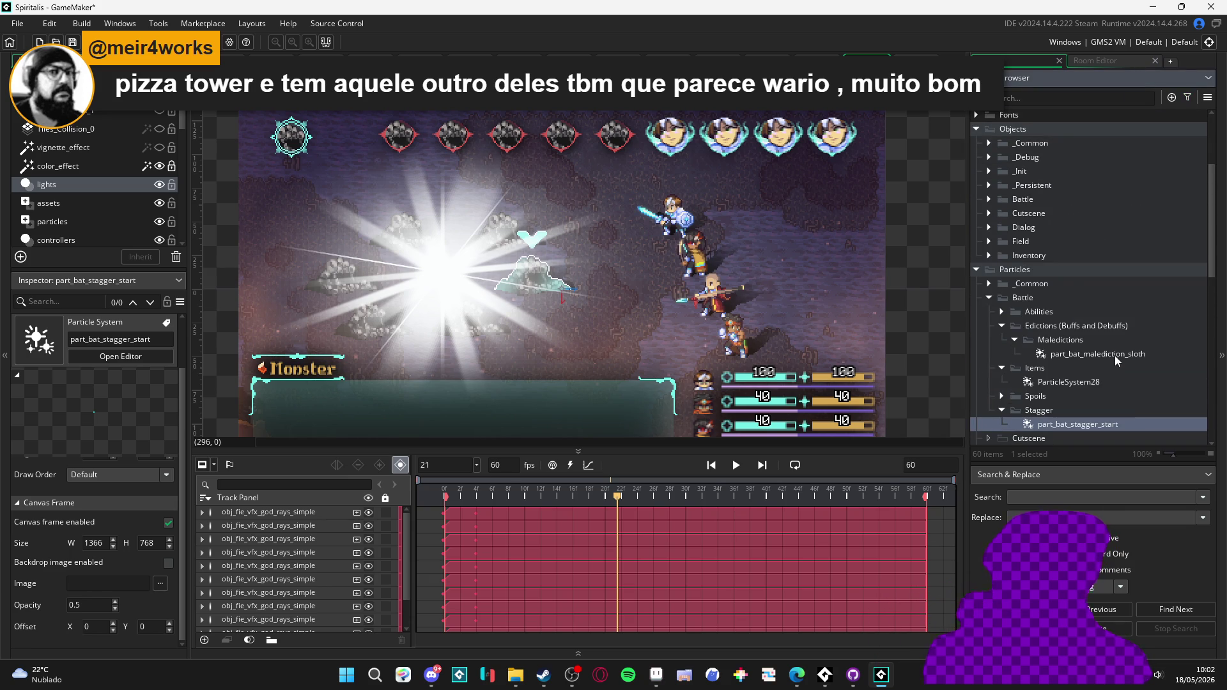
pyautogui.scroll(-1, 1114, 359)
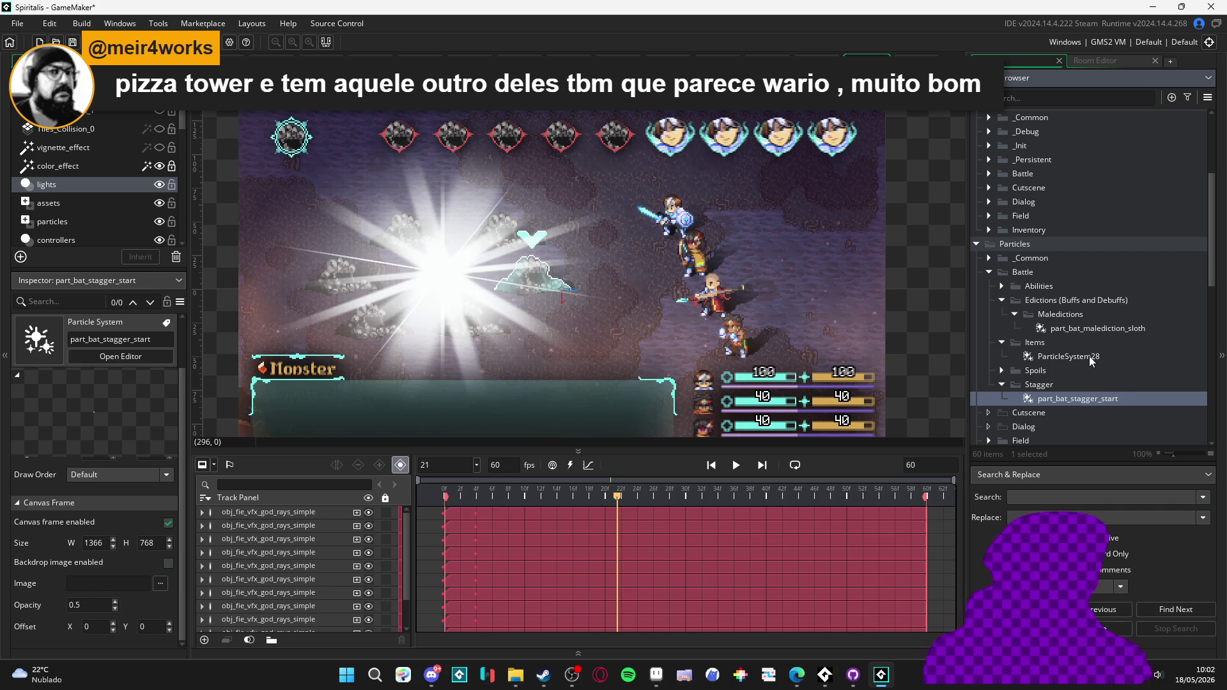
pyautogui.click(1089, 356)
# - Rename ParticleSystem28 to part_bat_benevolent_flash_remanescent and drag it into the sequence
pyautogui.press('F2')
pyautogui.write('part_bat_')
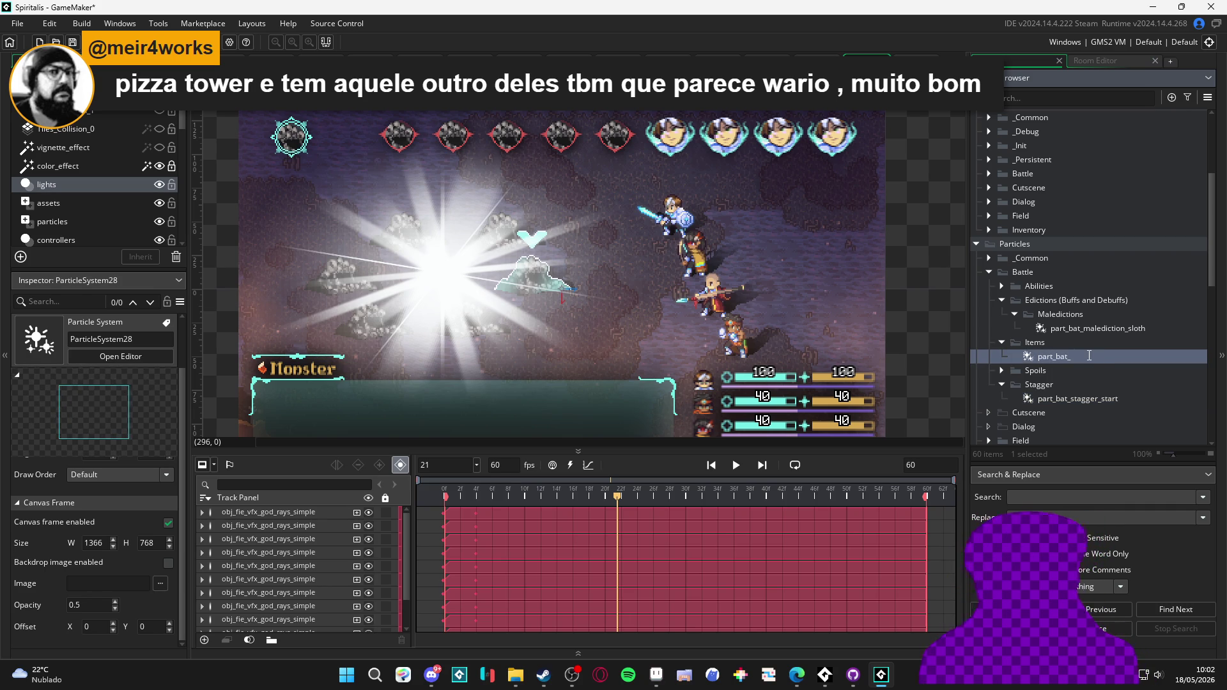
pyautogui.write('bene')
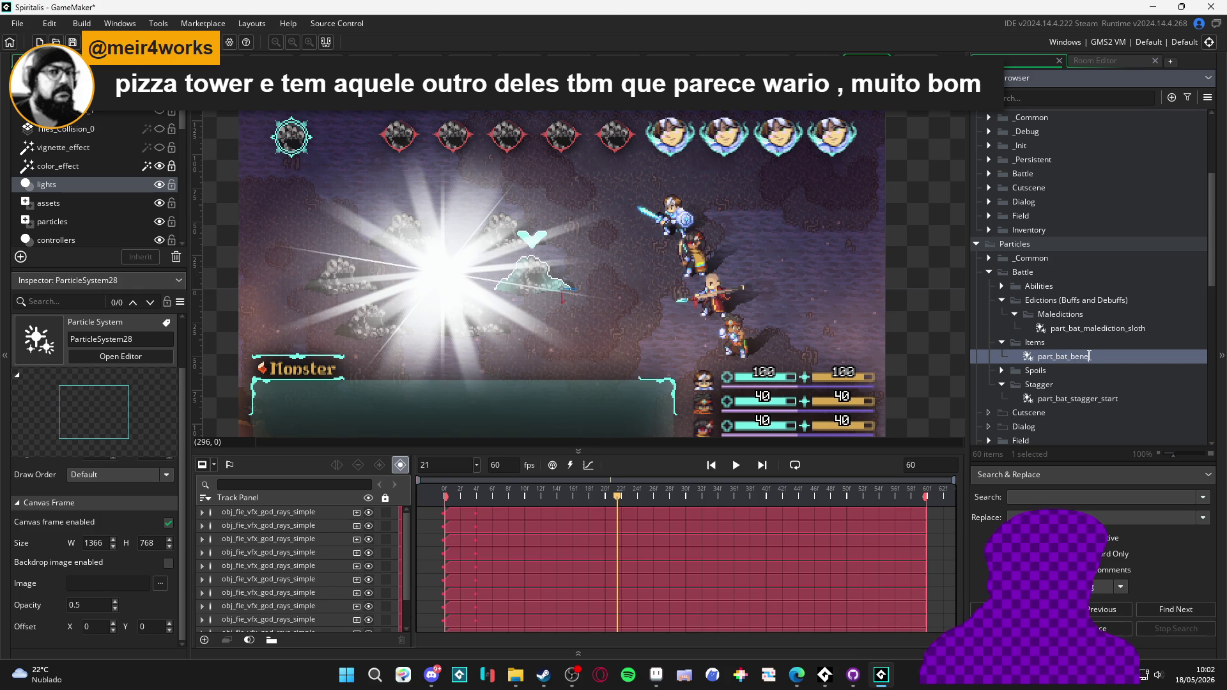
pyautogui.write('sh')
pyautogui.write('_')
pyautogui.write('re')
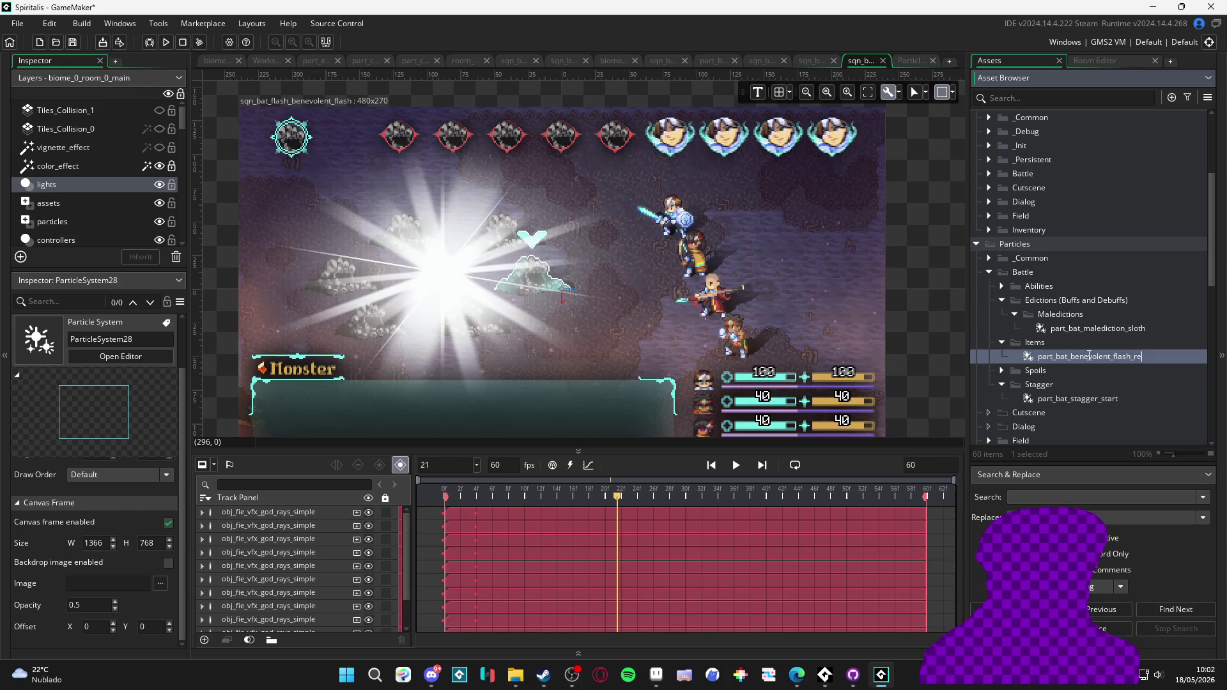
pyautogui.write('namet')
pyautogui.press('Return')
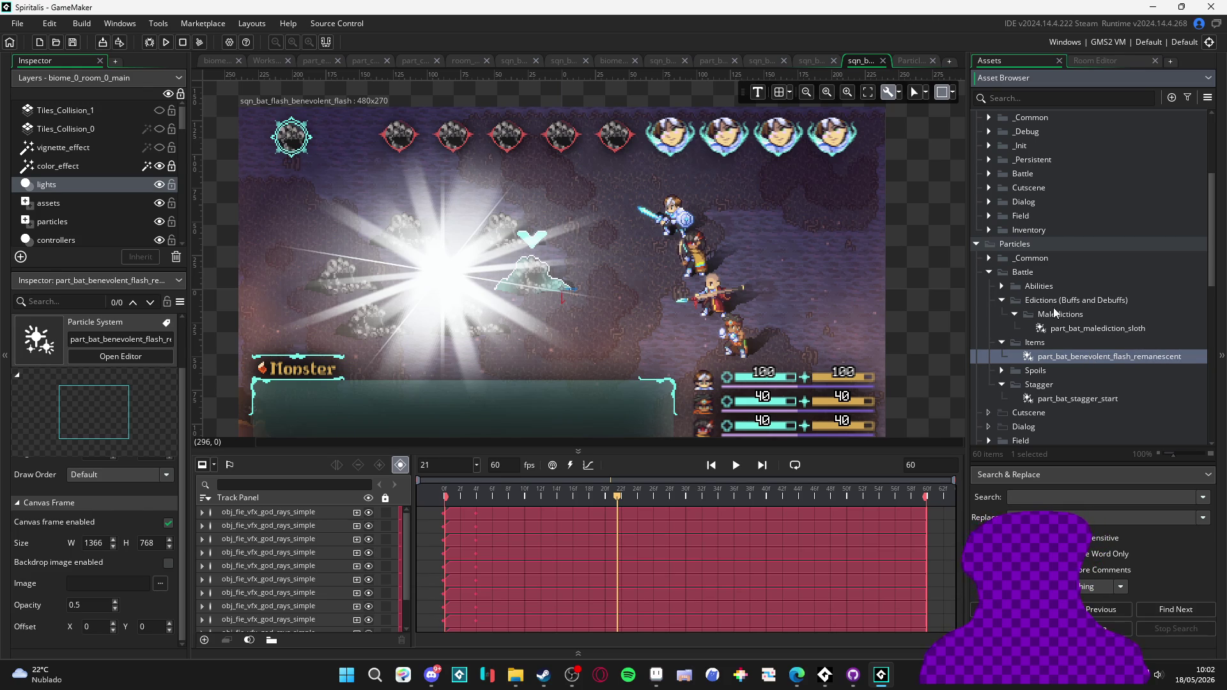
pyautogui.moveTo(1080, 362); pyautogui.dragTo(445, 284)
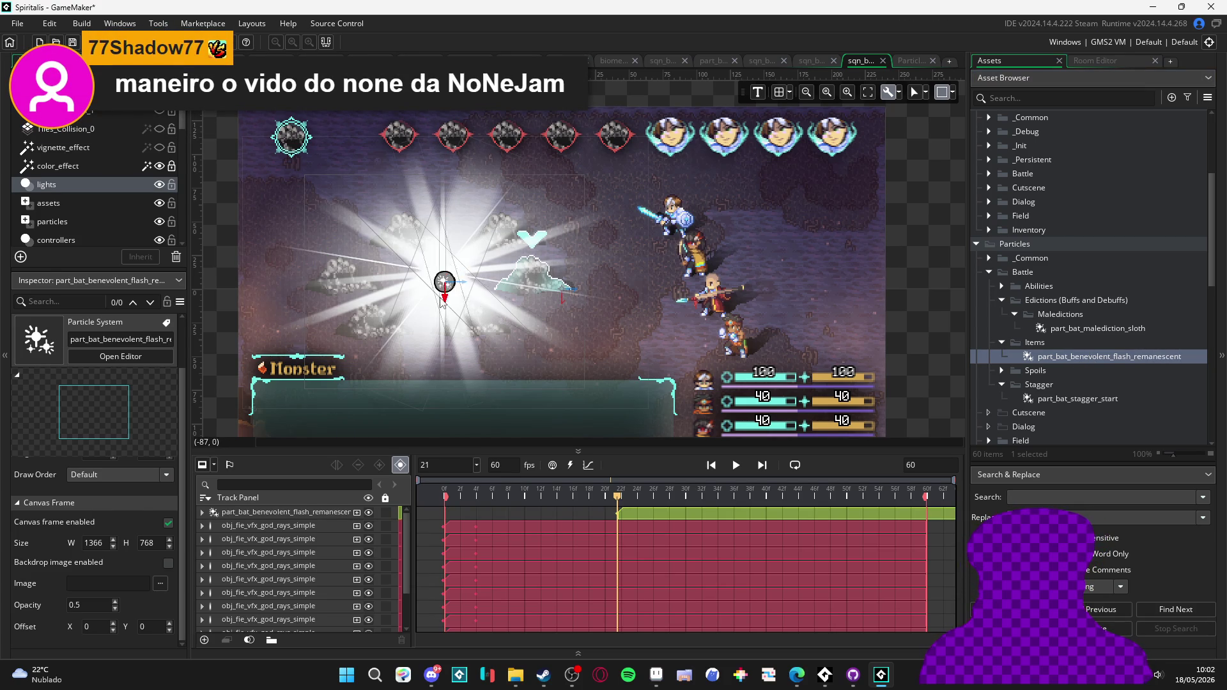
# - Select the particle track and nudge it up to Y -11.85
pyautogui.click(304, 514)
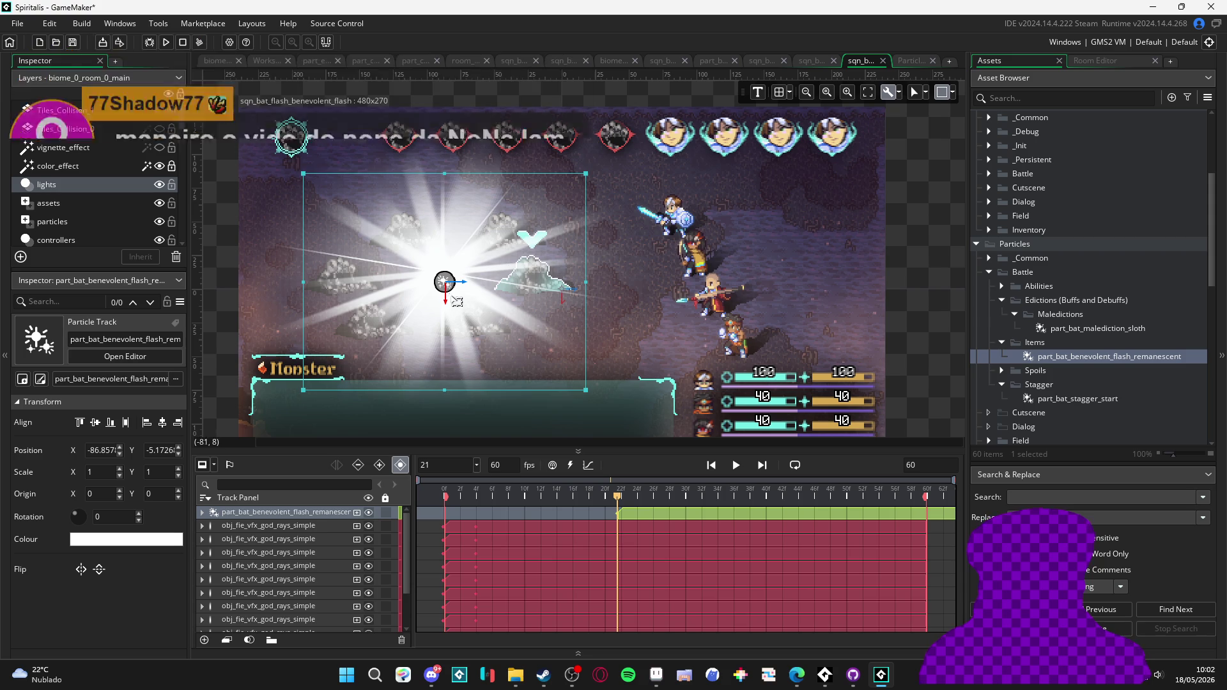
pyautogui.moveTo(445, 274); pyautogui.dragTo(445, 271)
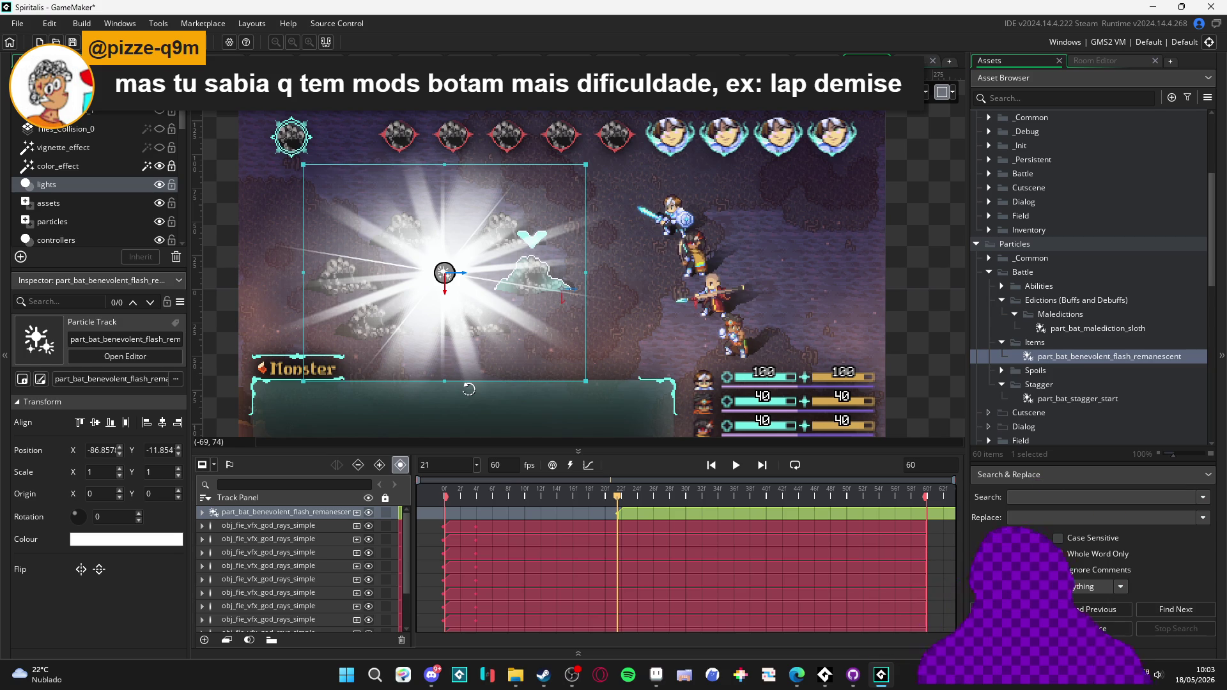
# - Move the particle clip to frame 0, preview playback, and turn looping off
pyautogui.moveTo(650, 515); pyautogui.dragTo(479, 522)
pyautogui.press('space')
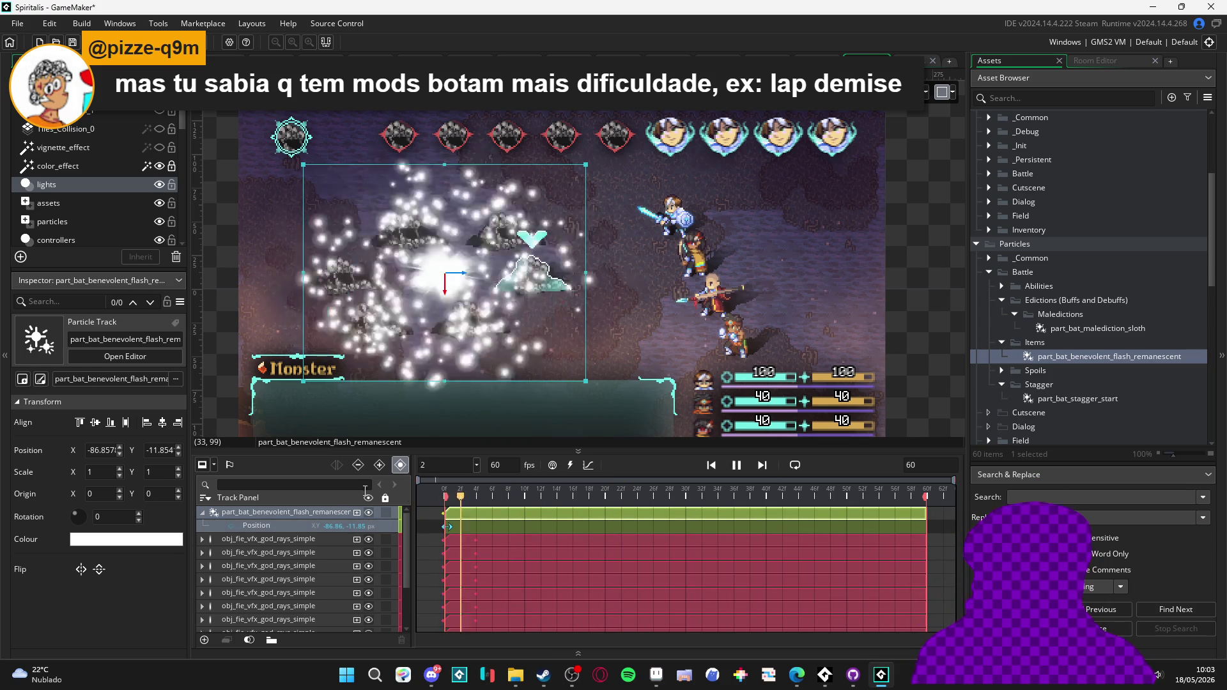
pyautogui.press('space')
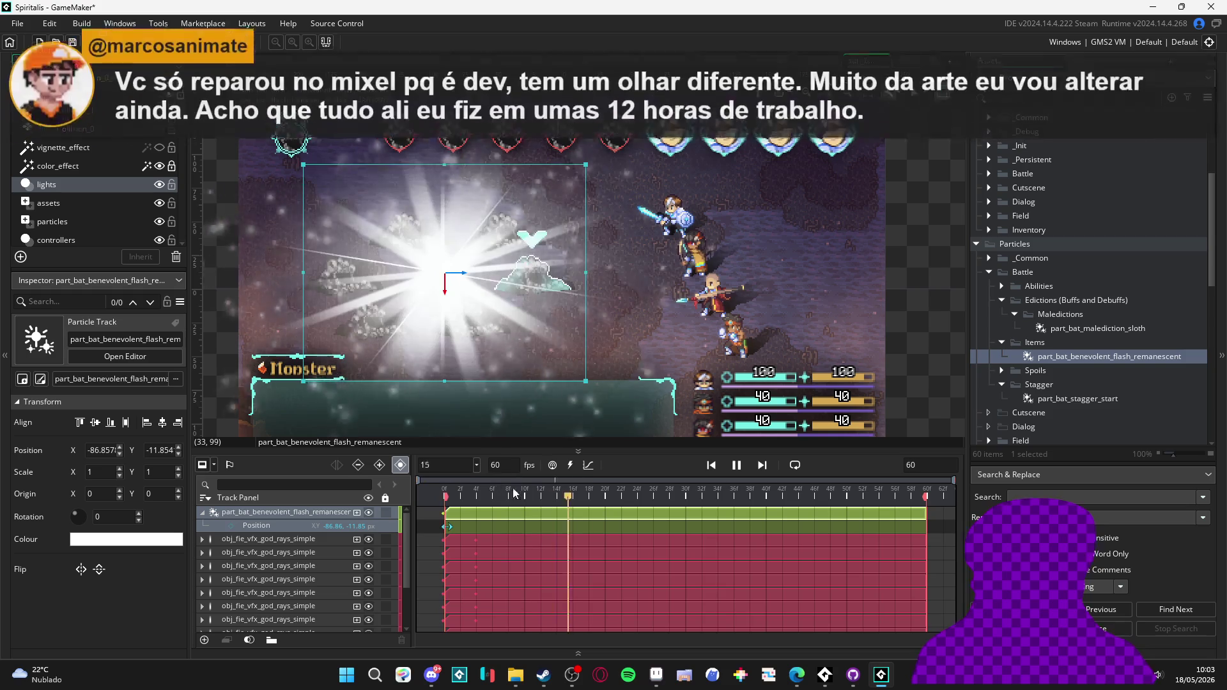
pyautogui.press('space')
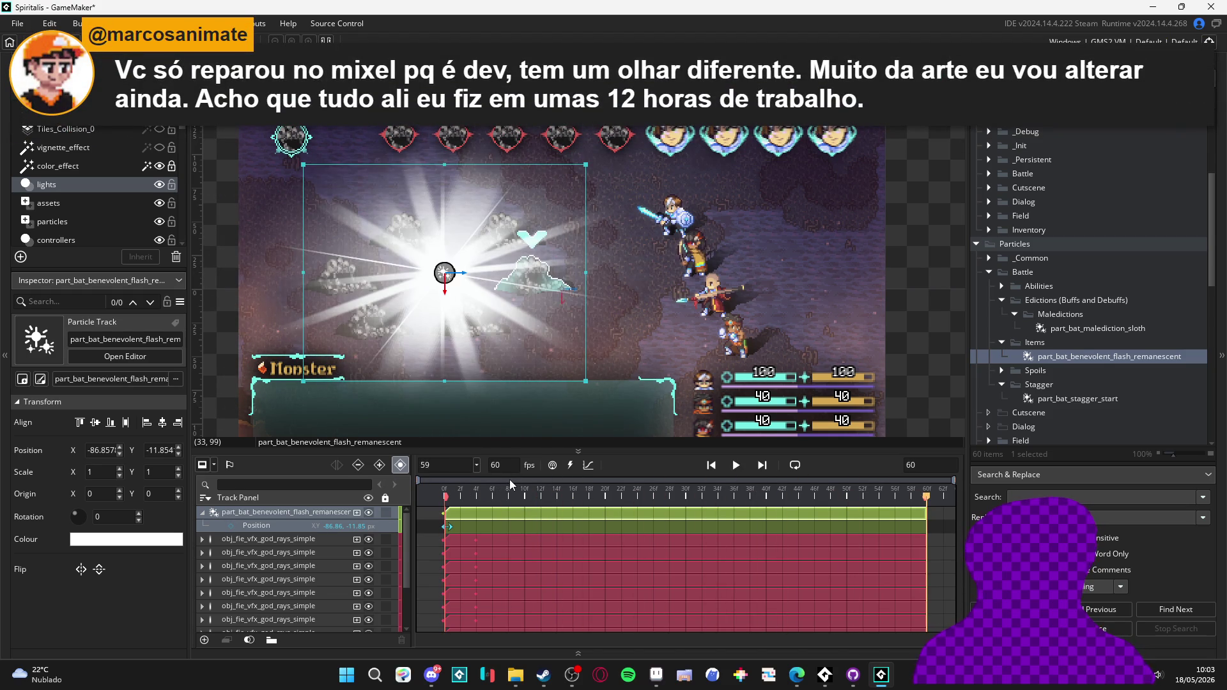
pyautogui.click(794, 465)
pyautogui.click(738, 467)
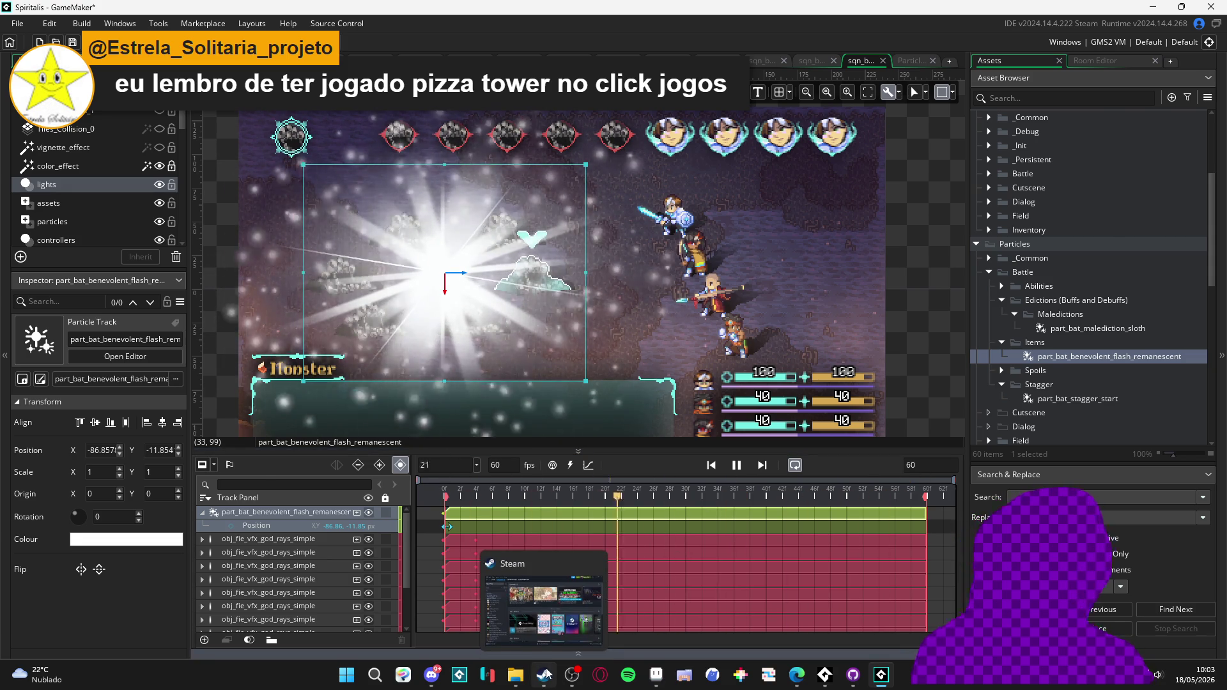
# - Maximize Steam, search the store for 'pizza tower', open its page, and pause the trailer
pyautogui.click(538, 687)
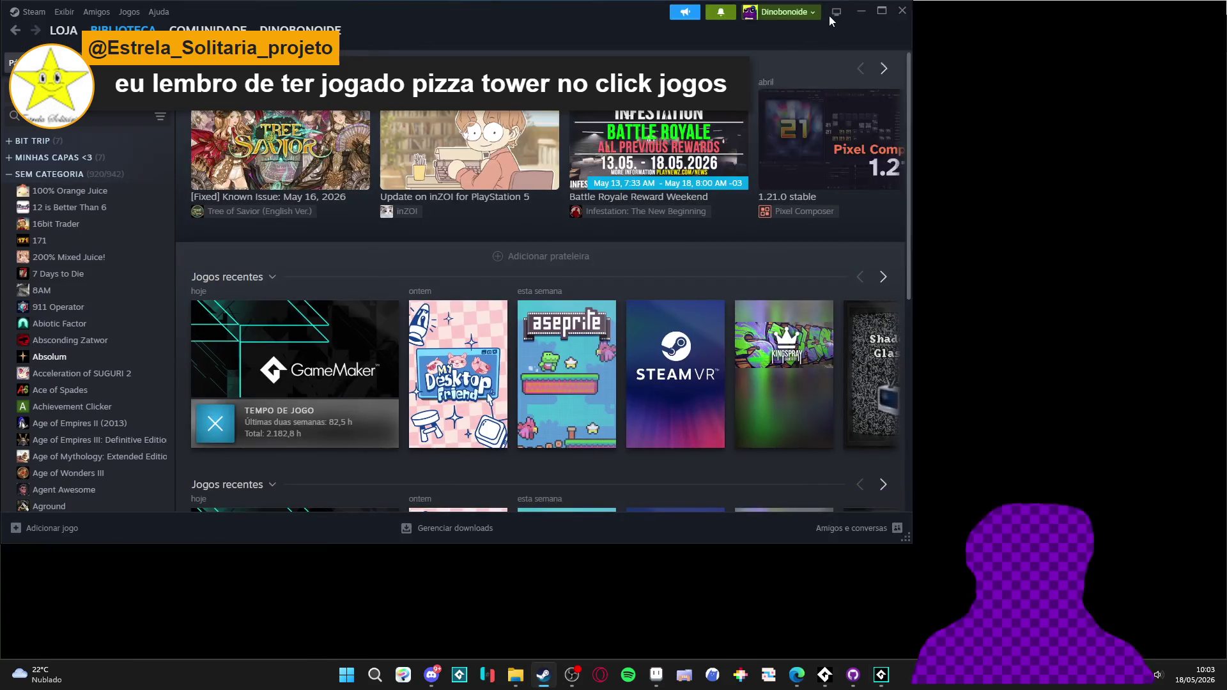
pyautogui.doubleClick(830, 21)
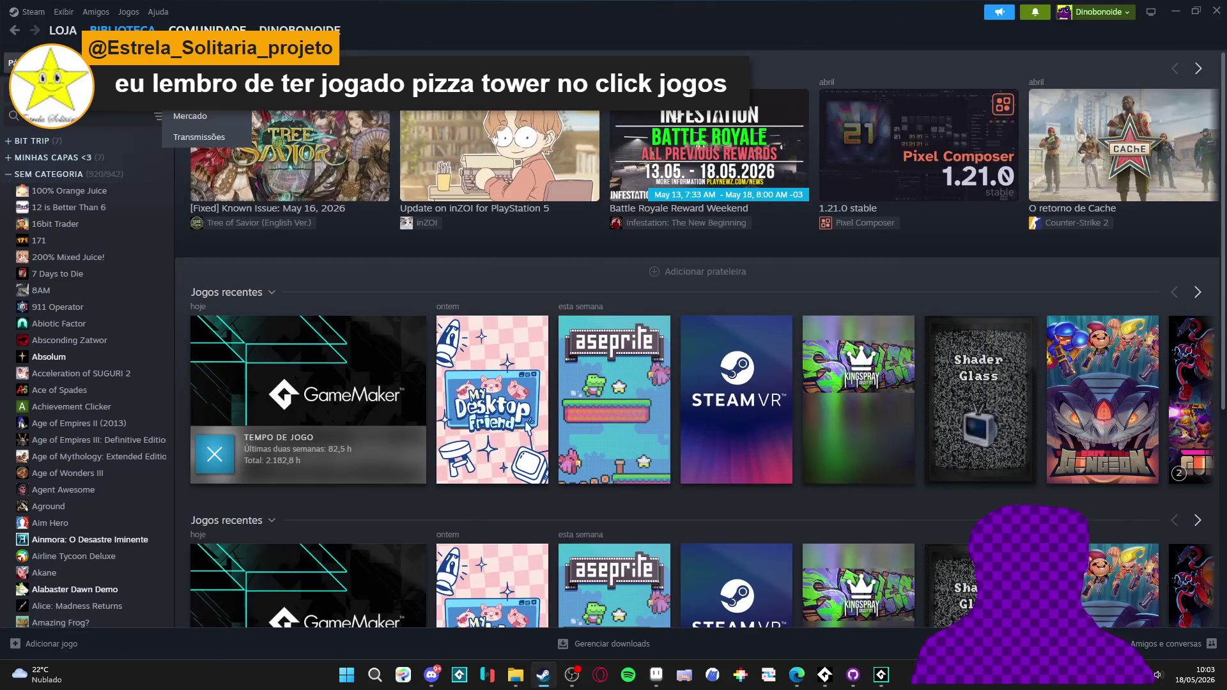
pyautogui.click(63, 30)
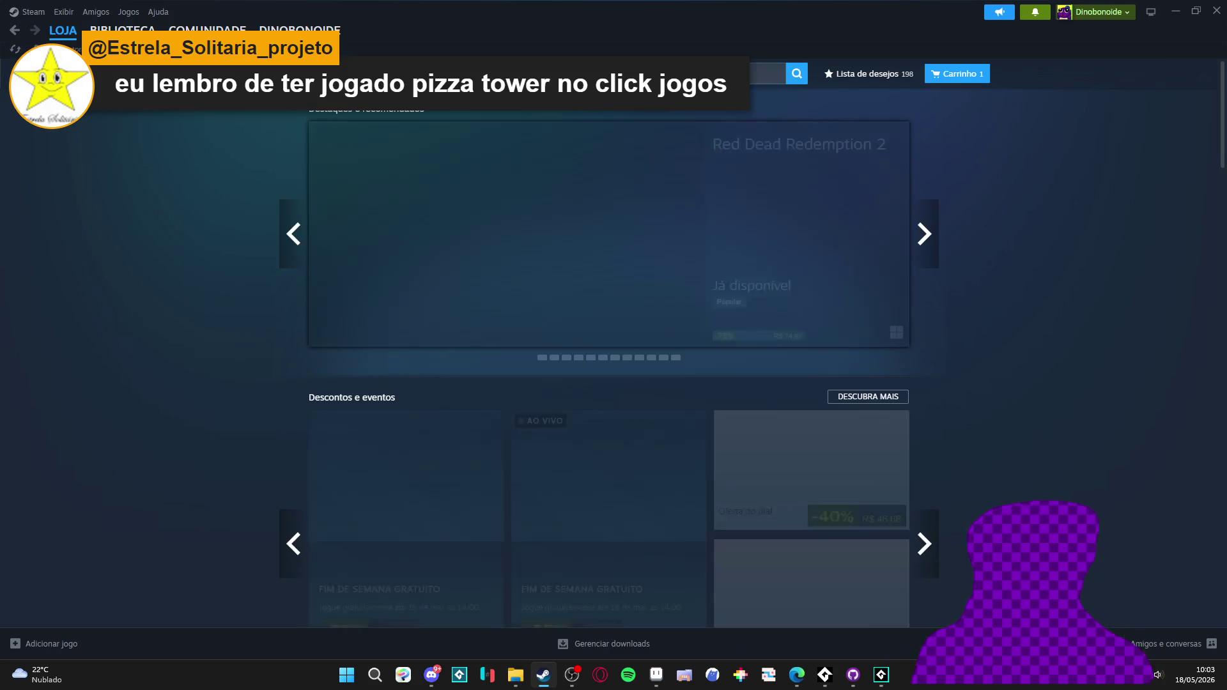
pyautogui.click(703, 73)
pyautogui.write('pizza tower')
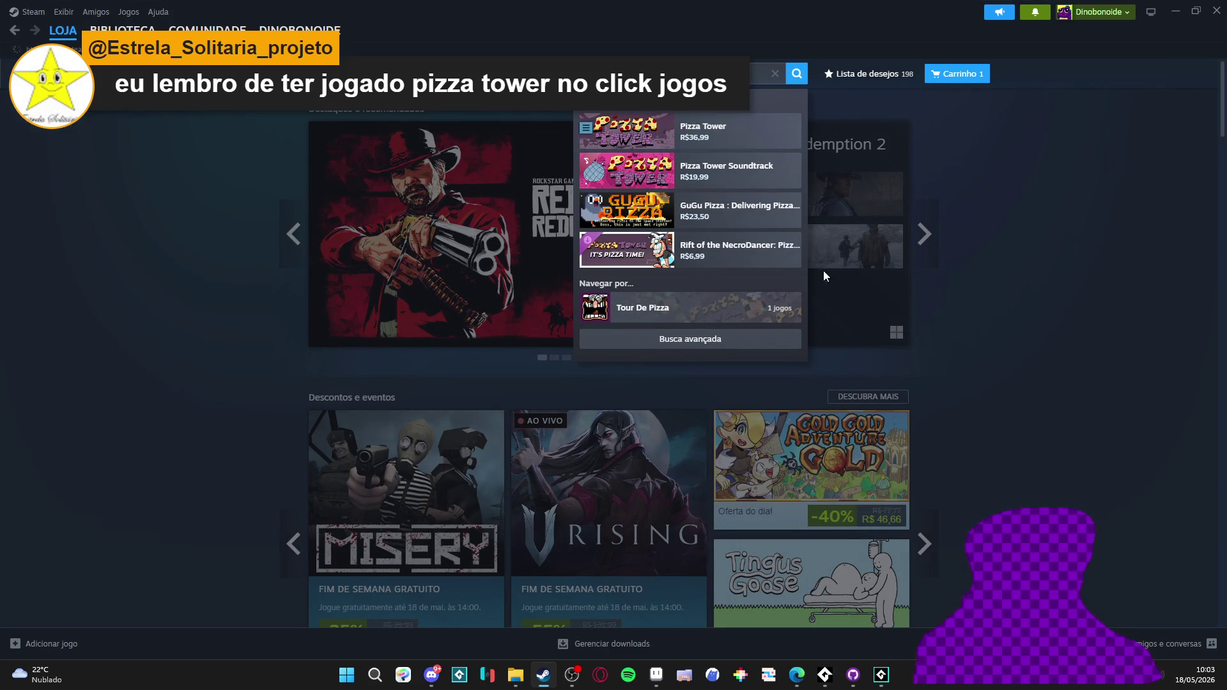
pyautogui.click(716, 131)
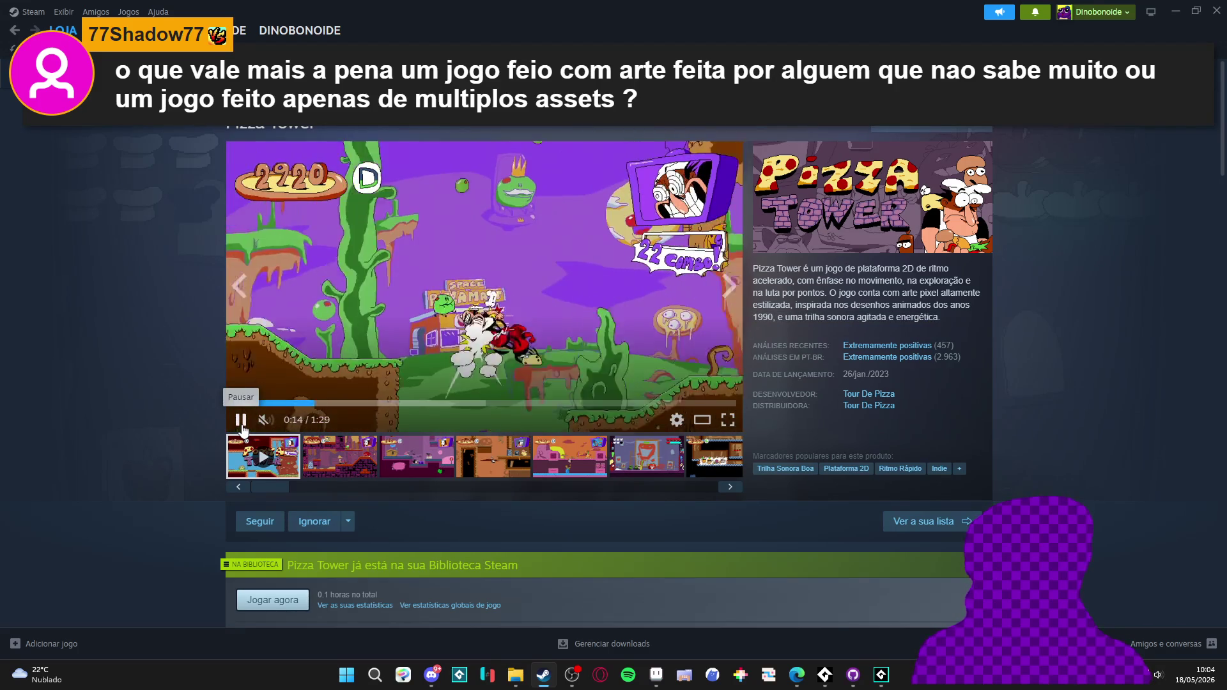
pyautogui.click(241, 422)
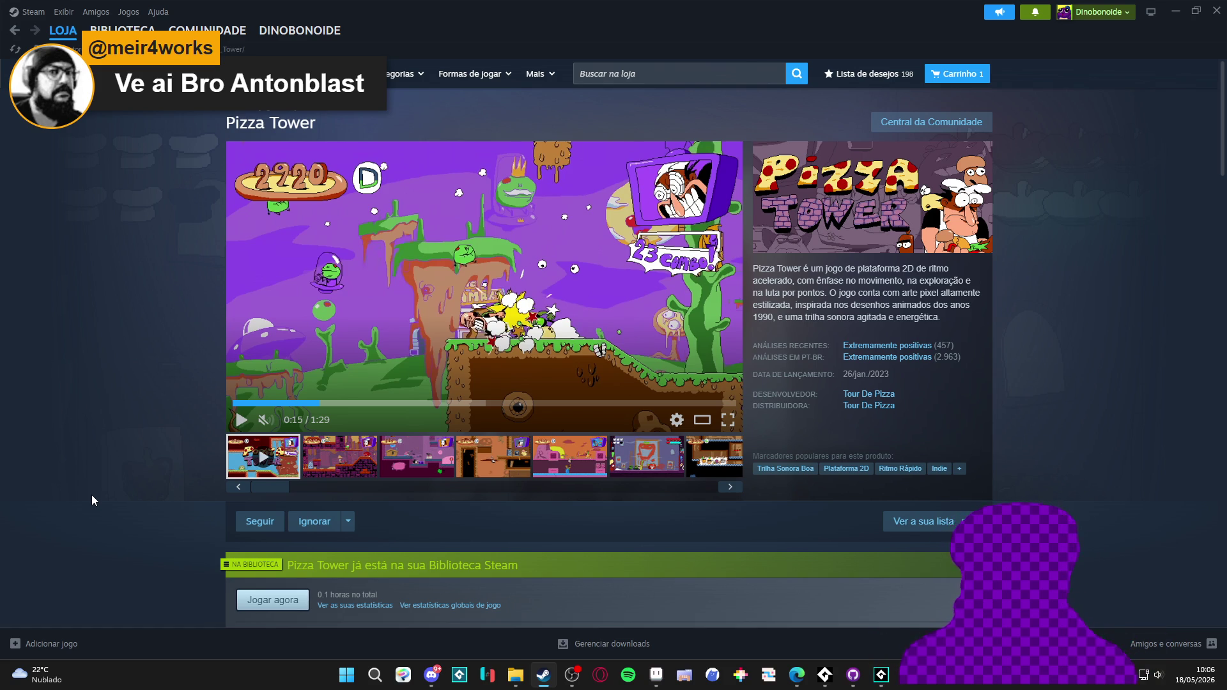
# - Close the Steam window to return to GameMaker
pyautogui.click(1210, 10)
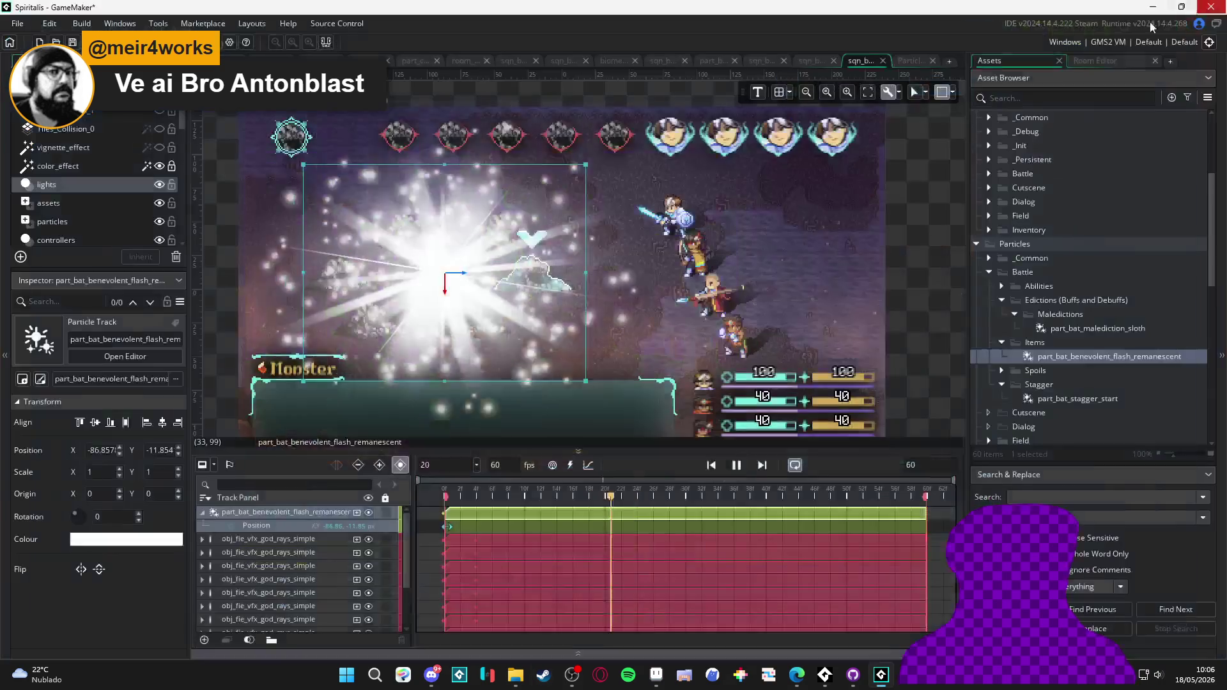
pyautogui.click(901, 324)
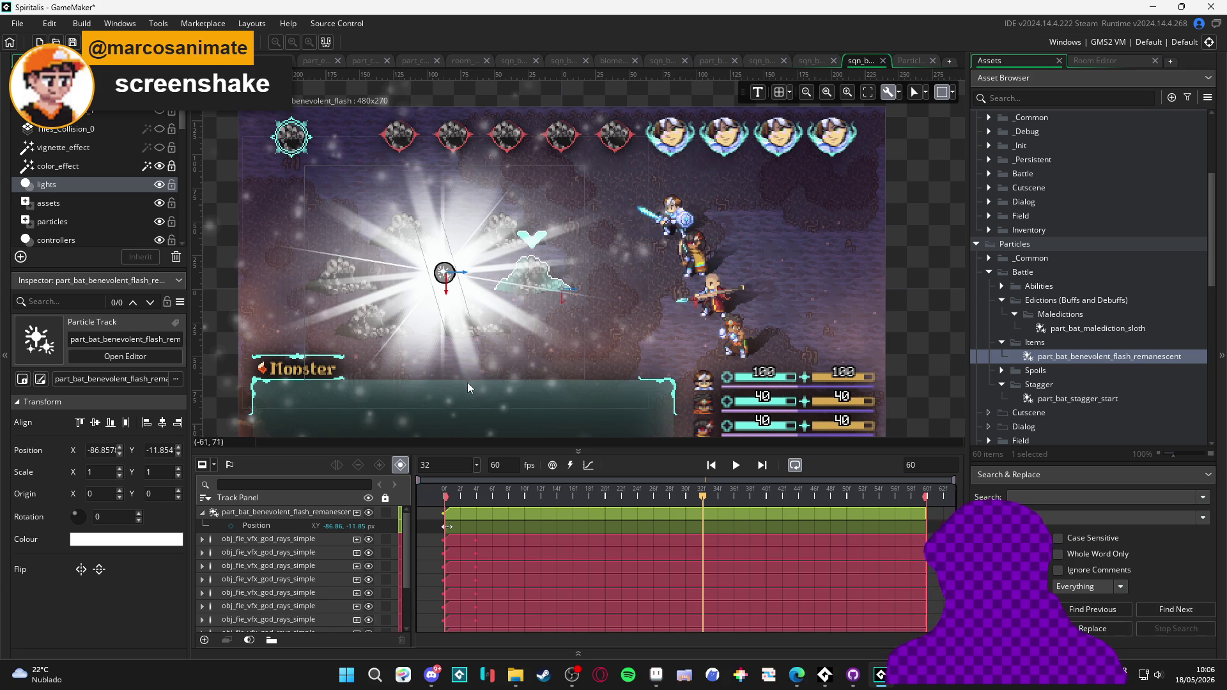
pyautogui.scroll(-1, 478, 385)
pyautogui.scroll(-2, 458, 362)
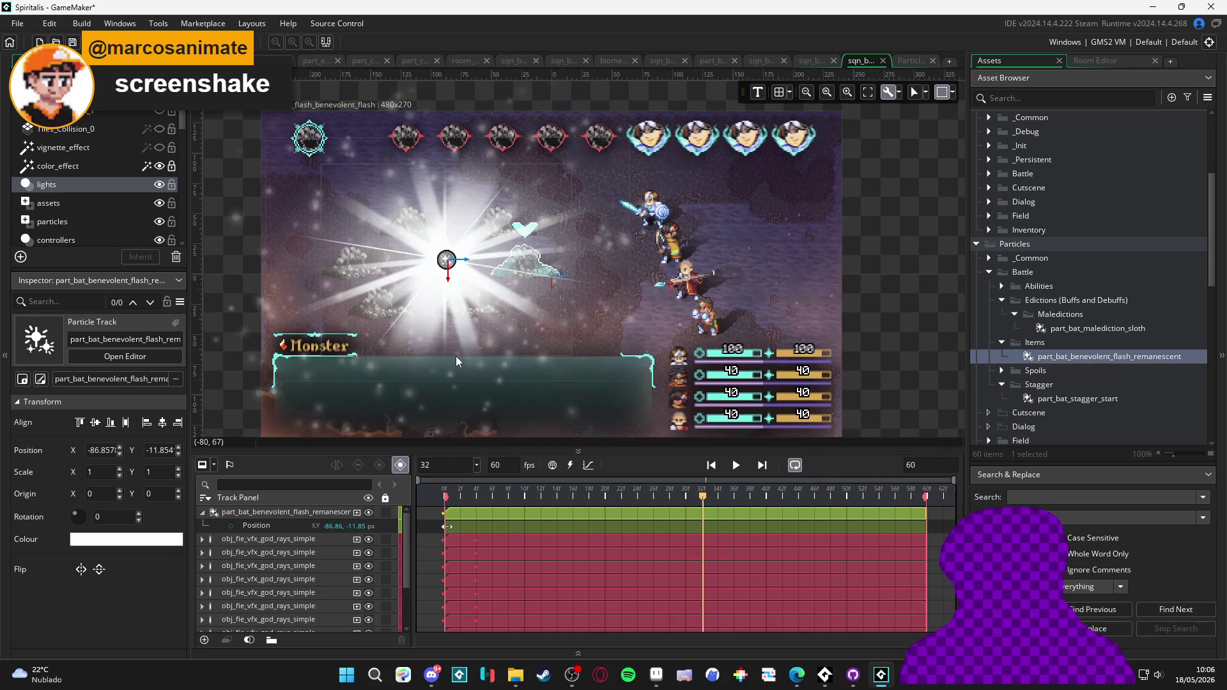
pyautogui.scroll(-1, 472, 328)
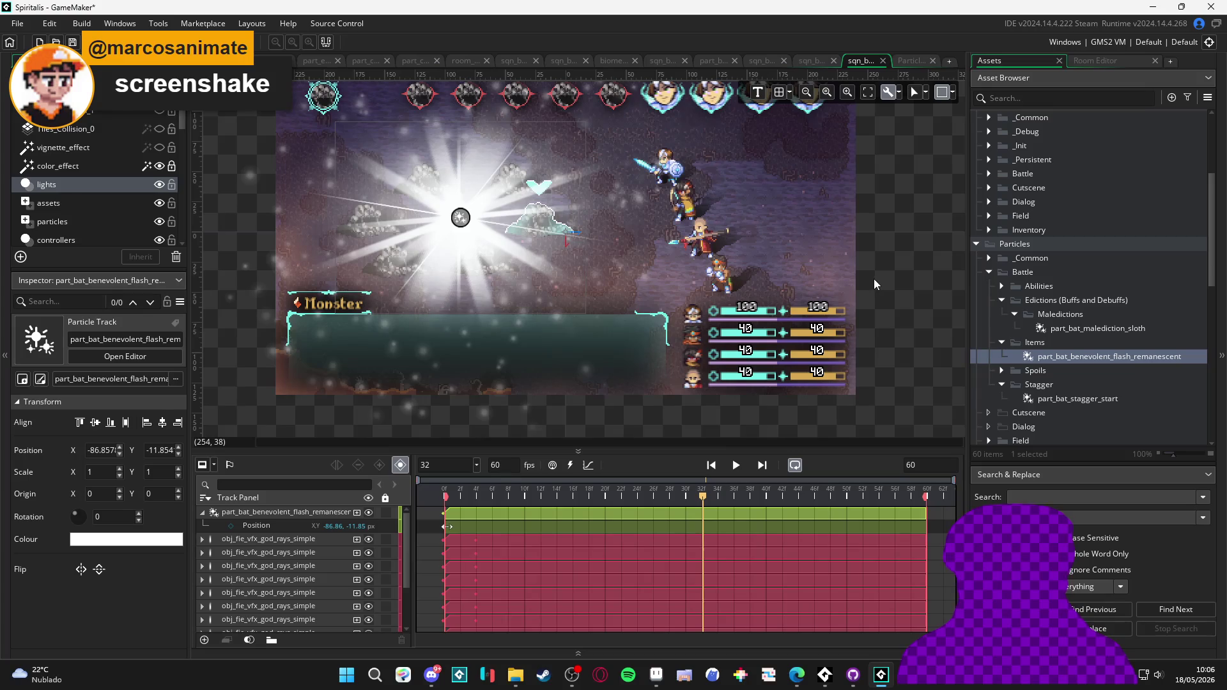
pyautogui.scroll(-1, 873, 279)
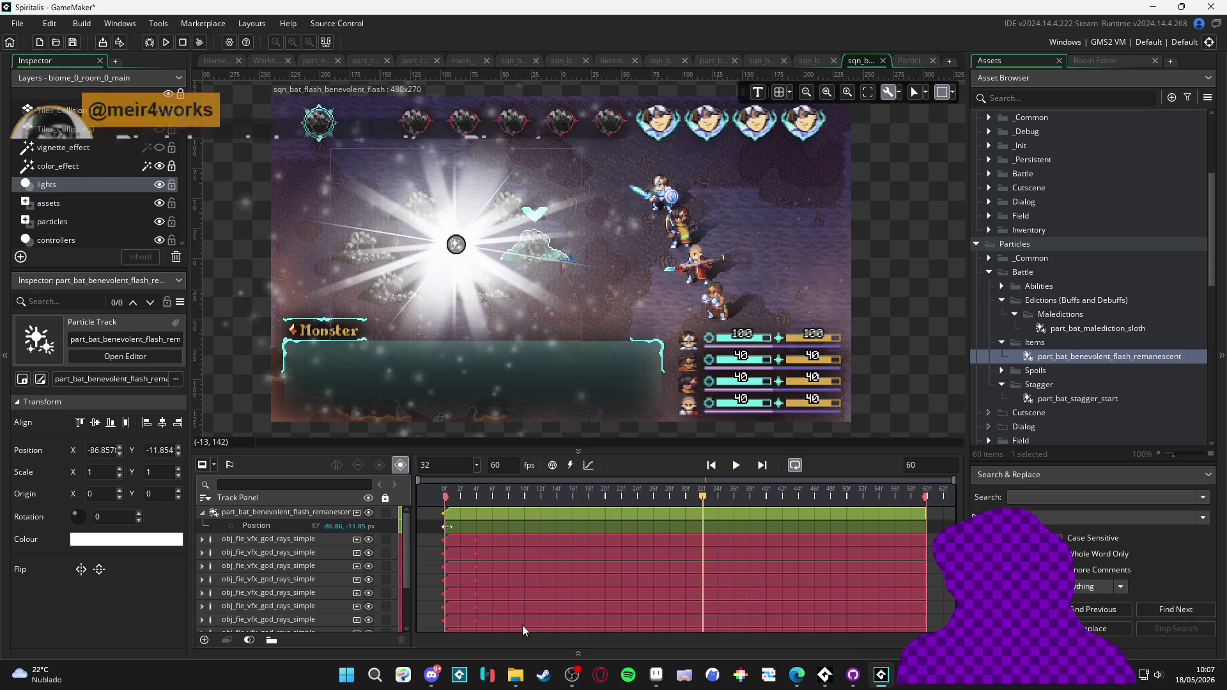
# - Search the Steam store for 'antonblast' and open the ANTONBLAST page
pyautogui.click(543, 675)
pyautogui.click(755, 73)
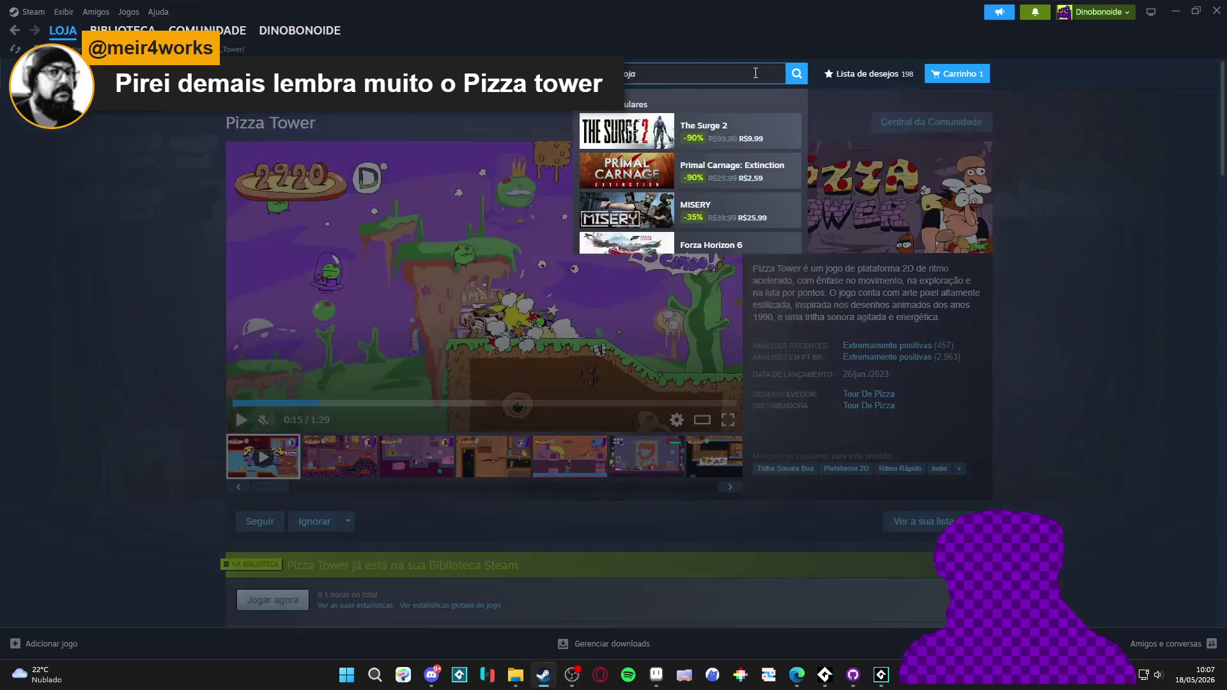
pyautogui.write('antonblast')
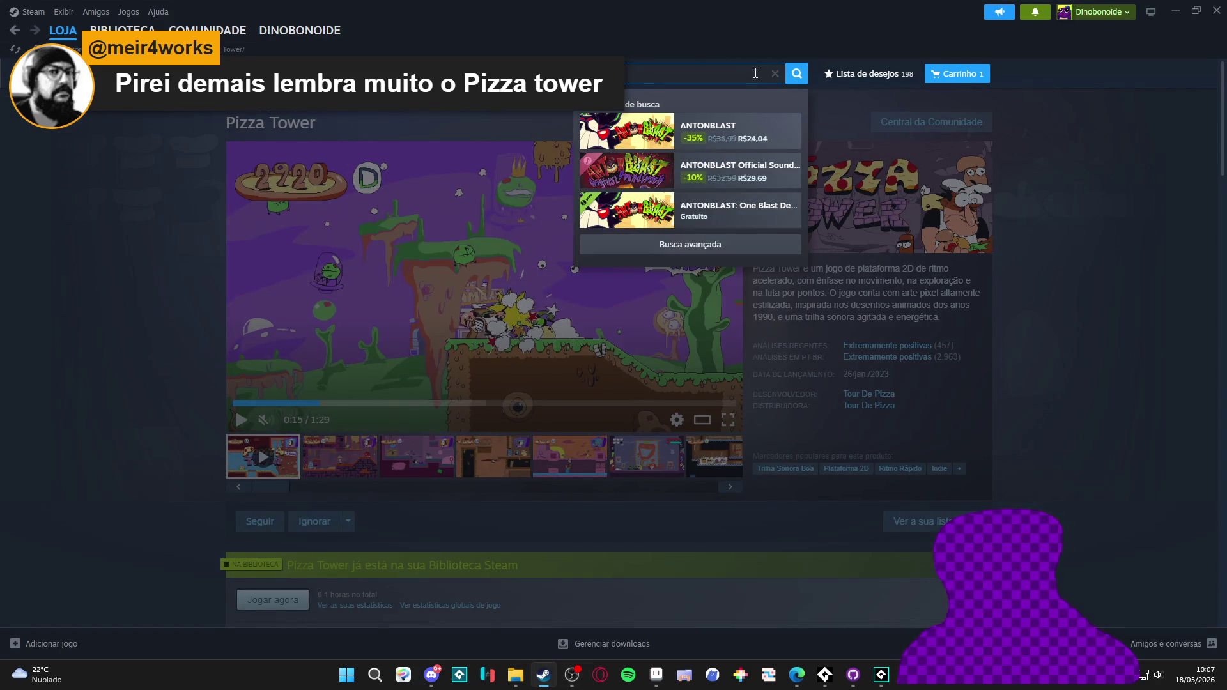
pyautogui.click(737, 143)
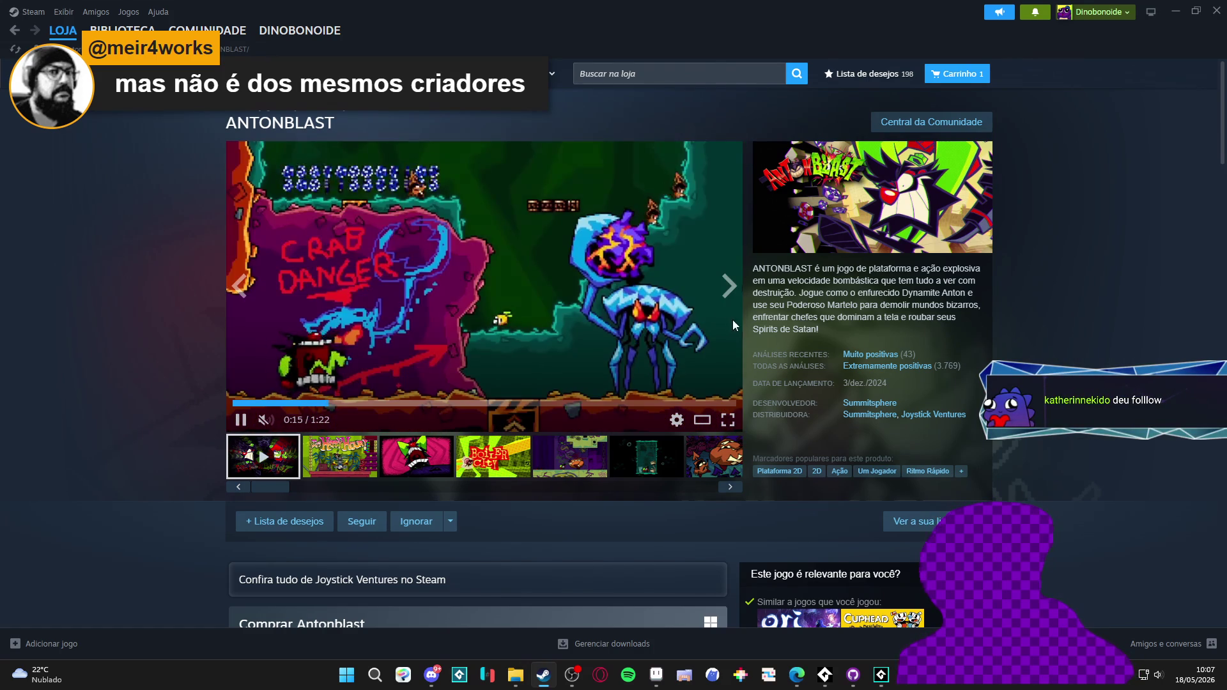
# - Browse the ANTONBLAST screenshots, including Boiler City and Happy Hour, then close Steam
pyautogui.click(323, 473)
pyautogui.click(417, 460)
pyautogui.click(505, 460)
pyautogui.click(567, 459)
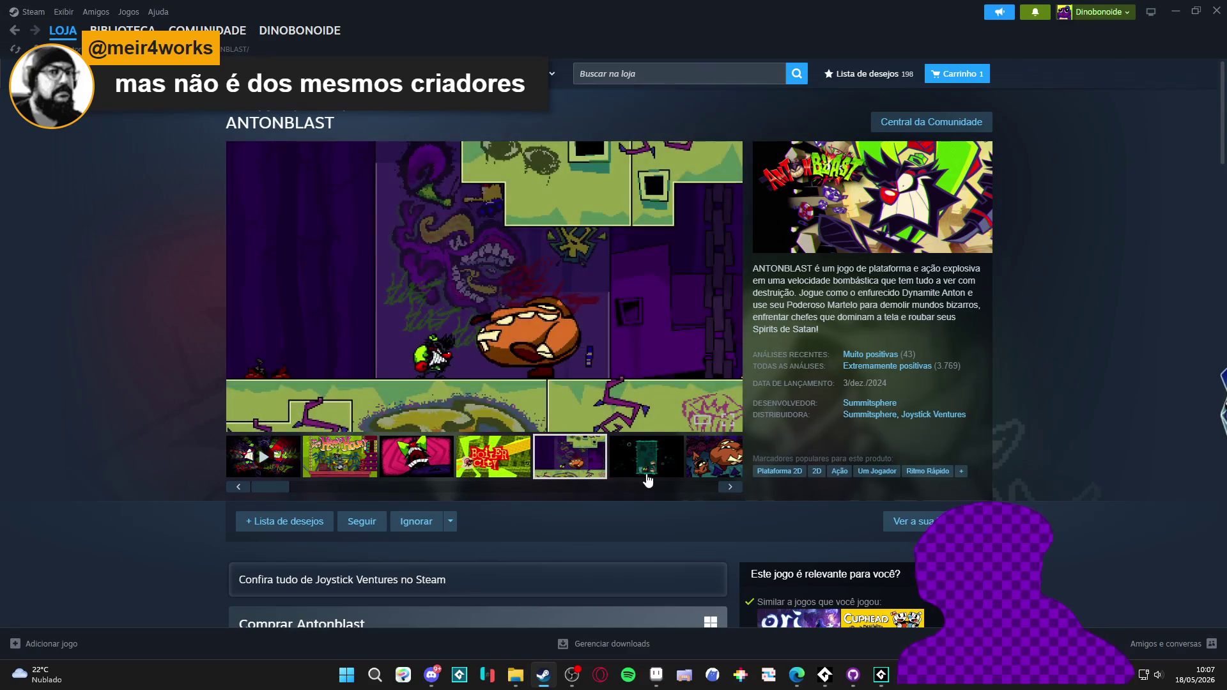
pyautogui.click(644, 469)
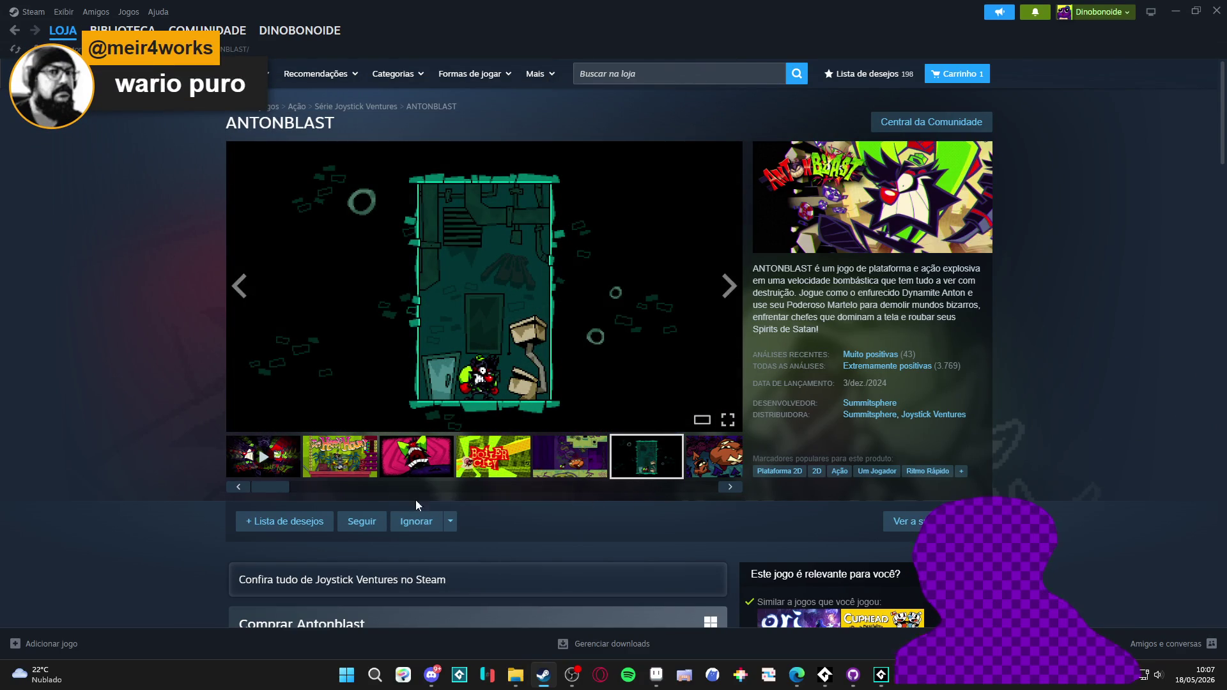
pyautogui.moveTo(301, 491); pyautogui.dragTo(553, 501)
pyautogui.click(632, 475)
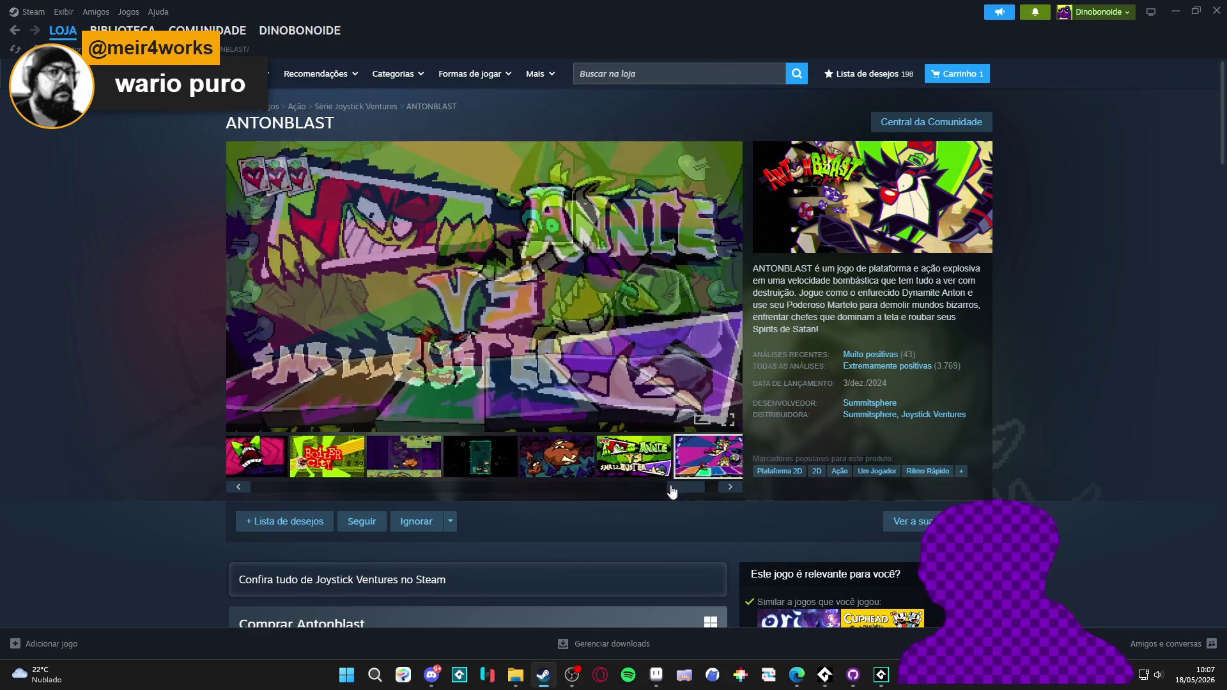
pyautogui.click(554, 487)
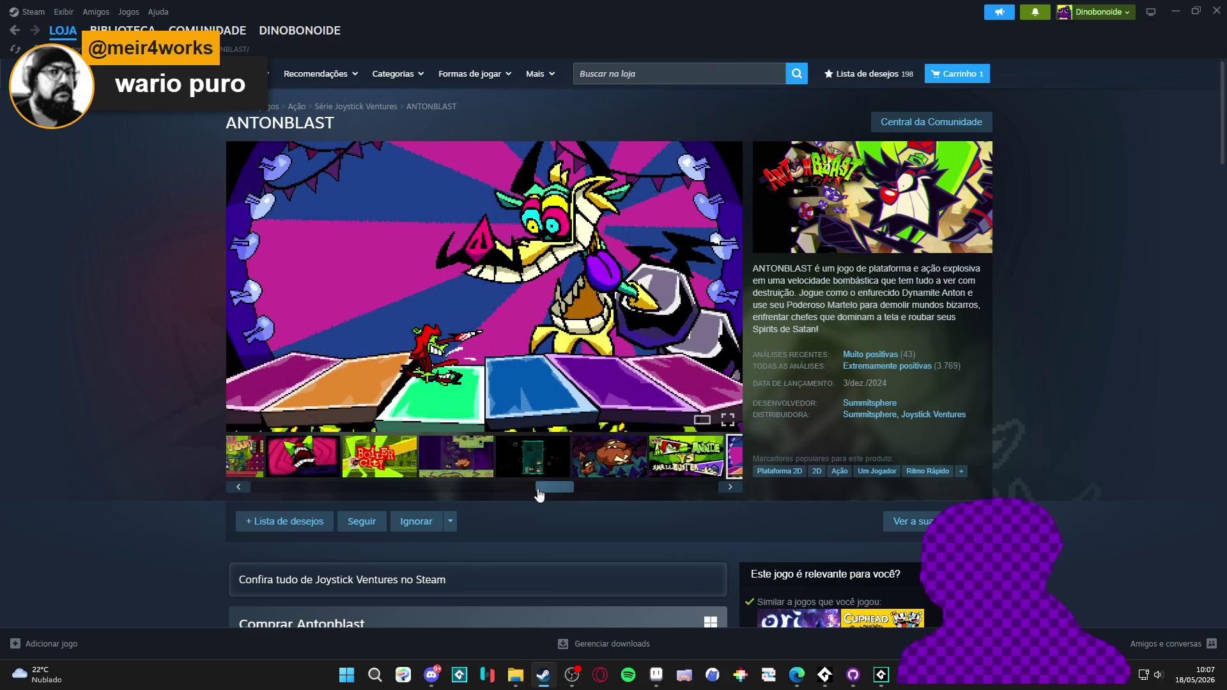
pyautogui.click(369, 489)
pyautogui.click(343, 487)
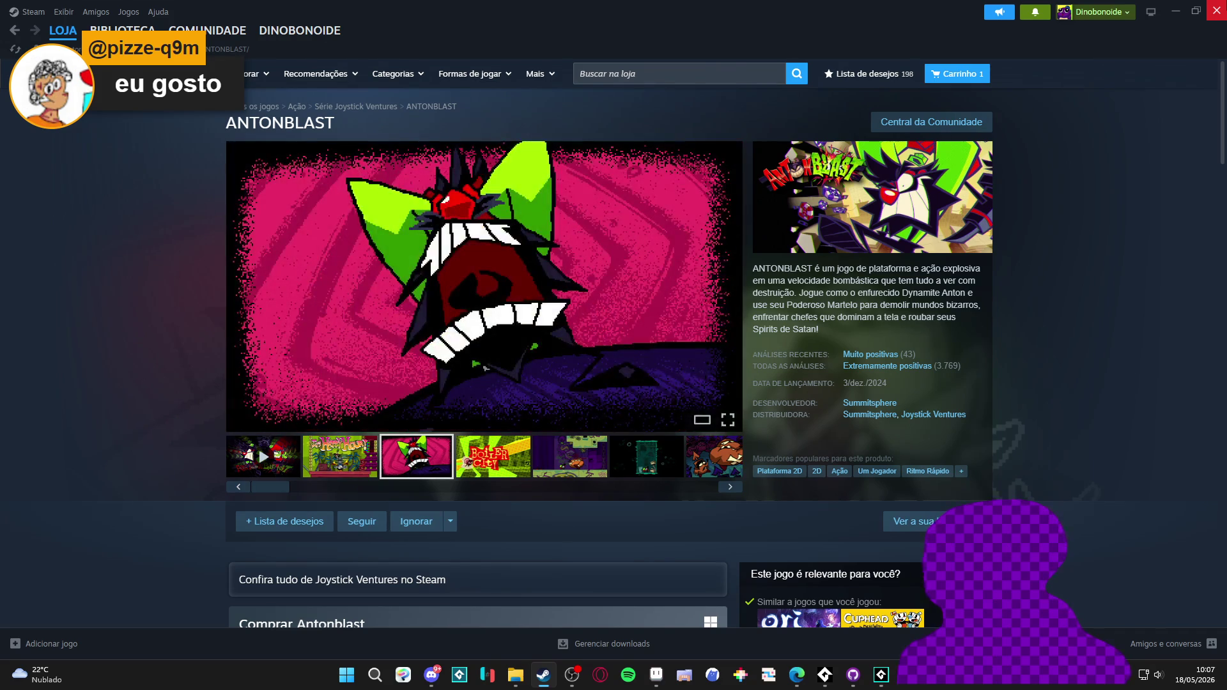
pyautogui.click(1216, 11)
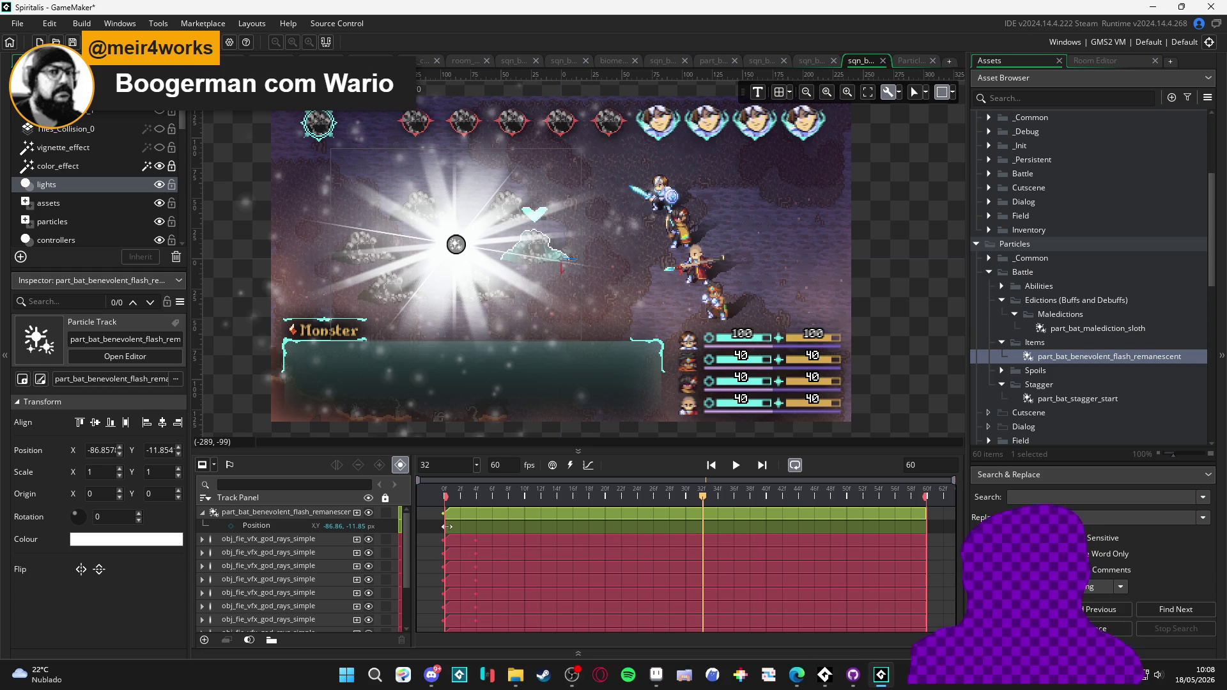
pyautogui.click(796, 674)
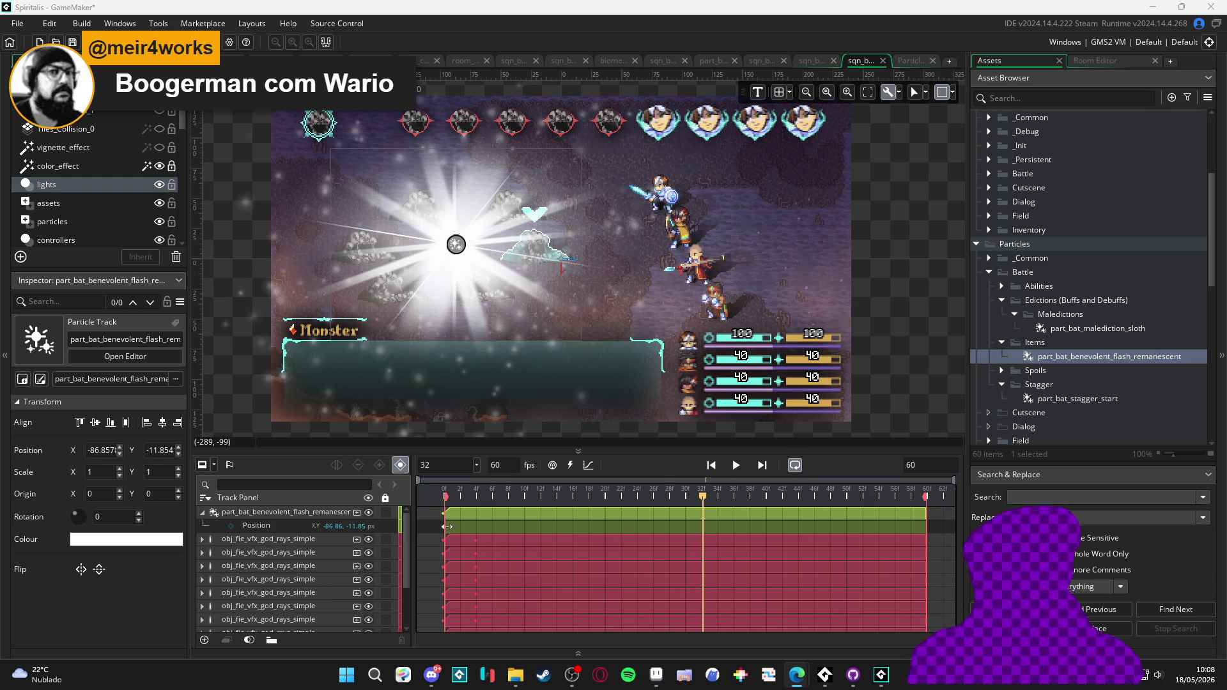
pyautogui.click(738, 465)
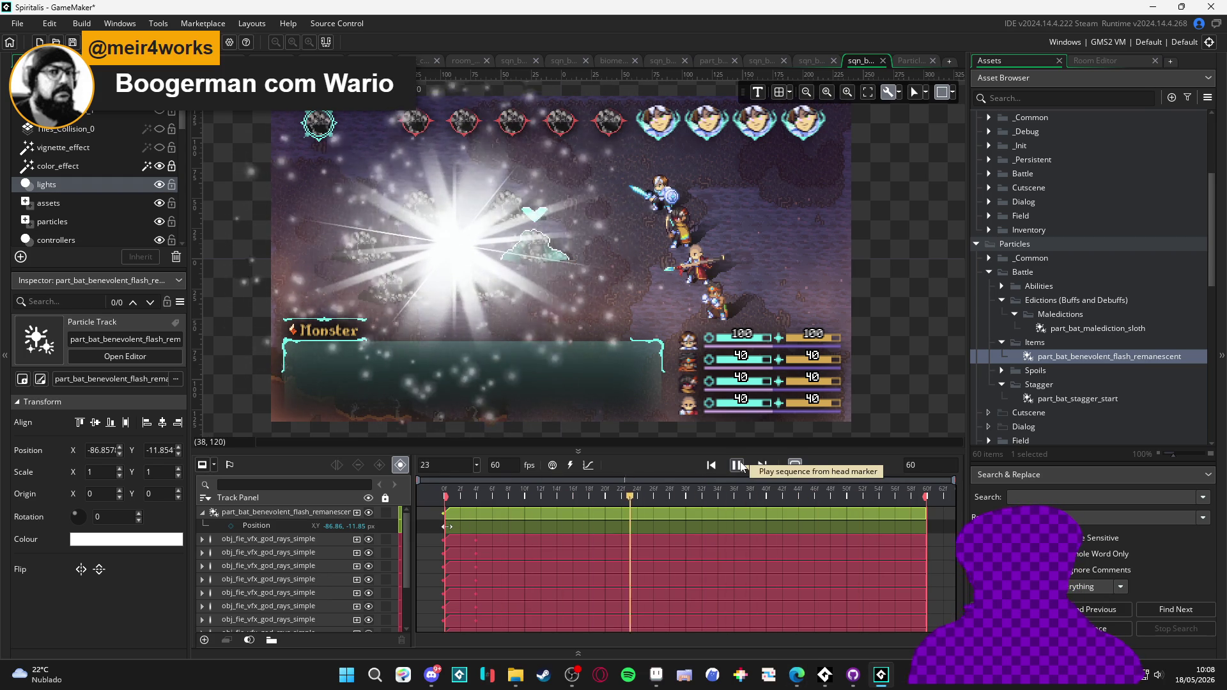
pyautogui.click(738, 465)
pyautogui.moveTo(490, 500)
pyautogui.mouseDown()
pyautogui.moveTo(445, 498)
pyautogui.moveTo(647, 512)
pyautogui.moveTo(444, 498)
pyautogui.mouseUp()
pyautogui.click(736, 466)
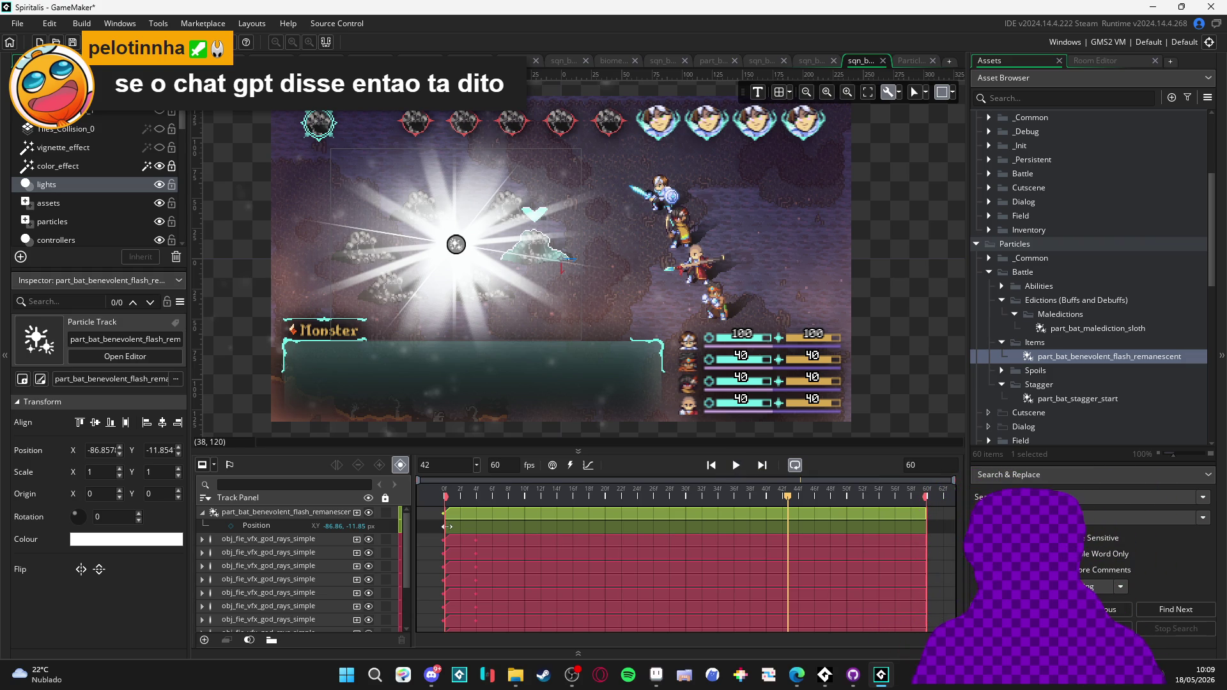
pyautogui.press('space')
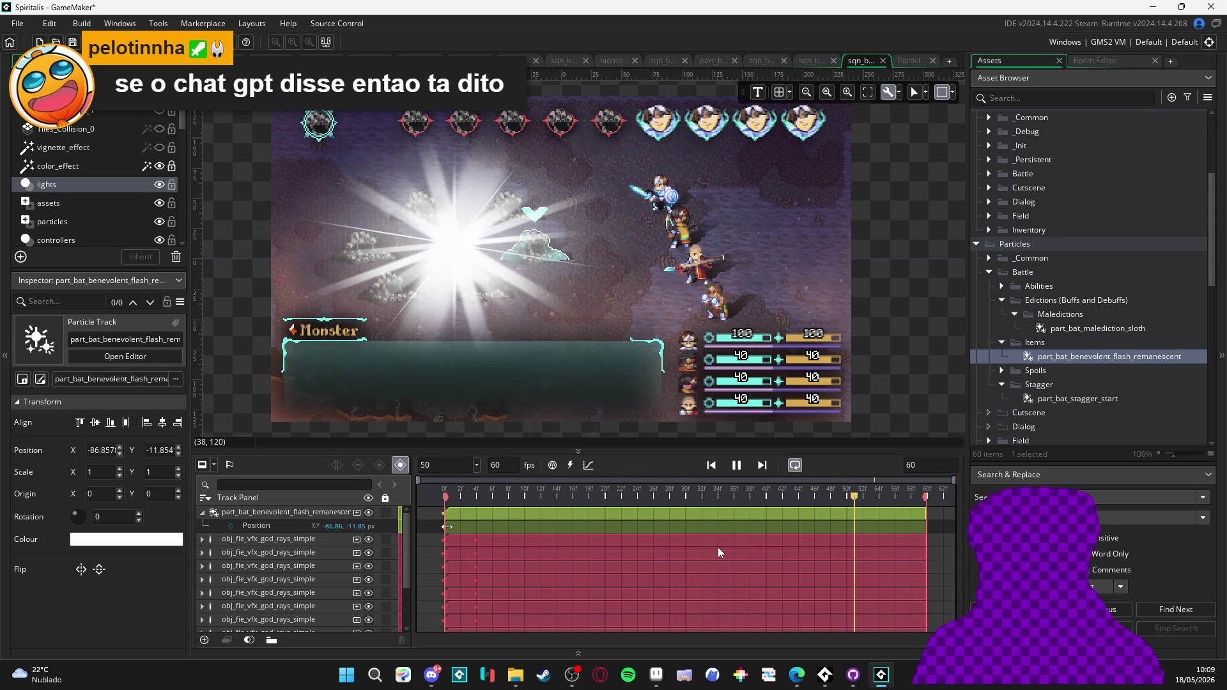
pyautogui.click(736, 464)
pyautogui.click(740, 468)
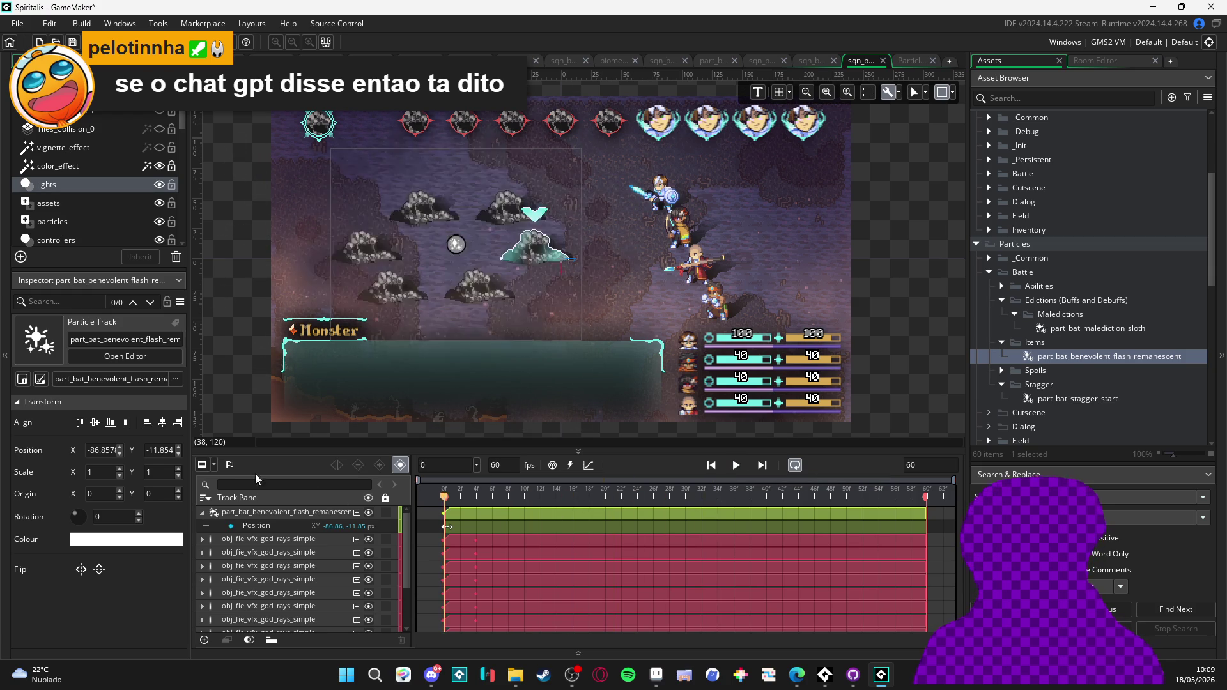
pyautogui.press('space')
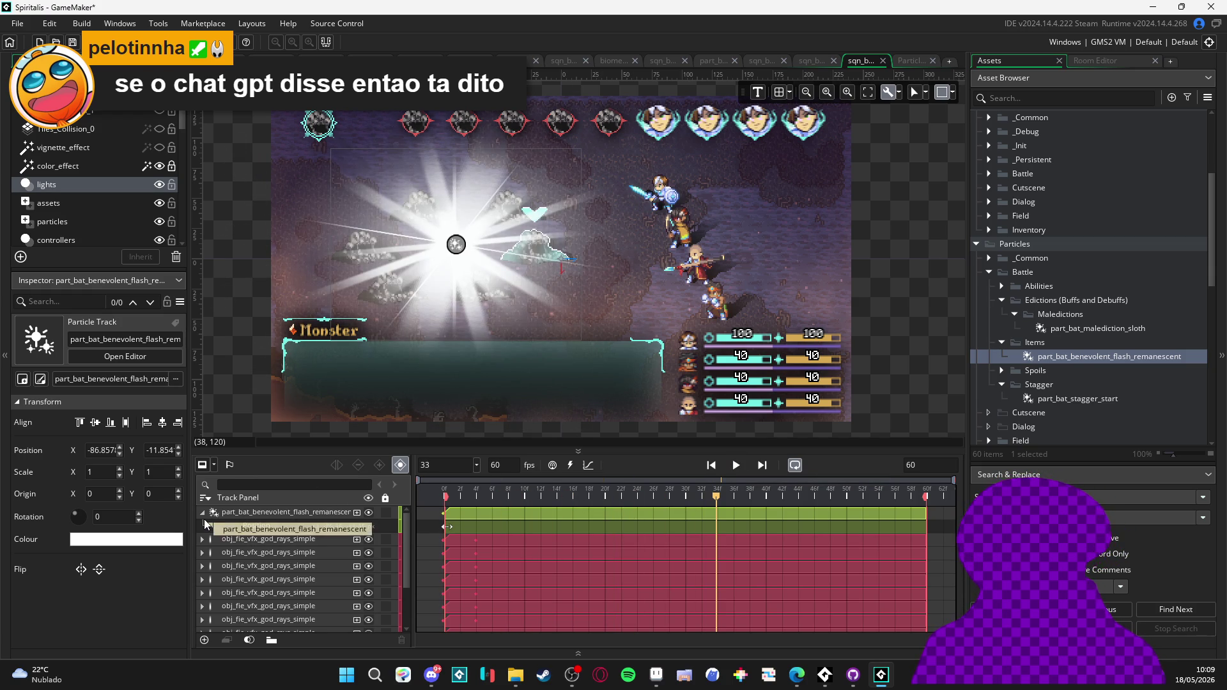
pyautogui.click(228, 541)
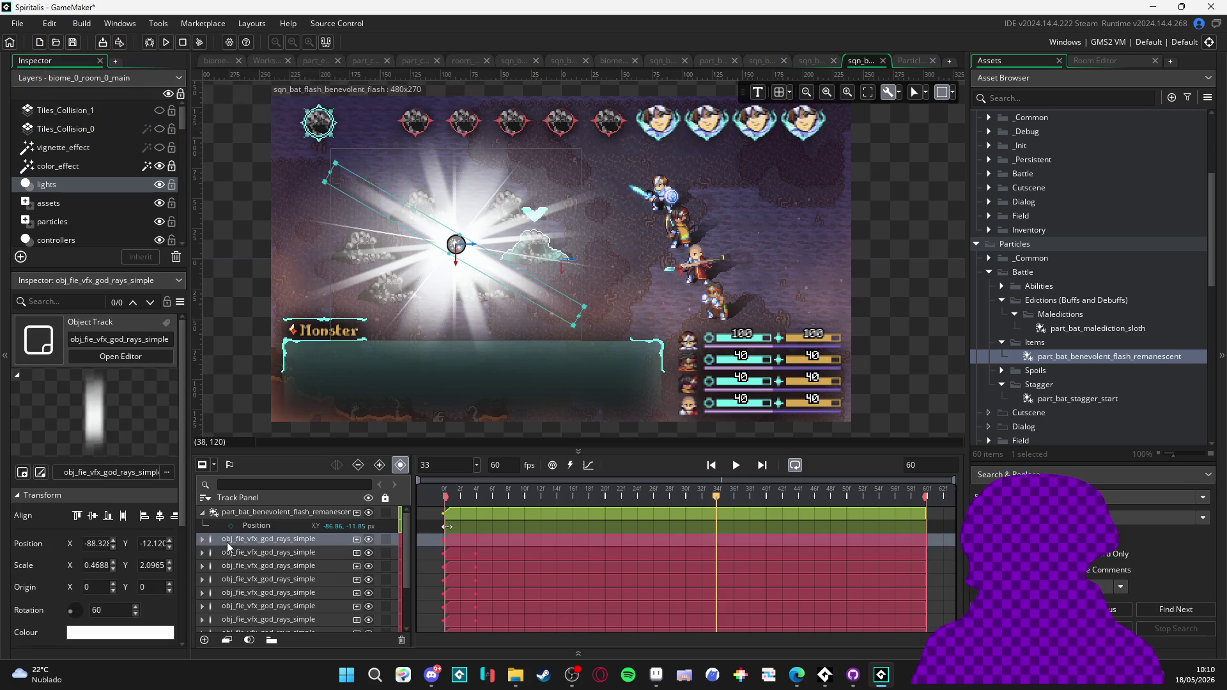
# - Key the first god-rays track's Scale at frames 34 and 40
pyautogui.click(200, 542)
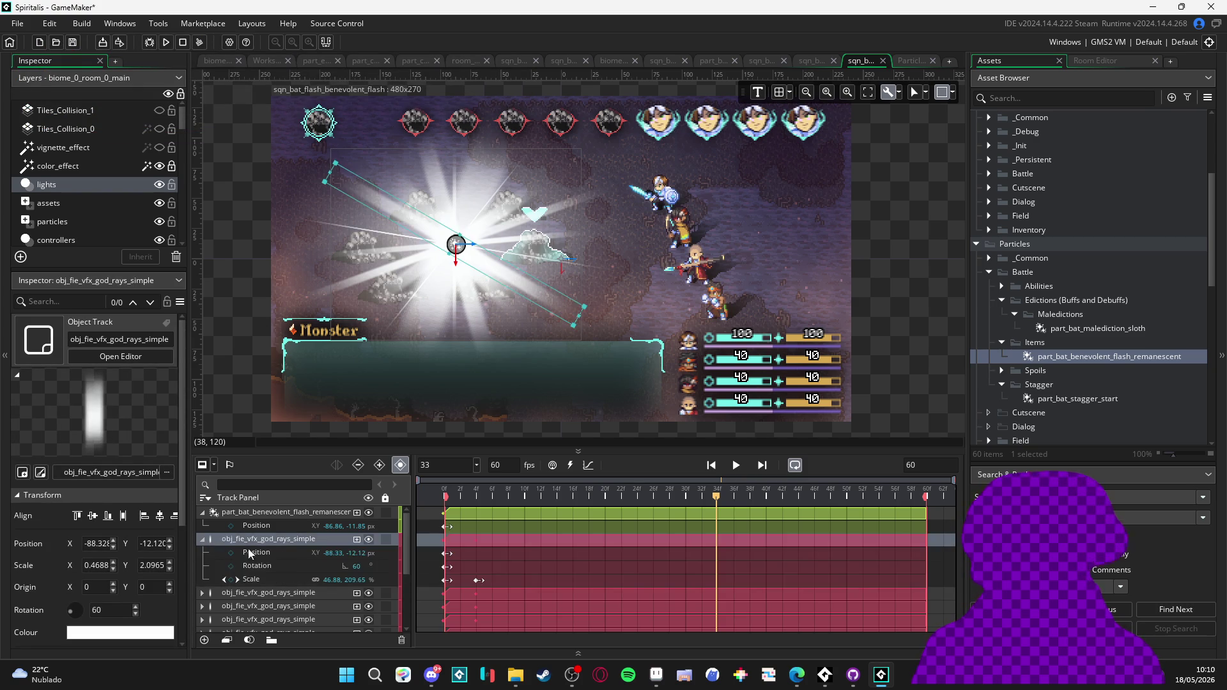
pyautogui.click(232, 580)
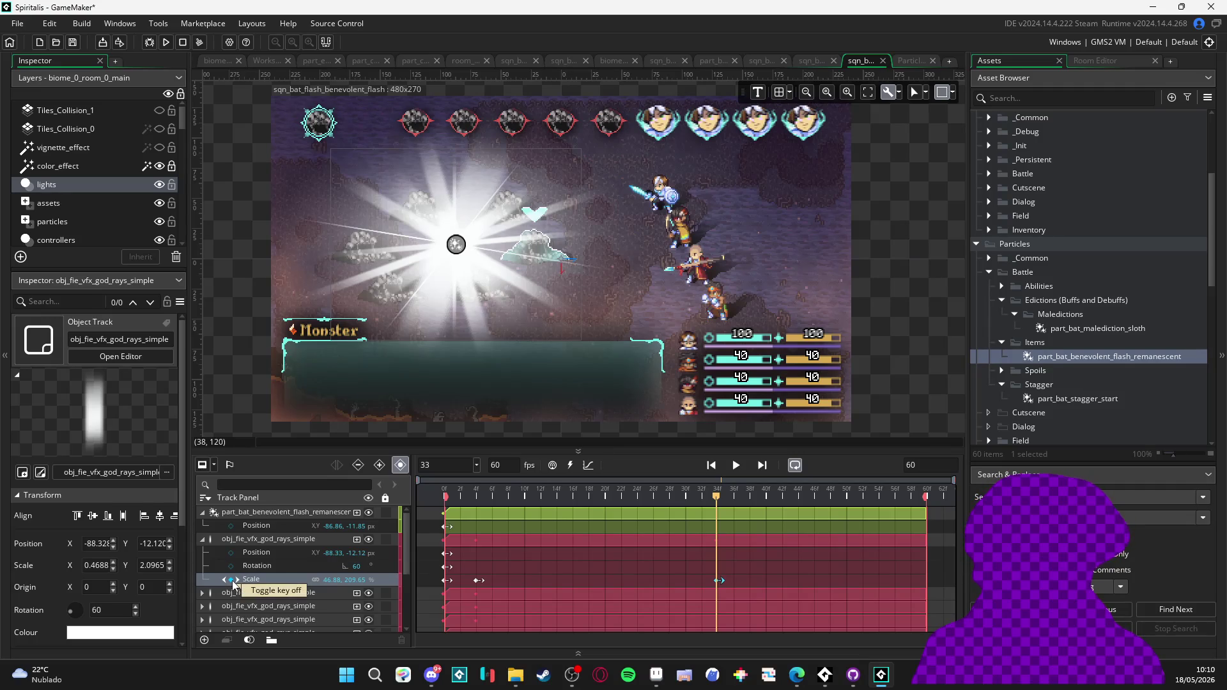
pyautogui.moveTo(718, 499); pyautogui.dragTo(751, 501)
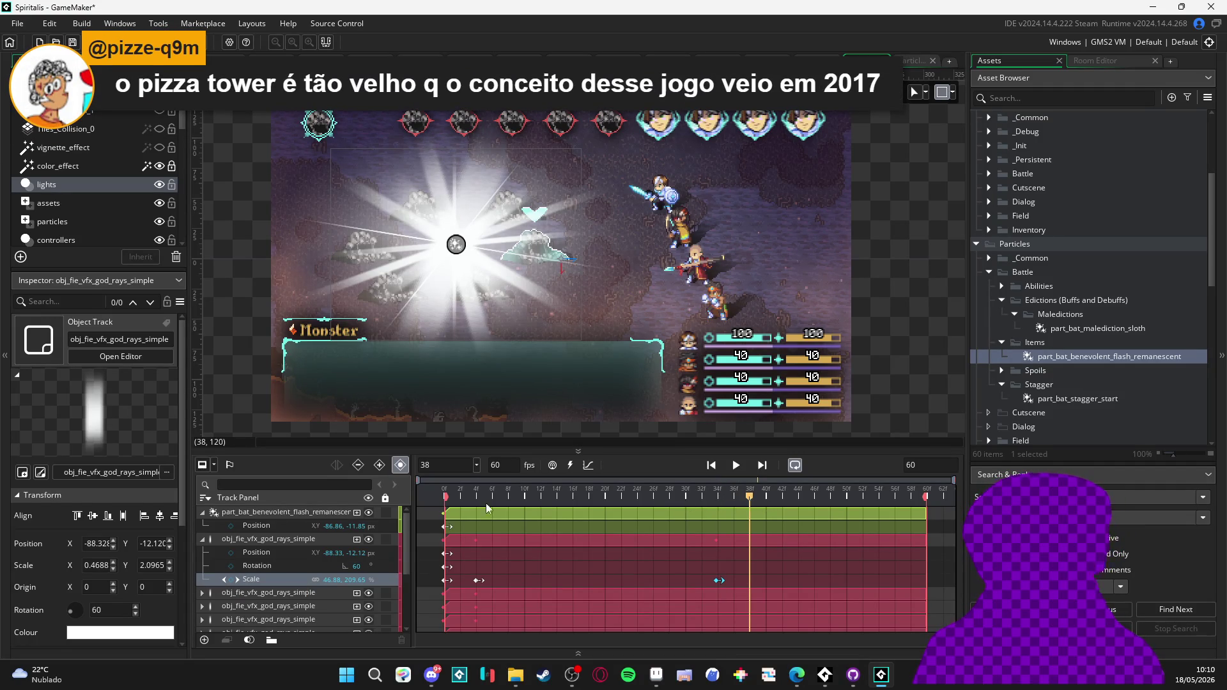
pyautogui.press('Right')
pyautogui.press('Right')
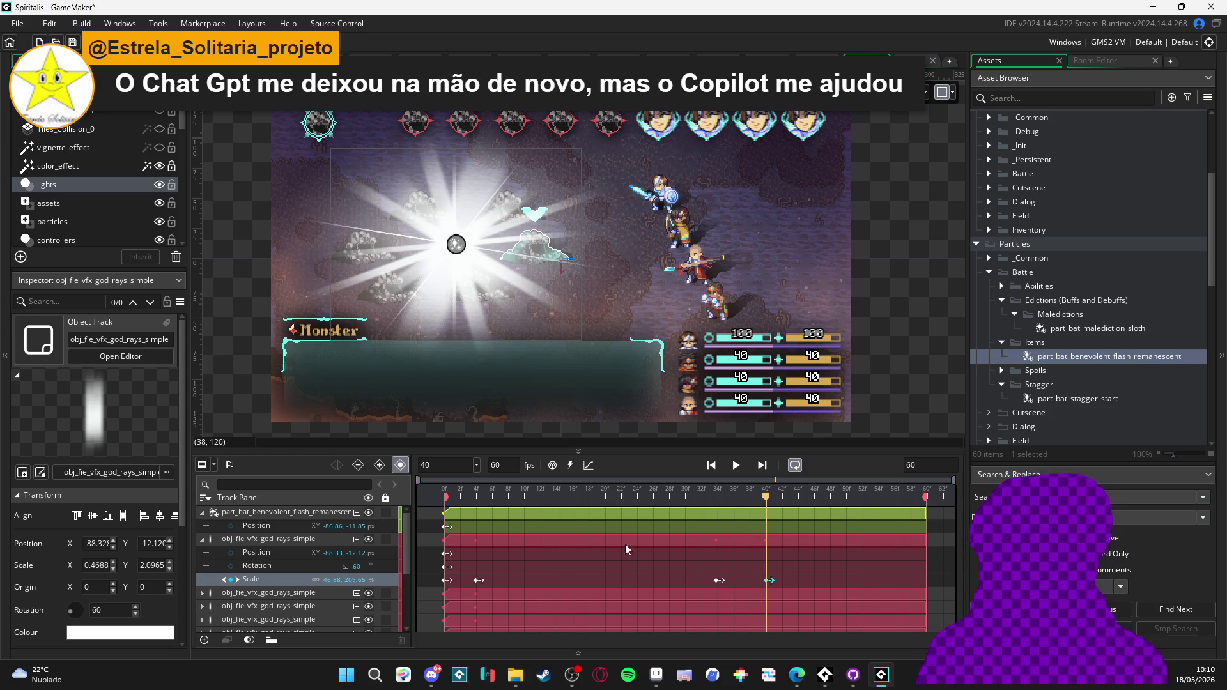
pyautogui.click(369, 538)
pyautogui.click(369, 538)
# - Set the first track's frame-40 Scale X to 0, undoing an accidental height change
pyautogui.doubleClick(350, 579)
pyautogui.write('0')
pyautogui.hotkey('ctrl', 'z')
pyautogui.click(336, 582)
pyautogui.hotkey('ctrl', 'a')
pyautogui.write('0')
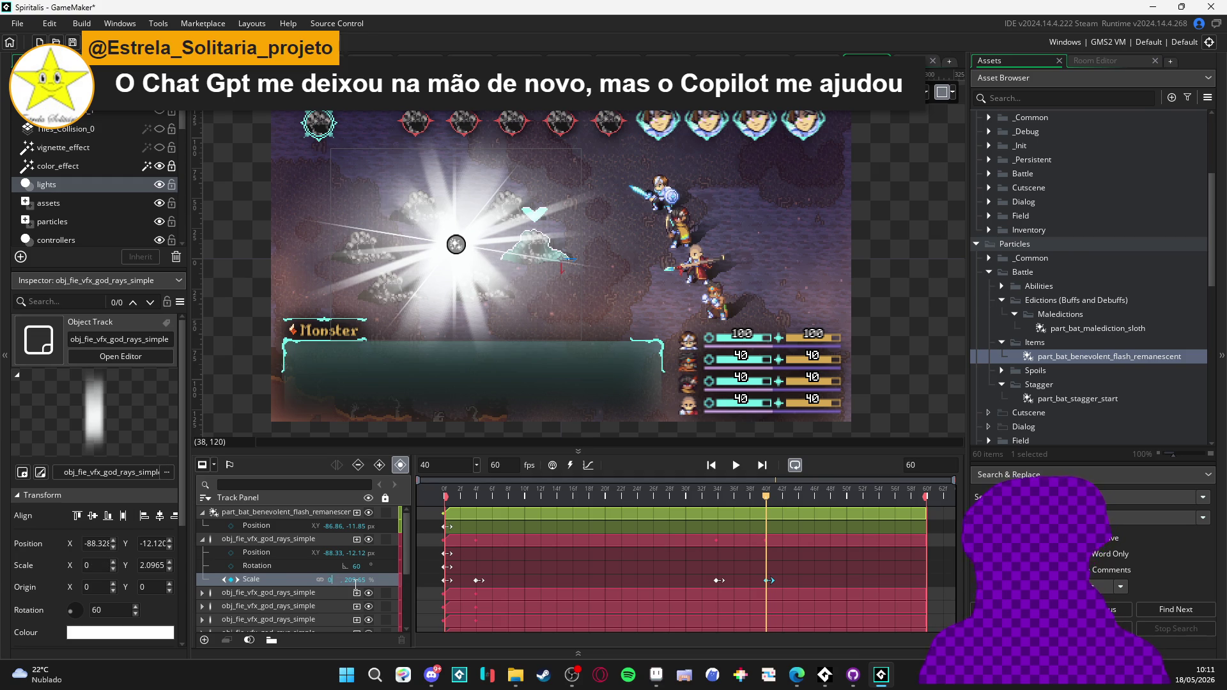
pyautogui.click(693, 498)
# - Play and scrub the sequence to preview the first rays shrinking
pyautogui.moveTo(693, 500)
pyautogui.mouseDown()
pyautogui.moveTo(796, 501)
pyautogui.moveTo(309, 489)
pyautogui.mouseUp()
pyautogui.press('space')
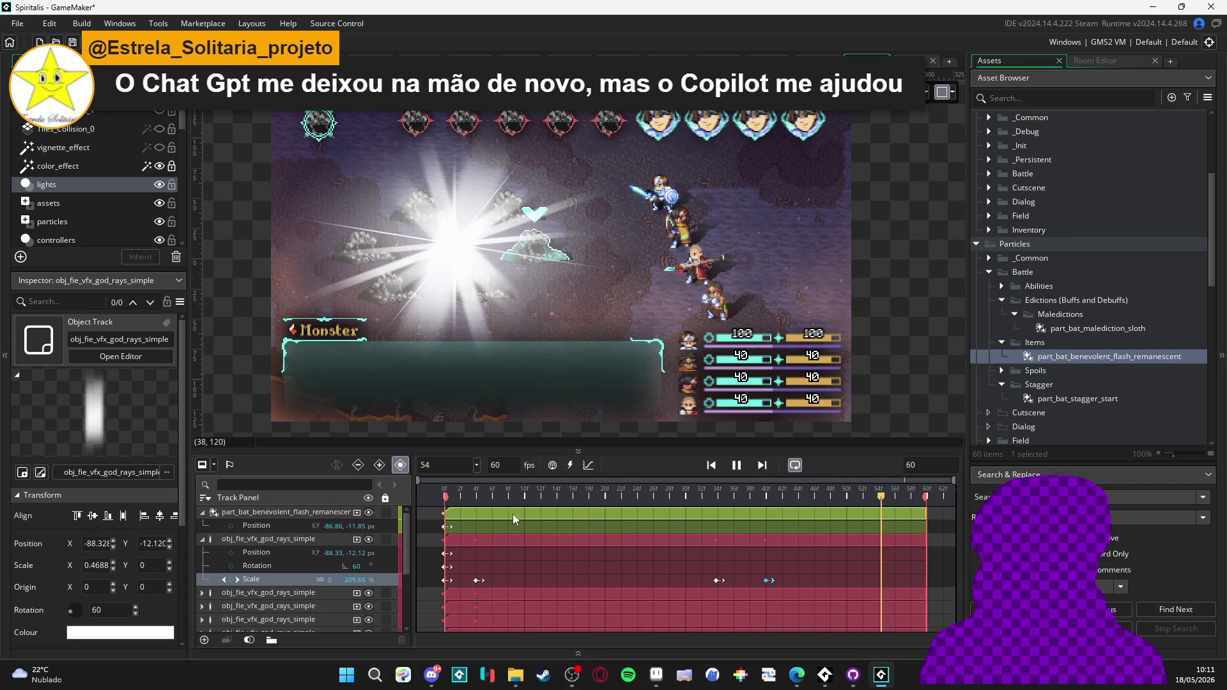
pyautogui.press('space')
pyautogui.moveTo(709, 494); pyautogui.dragTo(718, 494)
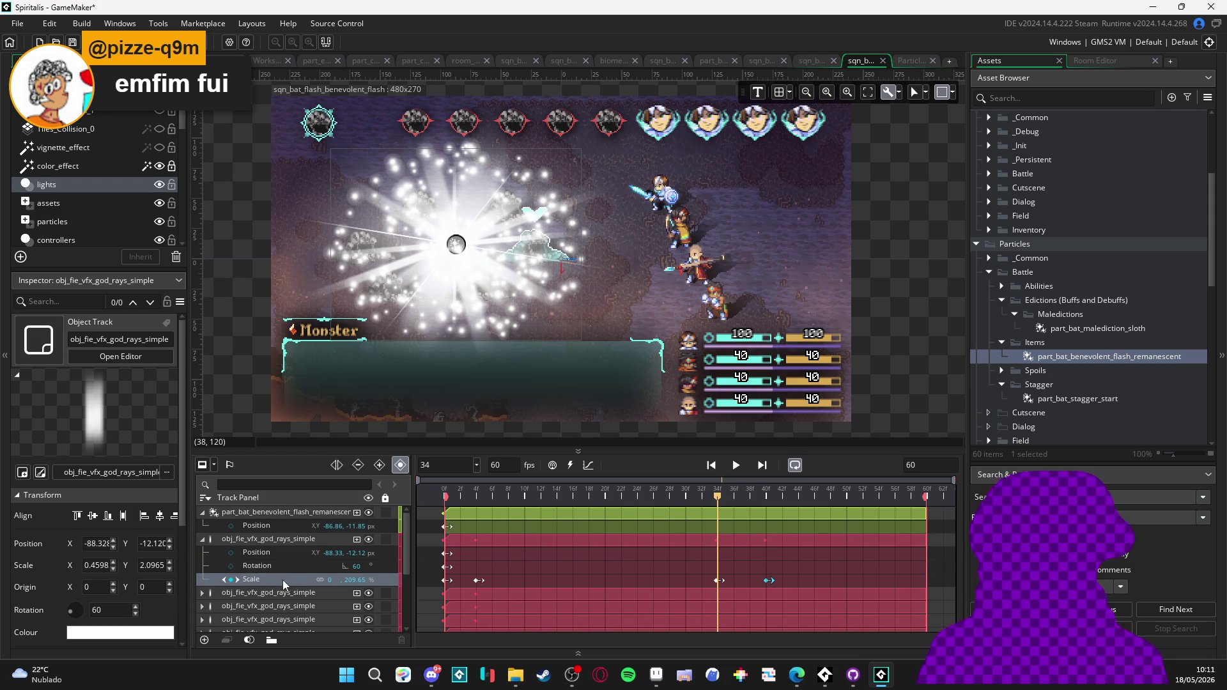
# - Key the second god-rays track's Scale at frames 34 and 40
pyautogui.scroll(-1, 268, 585)
pyautogui.click(261, 568)
pyautogui.click(203, 568)
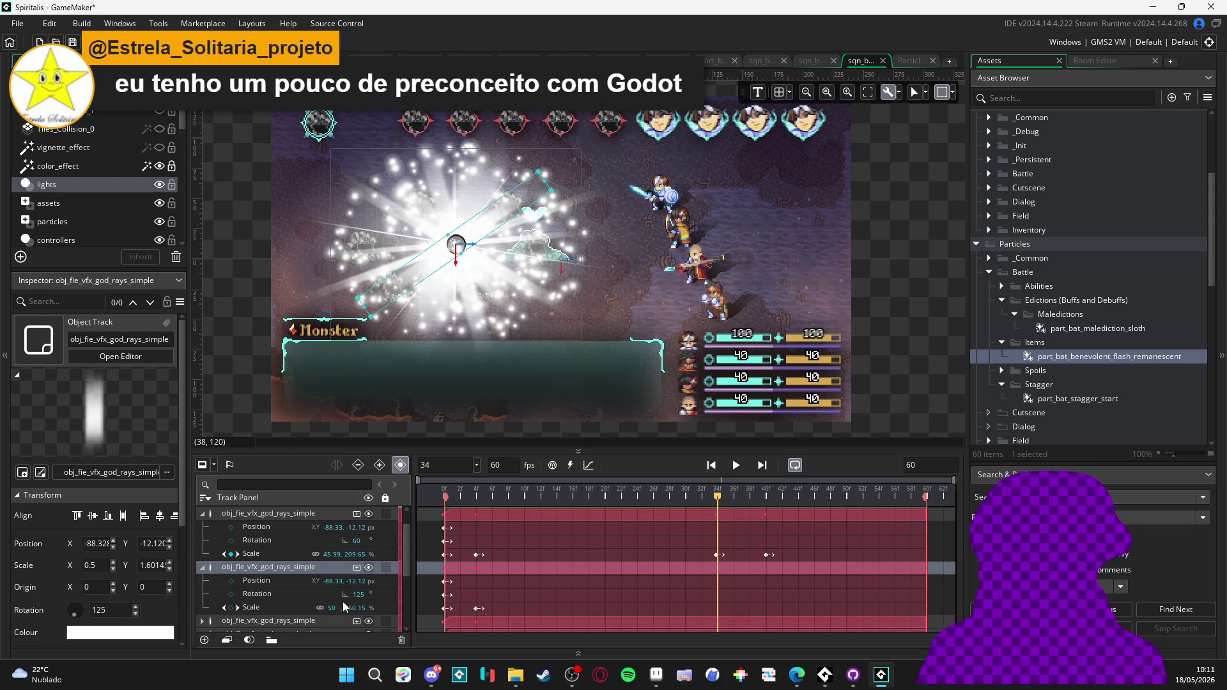
pyautogui.click(232, 607)
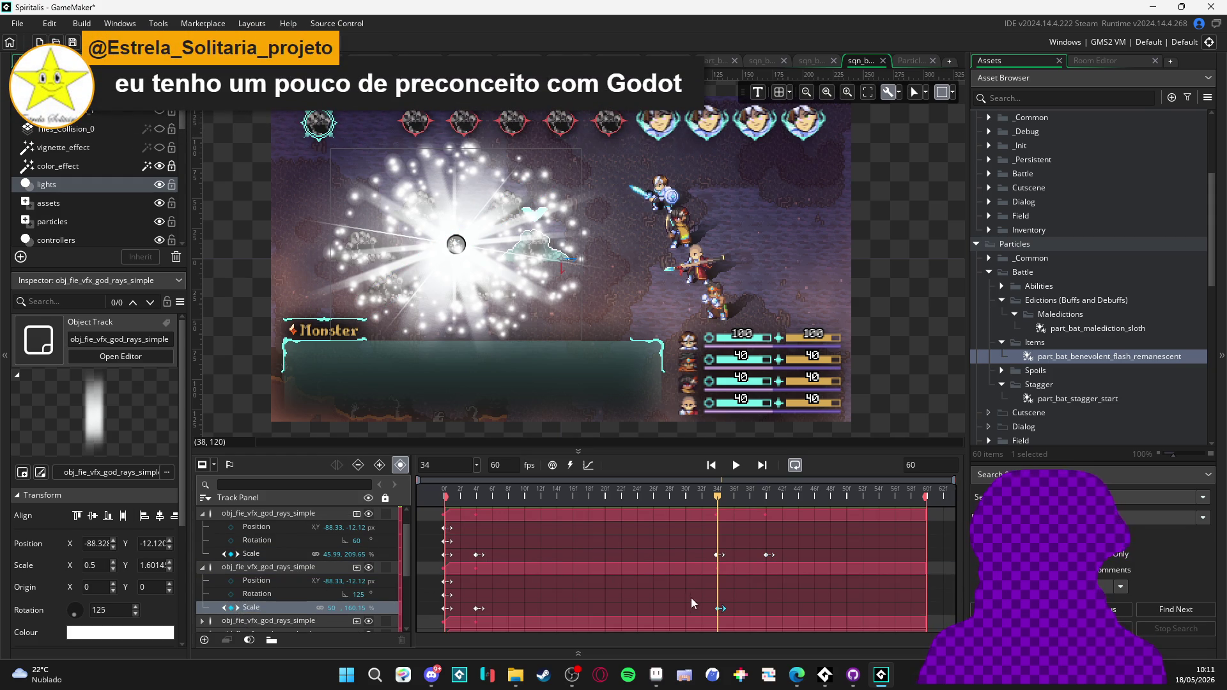
pyautogui.click(765, 496)
pyautogui.click(232, 607)
# - Set the second track's frame-40 Scale X to 0 and scrub to check the shrink
pyautogui.click(718, 610)
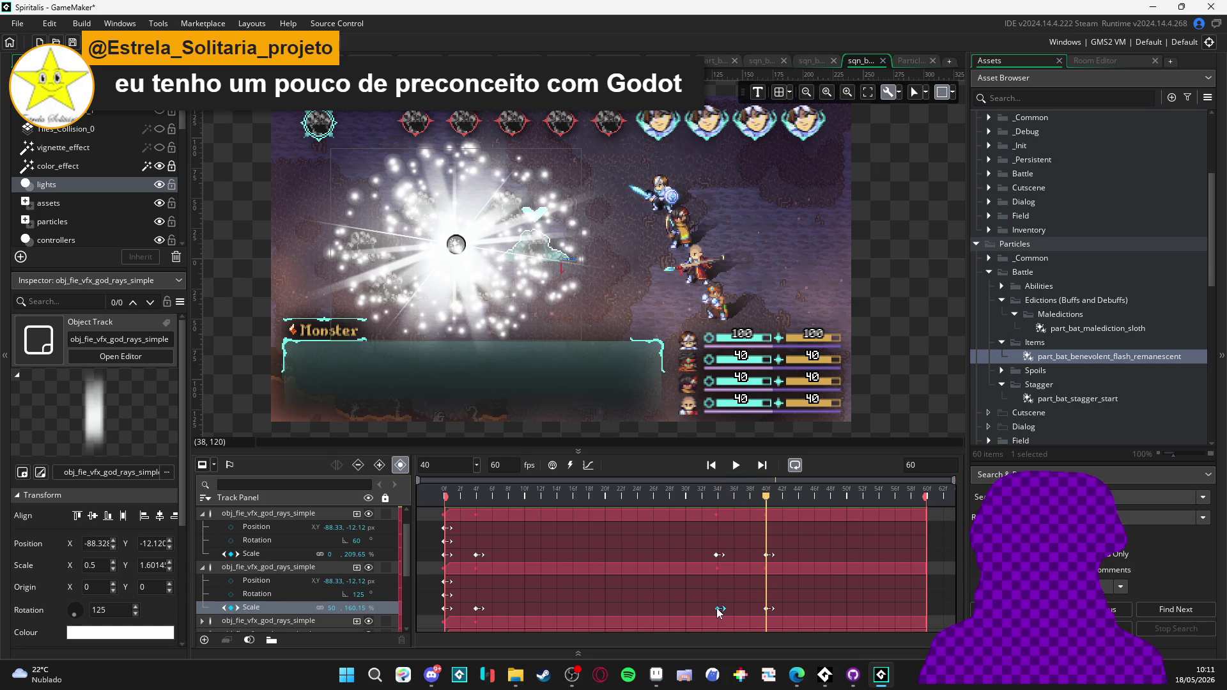
pyautogui.moveTo(749, 497); pyautogui.dragTo(717, 499)
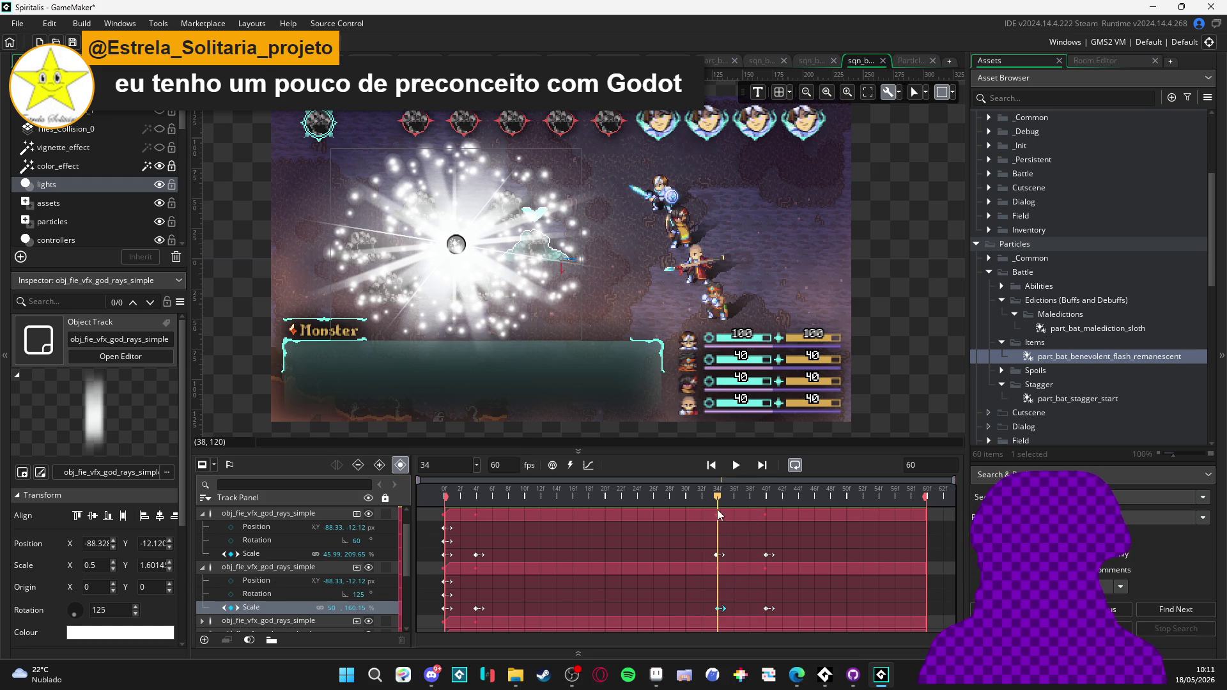
pyautogui.click(716, 609)
pyautogui.click(767, 609)
pyautogui.write('0')
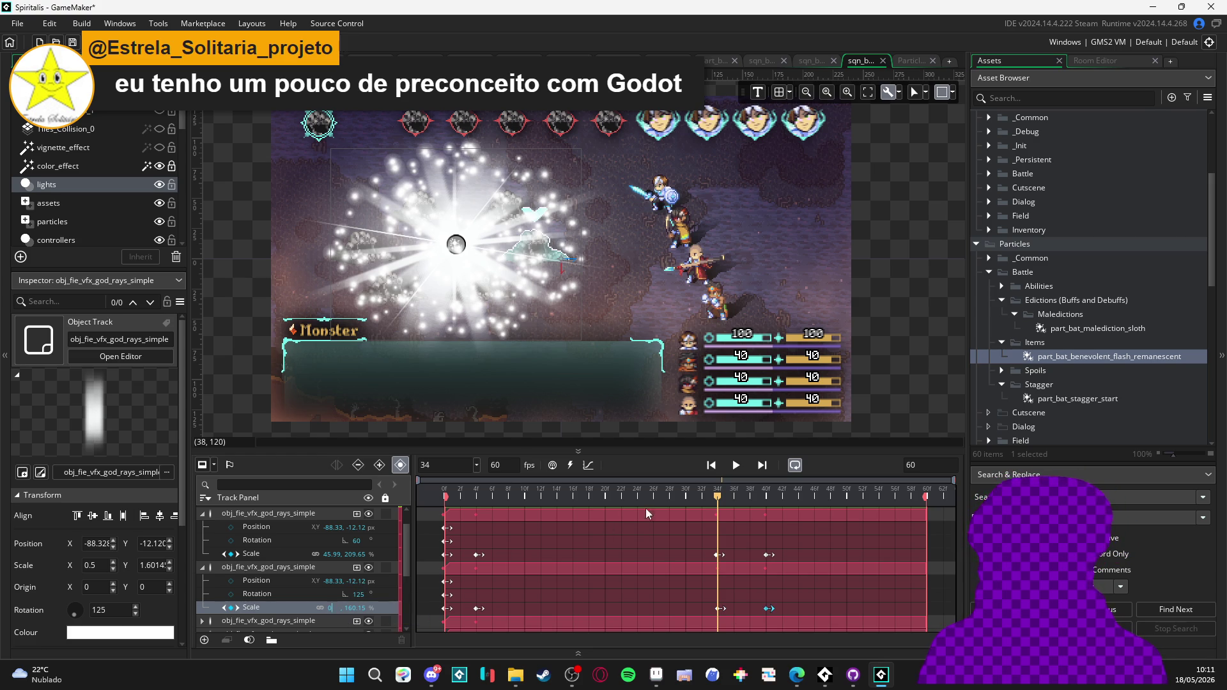
pyautogui.moveTo(719, 500)
pyautogui.mouseDown()
pyautogui.moveTo(689, 501)
pyautogui.moveTo(796, 509)
pyautogui.moveTo(703, 506)
pyautogui.moveTo(745, 512)
pyautogui.moveTo(720, 513)
pyautogui.mouseUp()
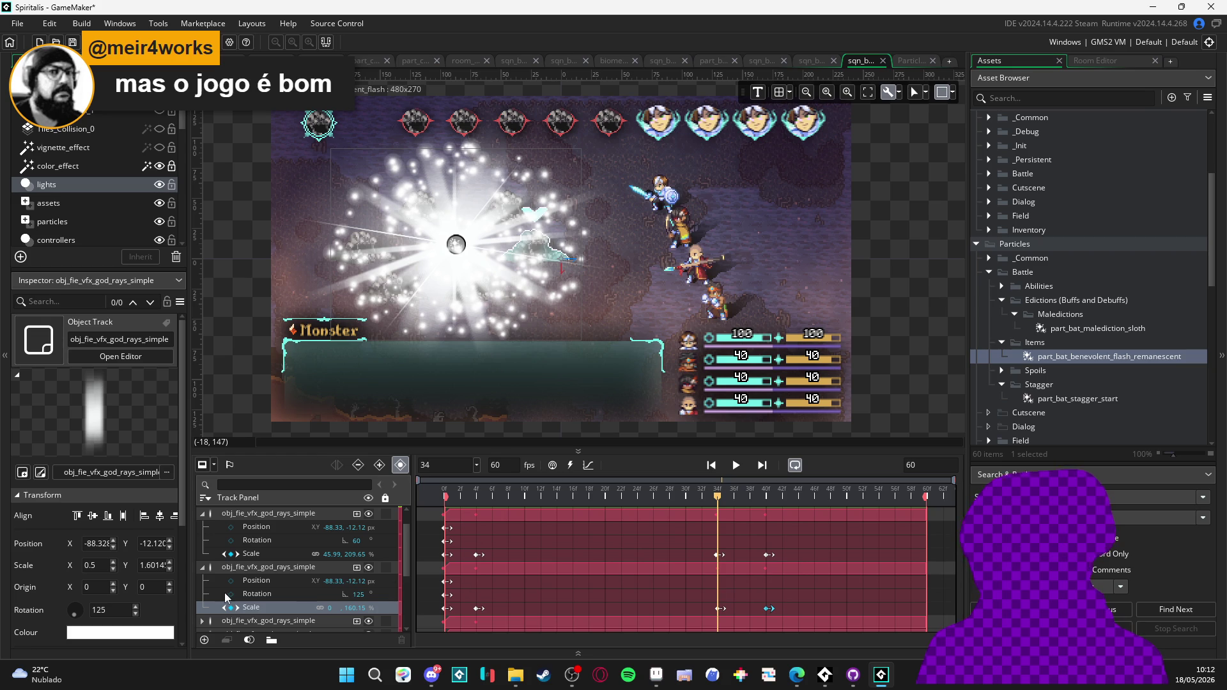
pyautogui.click(202, 567)
# - Key the third god-rays track's Scale at frames 34 and 40, with Scale X 0 at 40
pyautogui.click(203, 581)
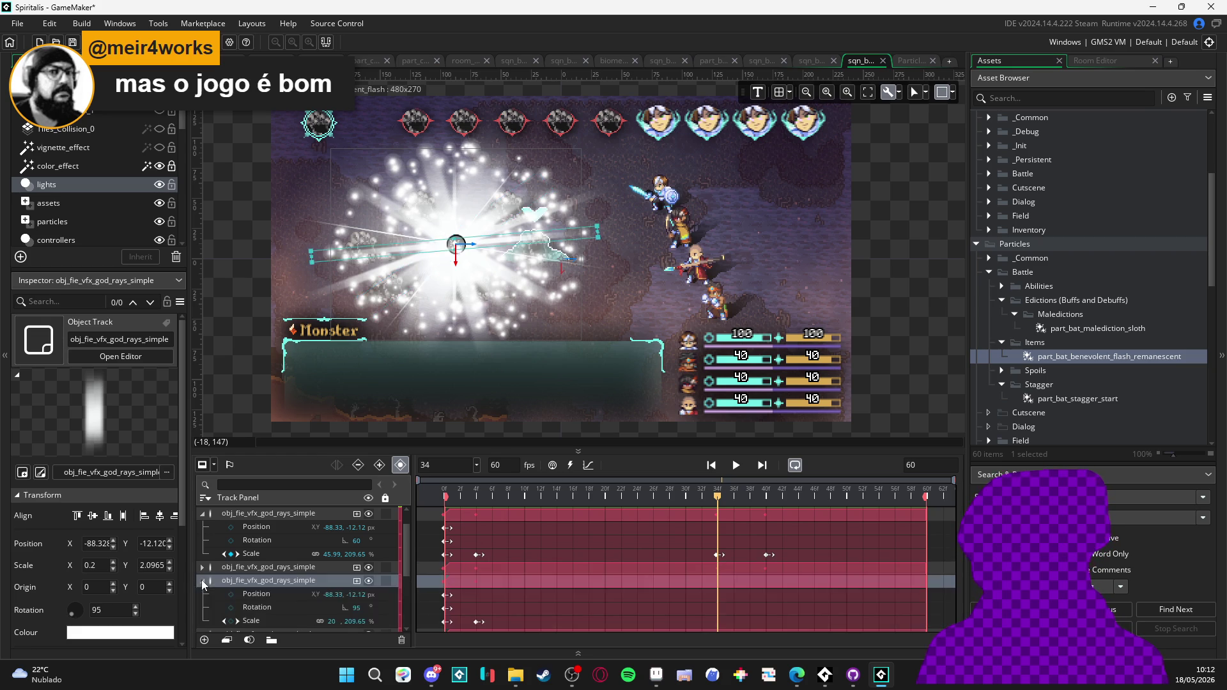
pyautogui.scroll(-2, 534, 622)
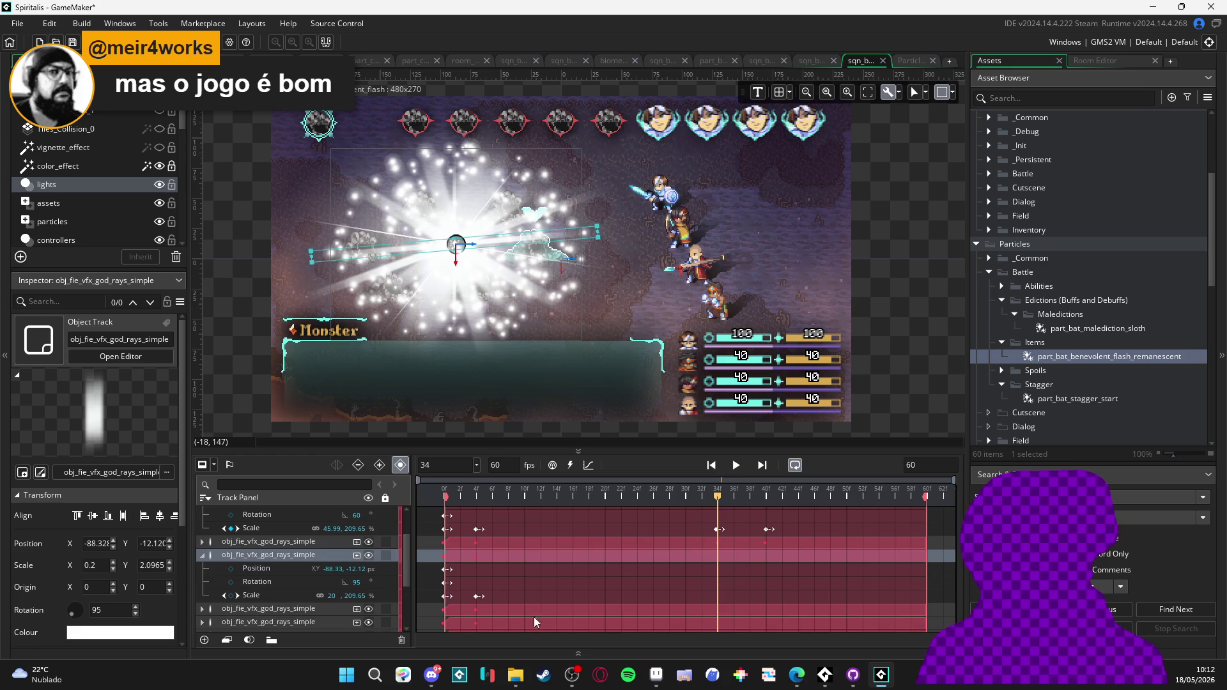
pyautogui.click(231, 596)
pyautogui.click(763, 499)
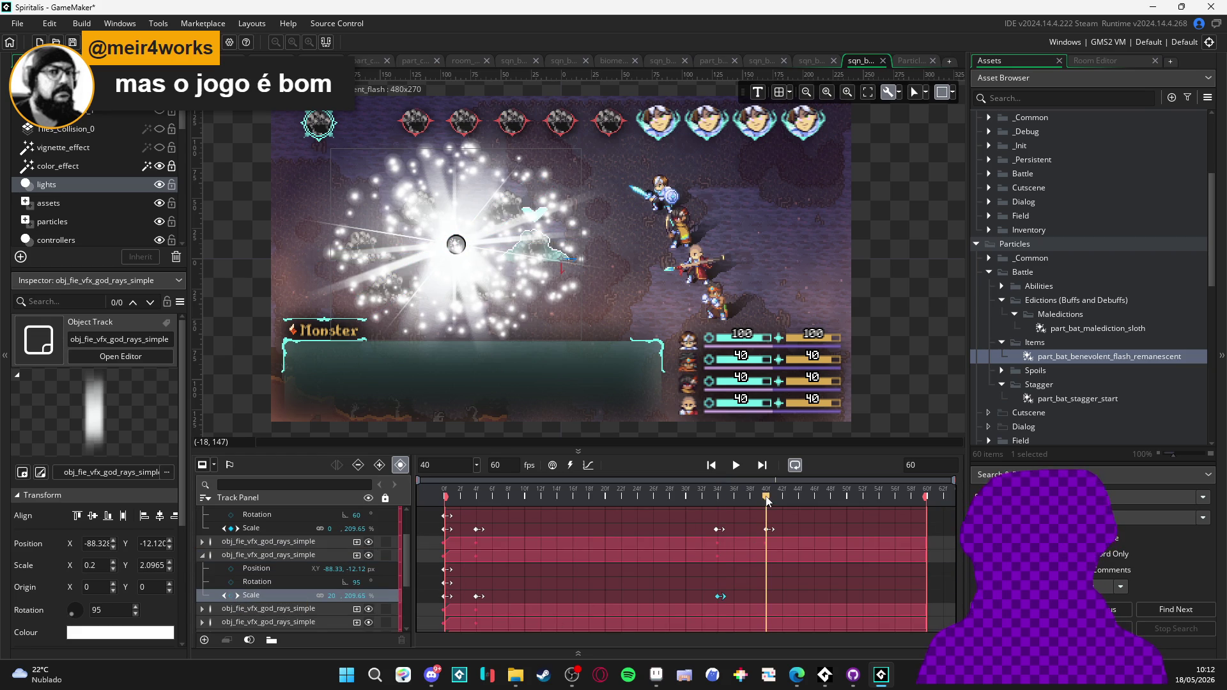
pyautogui.click(230, 595)
pyautogui.click(718, 596)
pyautogui.click(768, 596)
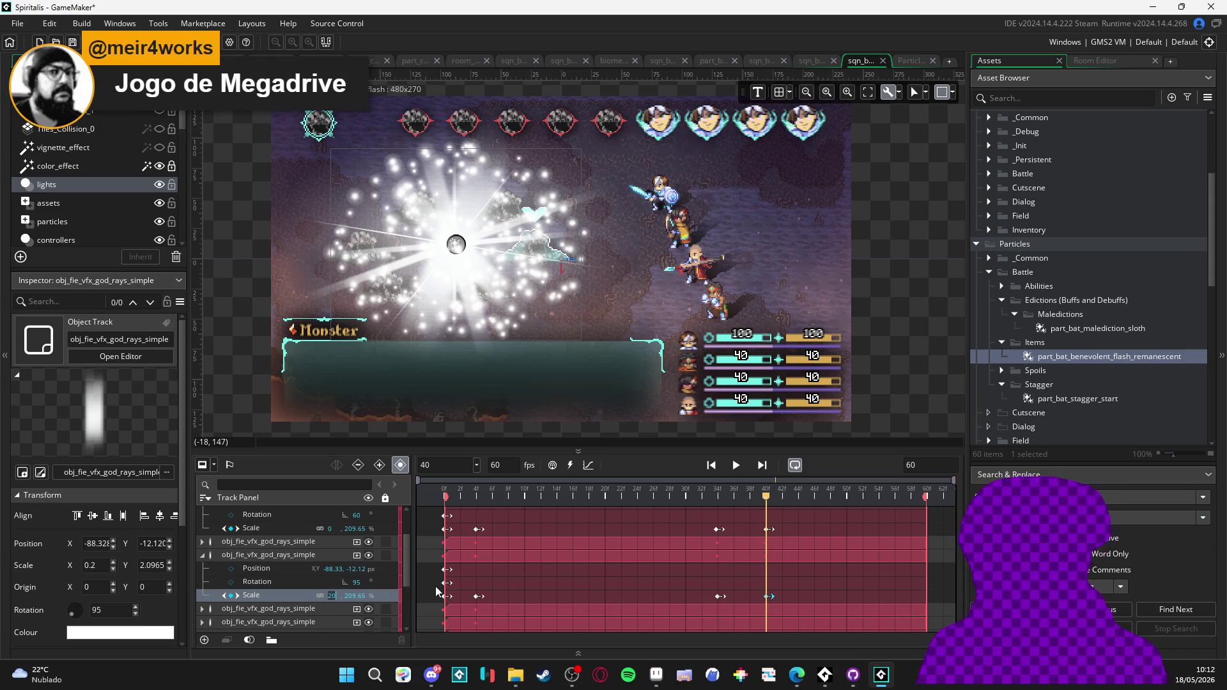
pyautogui.write('0')
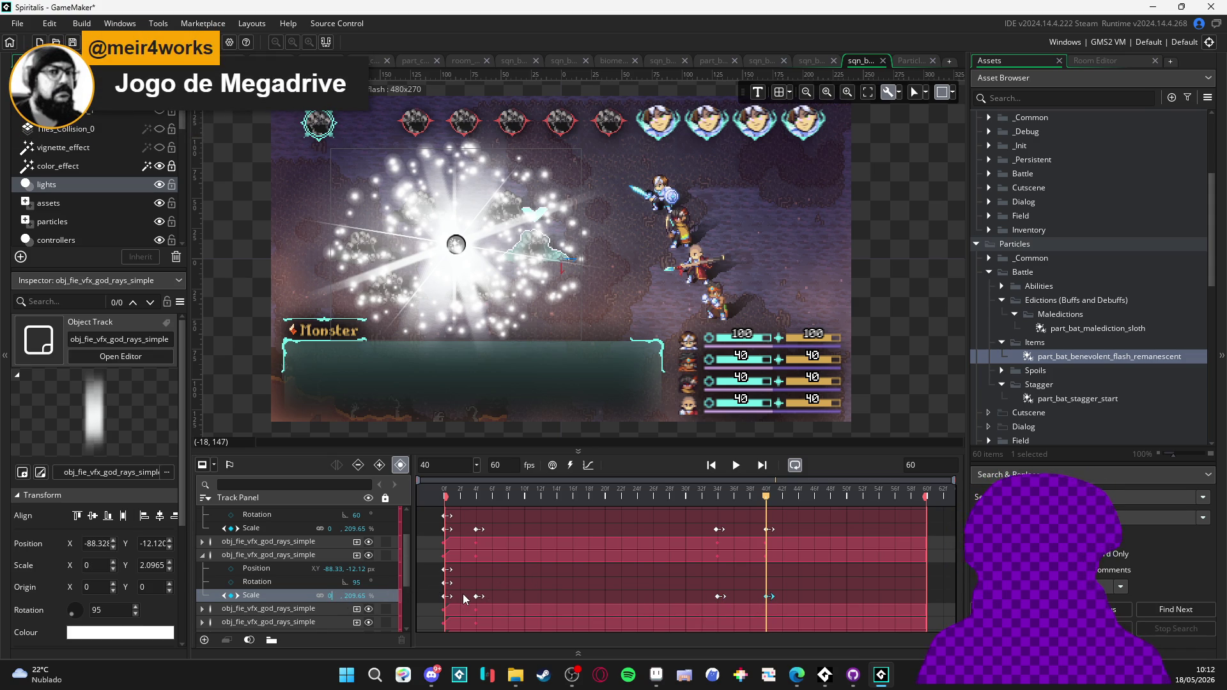
pyautogui.moveTo(765, 505)
pyautogui.mouseDown()
pyautogui.moveTo(671, 508)
pyautogui.moveTo(768, 512)
pyautogui.mouseUp()
pyautogui.click(202, 555)
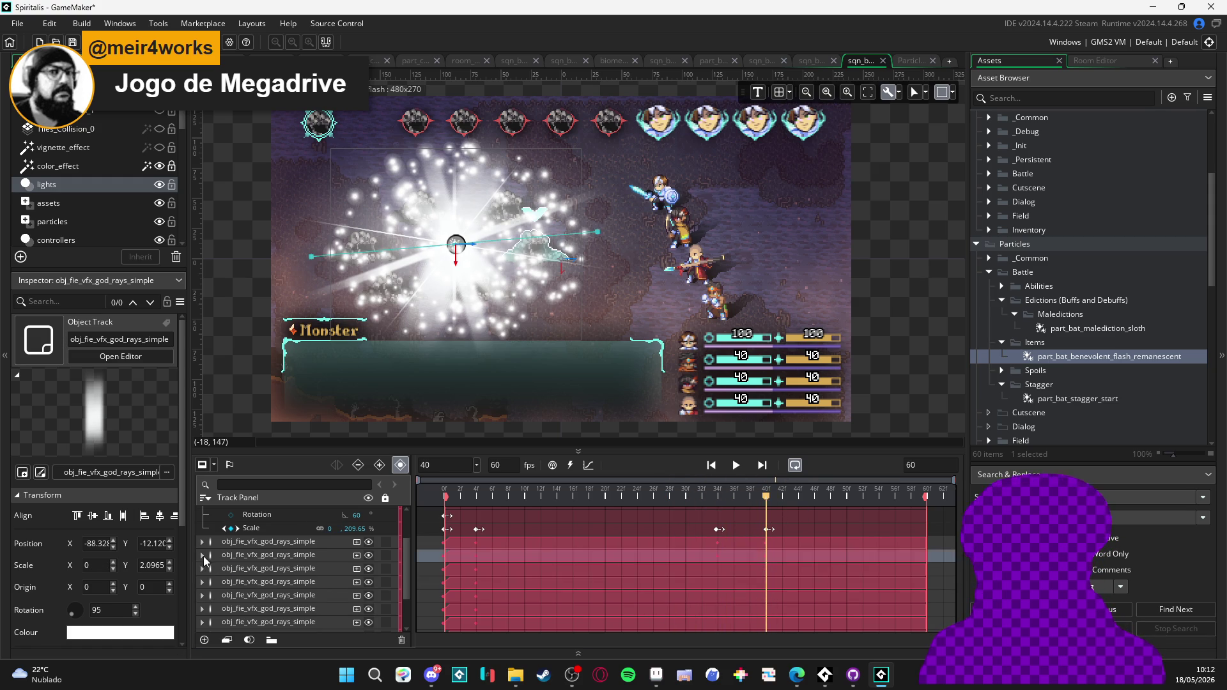
# - Give the fourth god-rays track the same Scale keys, zeroing width at frame 40
pyautogui.click(202, 568)
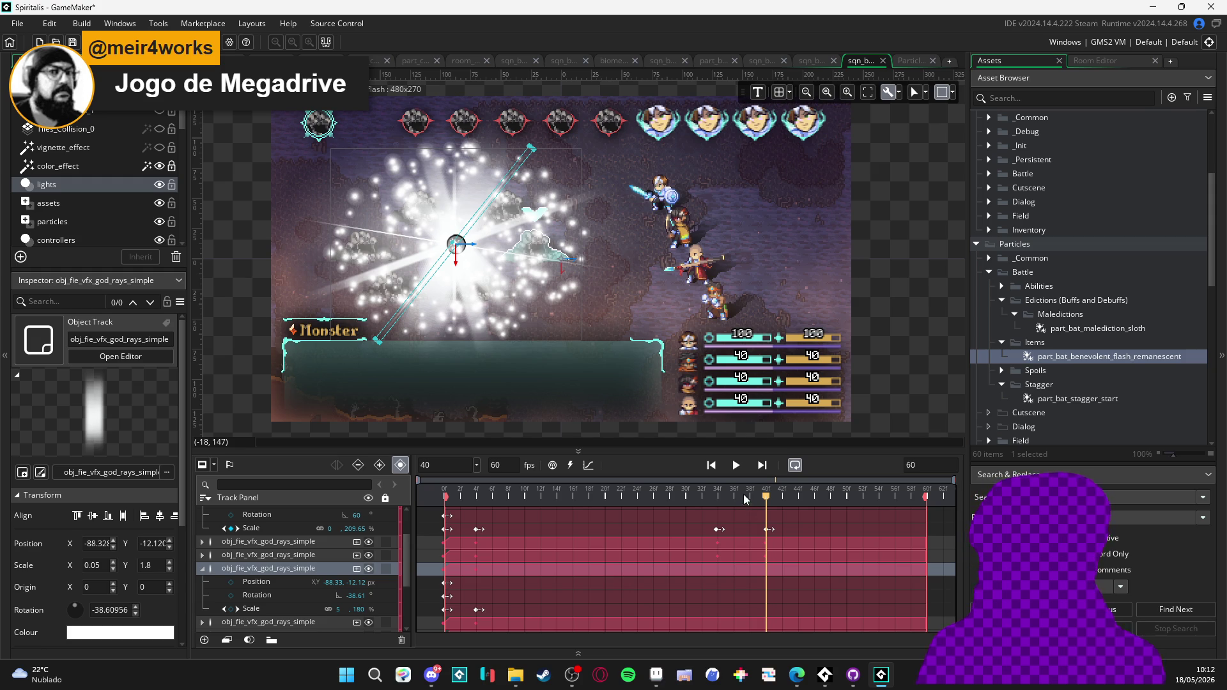
pyautogui.click(717, 496)
pyautogui.click(232, 610)
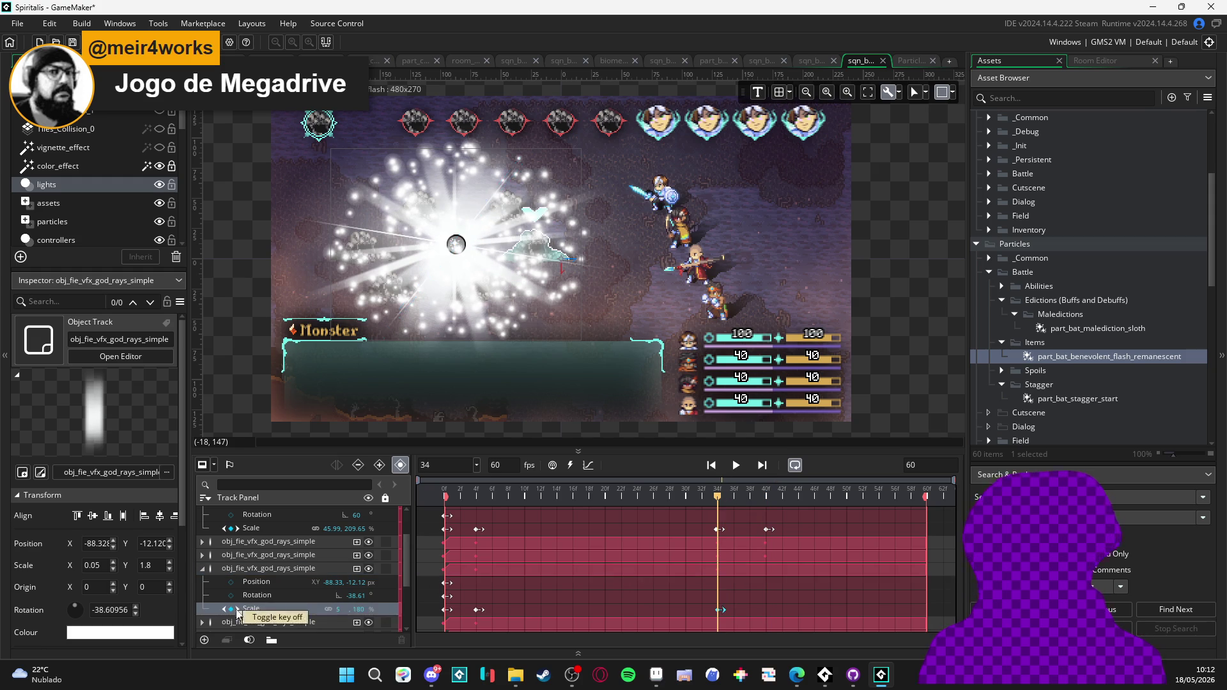
pyautogui.click(768, 496)
pyautogui.click(231, 609)
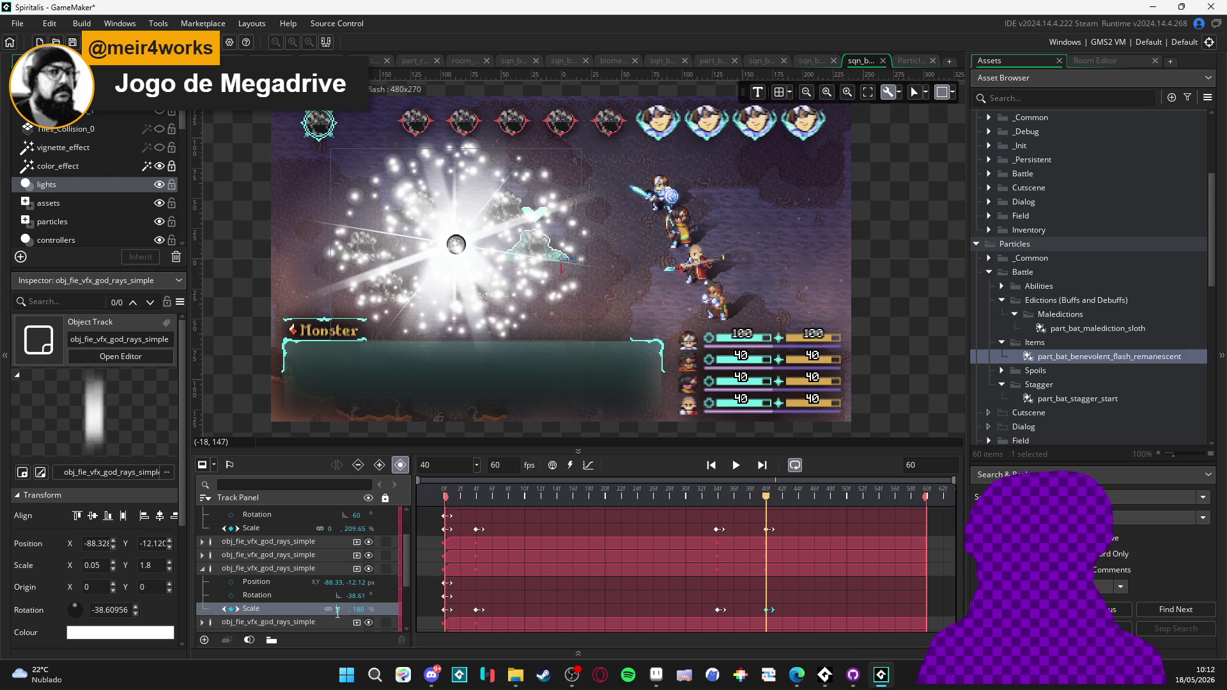
pyautogui.press('BackSpace')
pyautogui.write('0')
pyautogui.moveTo(759, 493)
pyautogui.mouseDown()
pyautogui.moveTo(650, 502)
pyautogui.moveTo(774, 496)
pyautogui.moveTo(719, 498)
pyautogui.mouseUp()
pyautogui.click(201, 570)
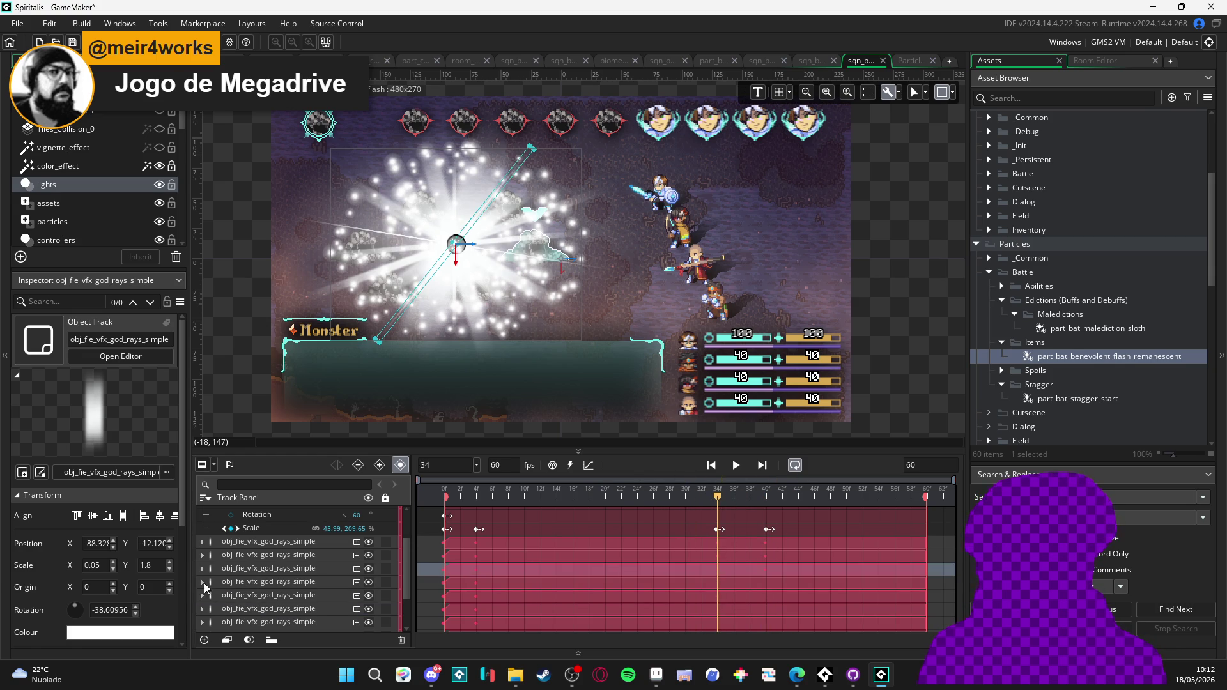
# - Repeat the frame 34 and 40 Scale keys and zero width on one more god-rays track
pyautogui.click(202, 581)
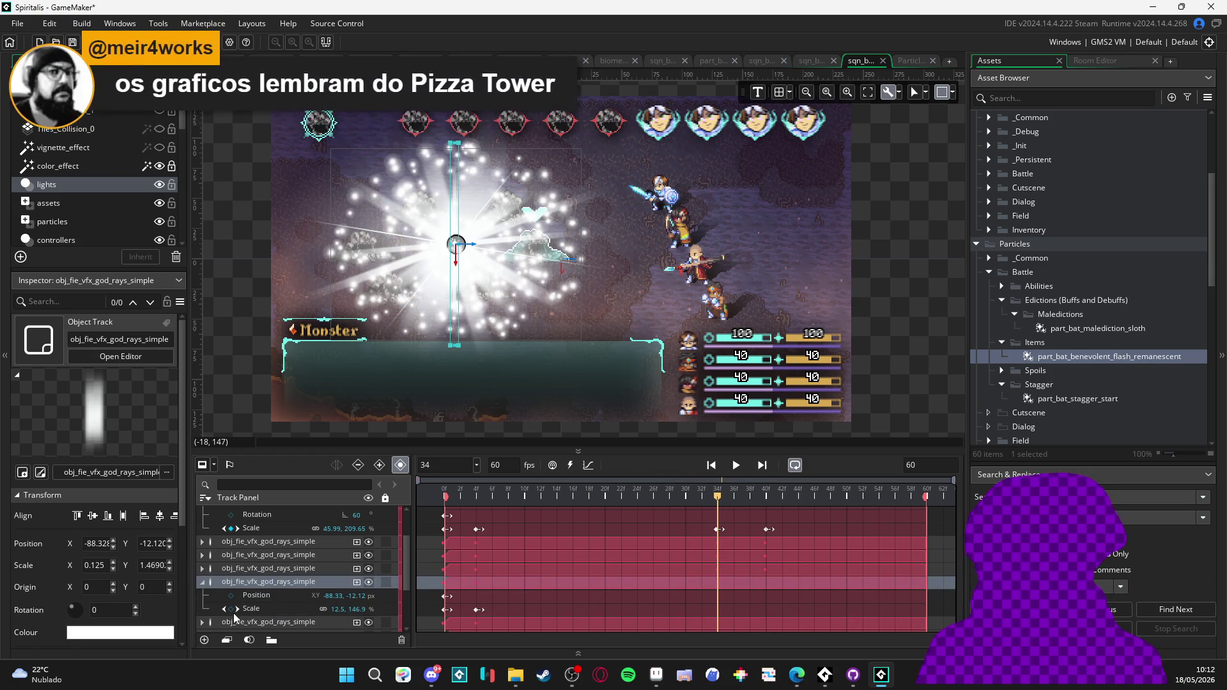
pyautogui.click(230, 608)
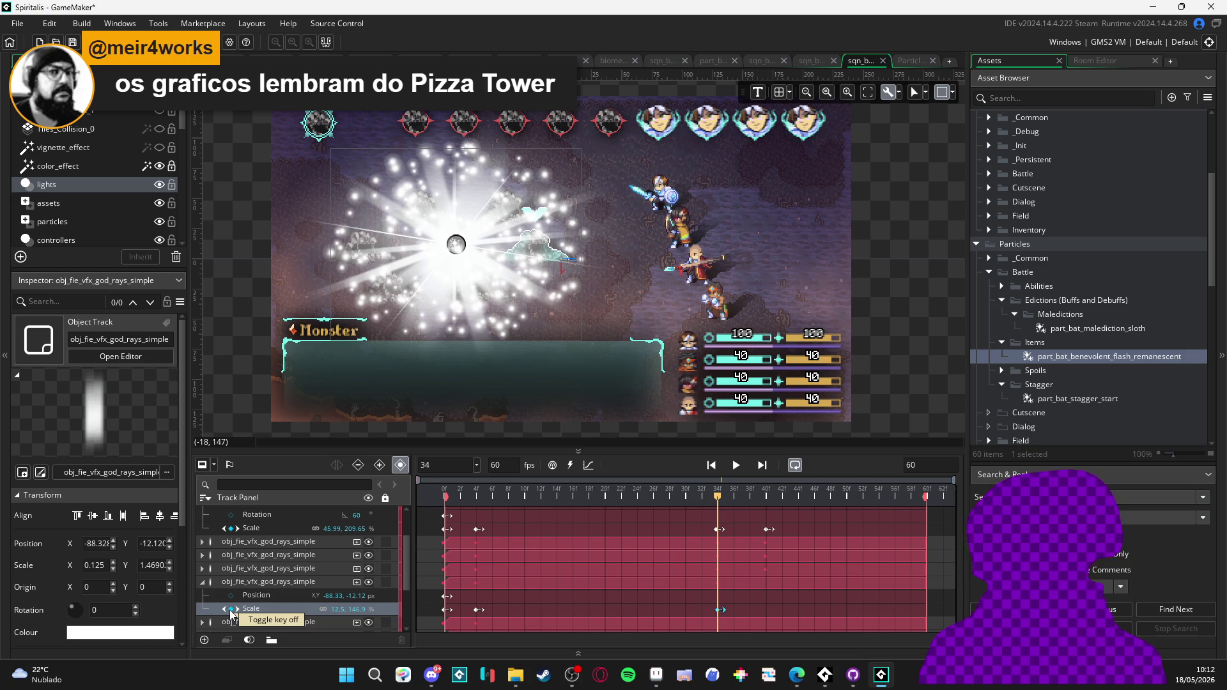
pyautogui.click(766, 498)
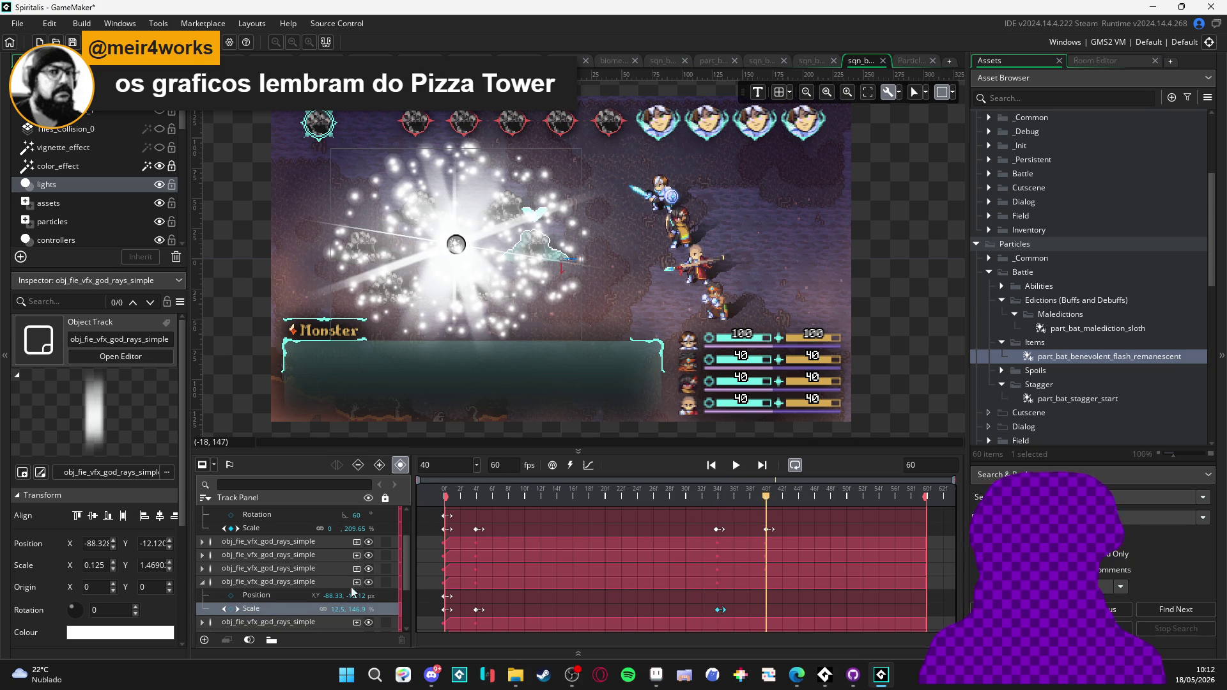
pyautogui.click(231, 609)
pyautogui.write('0')
pyautogui.press('Return')
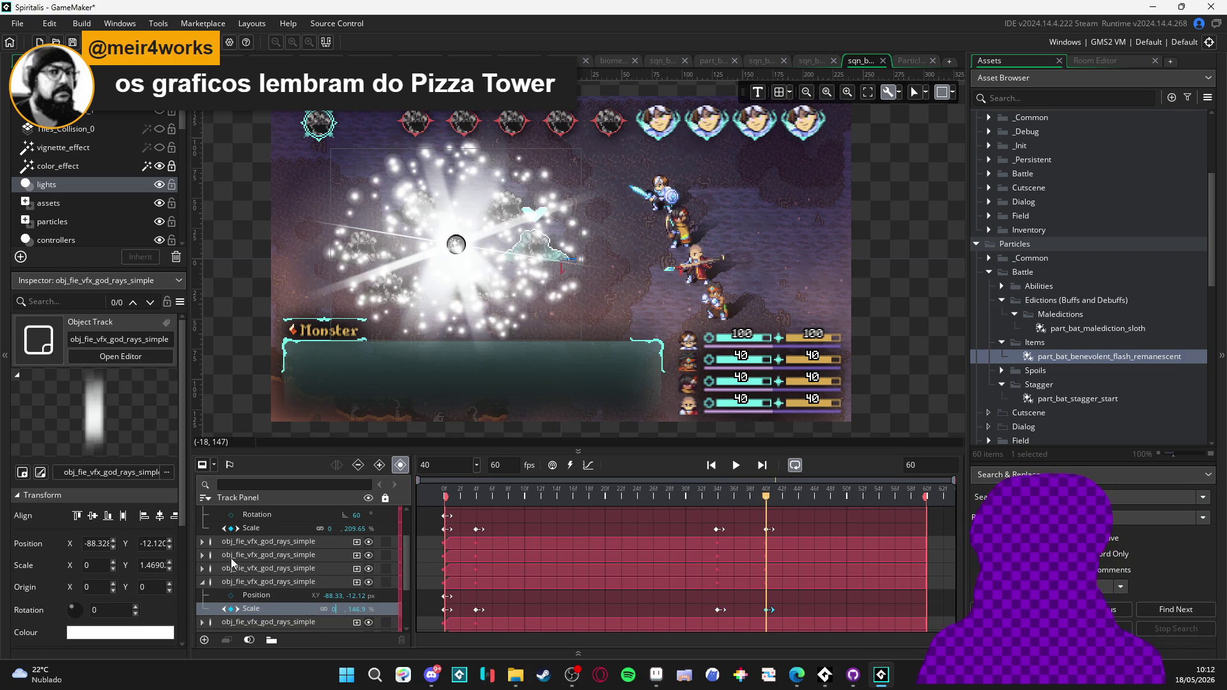
pyautogui.click(201, 581)
pyautogui.click(202, 594)
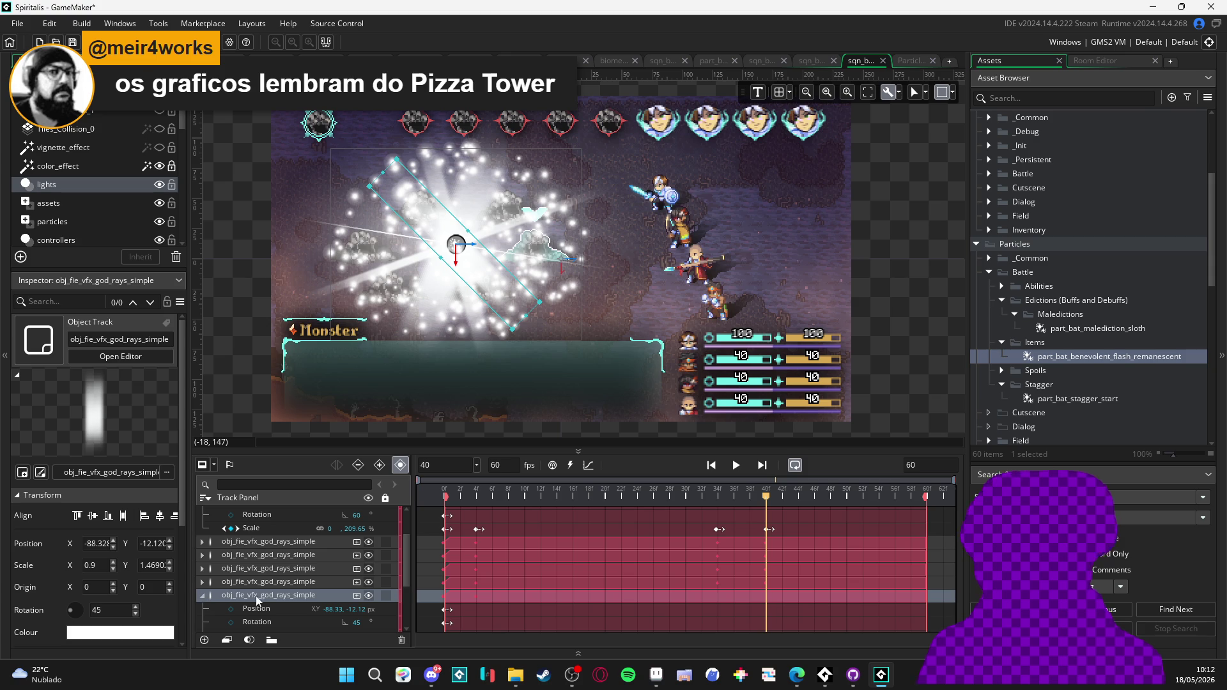
# - Key a god-ray track's Scale at frames 34 and 40, with 0 width at frame 40
pyautogui.scroll(-2, 305, 600)
pyautogui.click(718, 498)
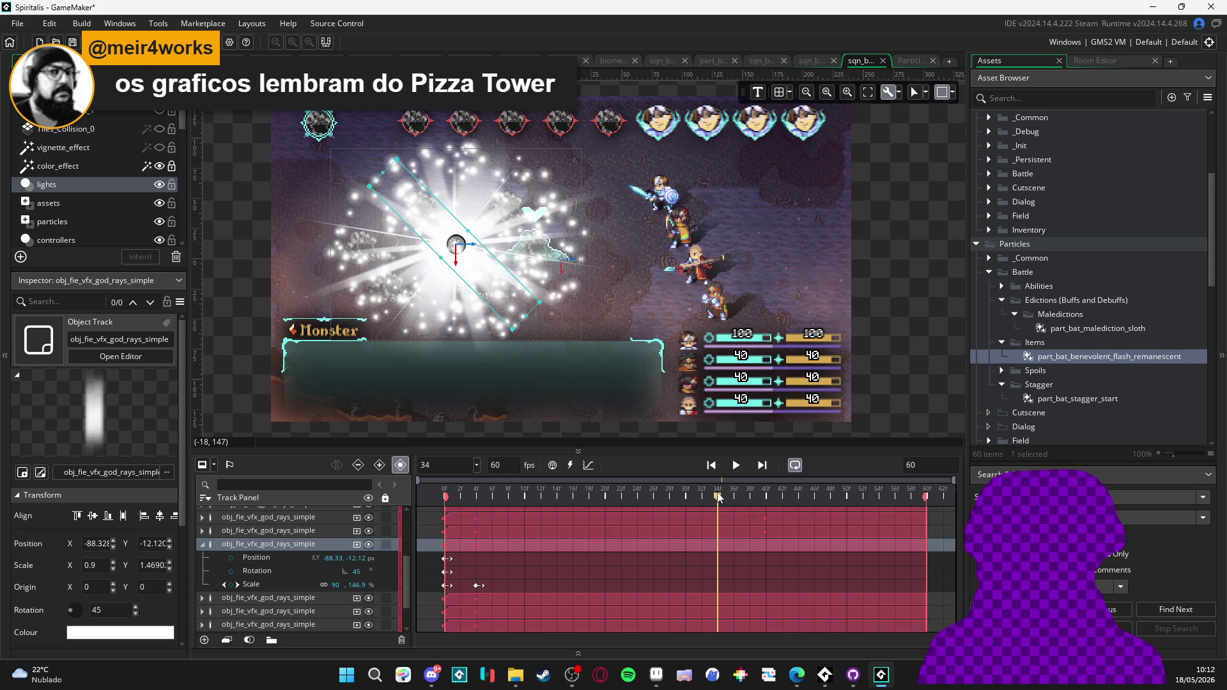
pyautogui.click(232, 585)
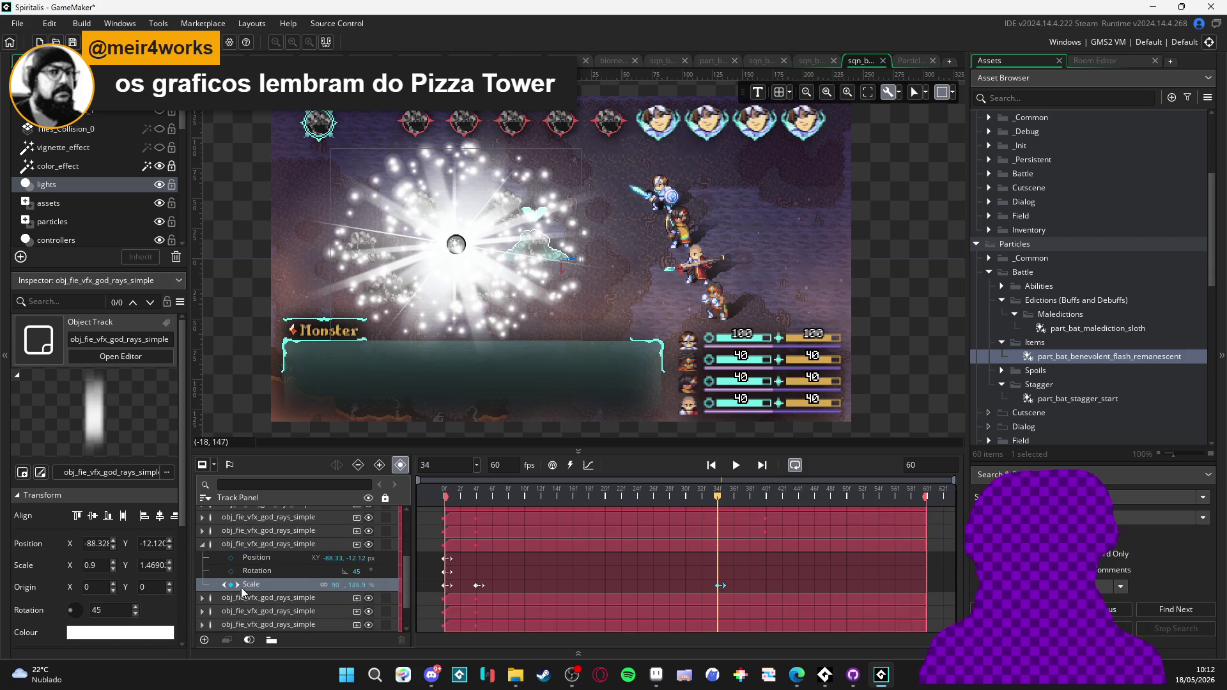
pyautogui.click(764, 496)
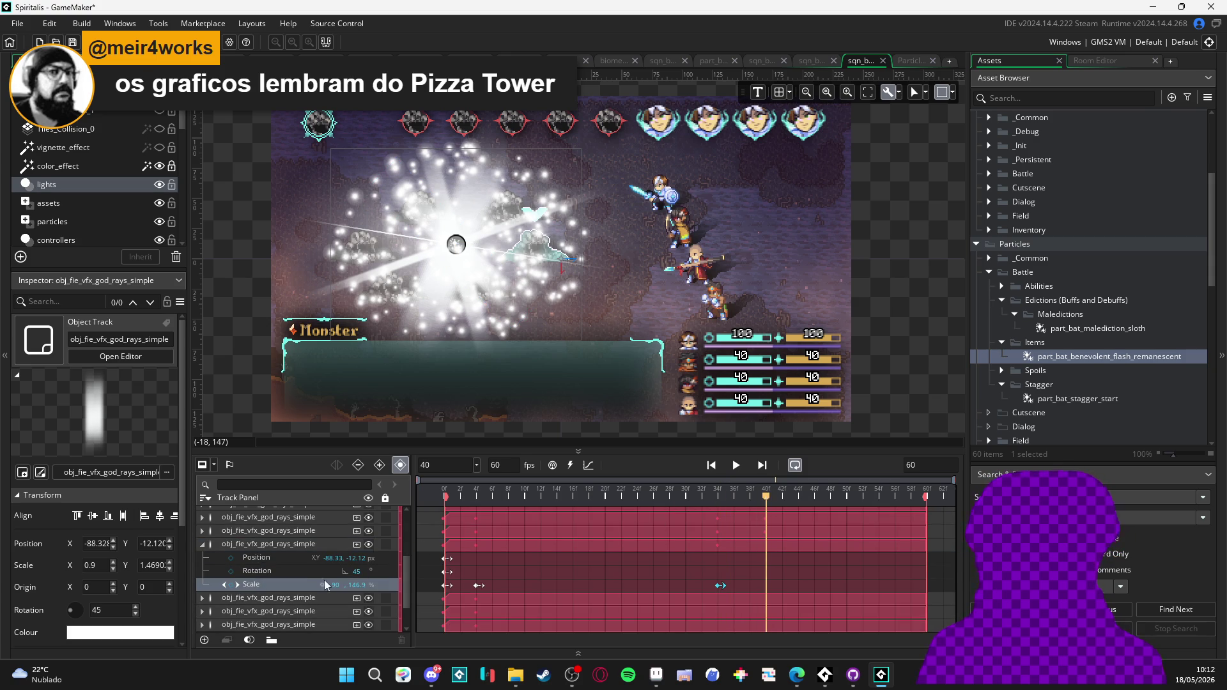
pyautogui.click(234, 586)
pyautogui.write('0, 180')
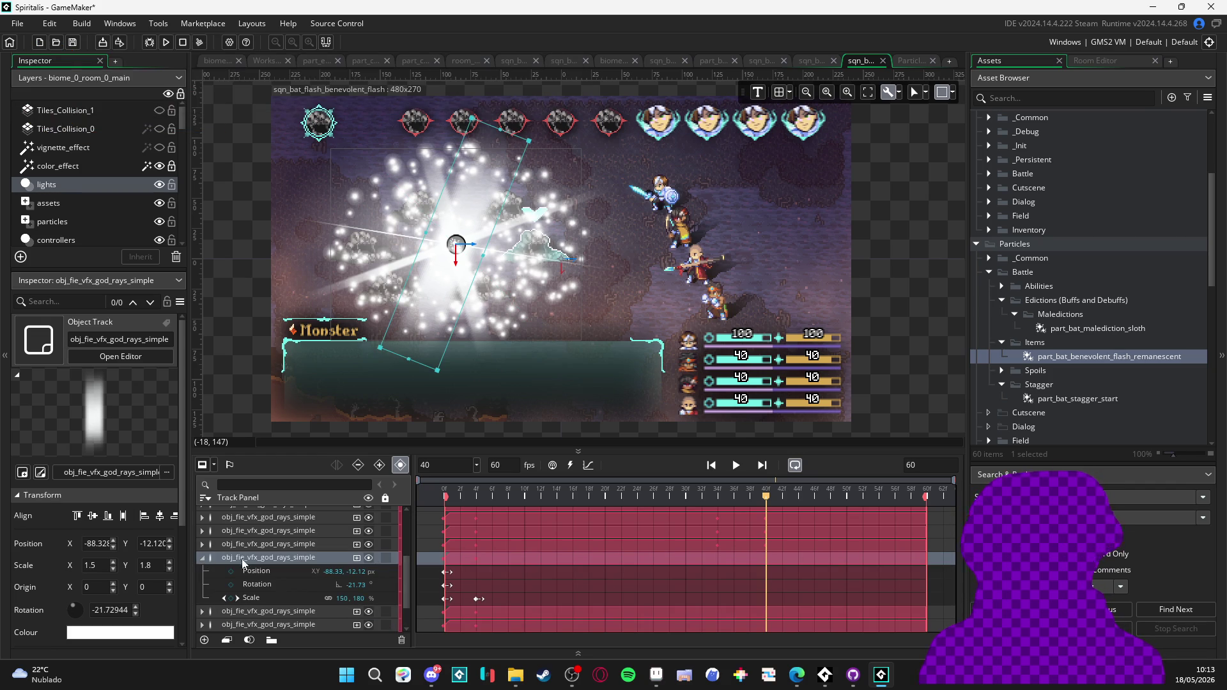
# - Key another ray's Scale at frame 34 and a zero-width Scale key at frame 40
pyautogui.click(719, 495)
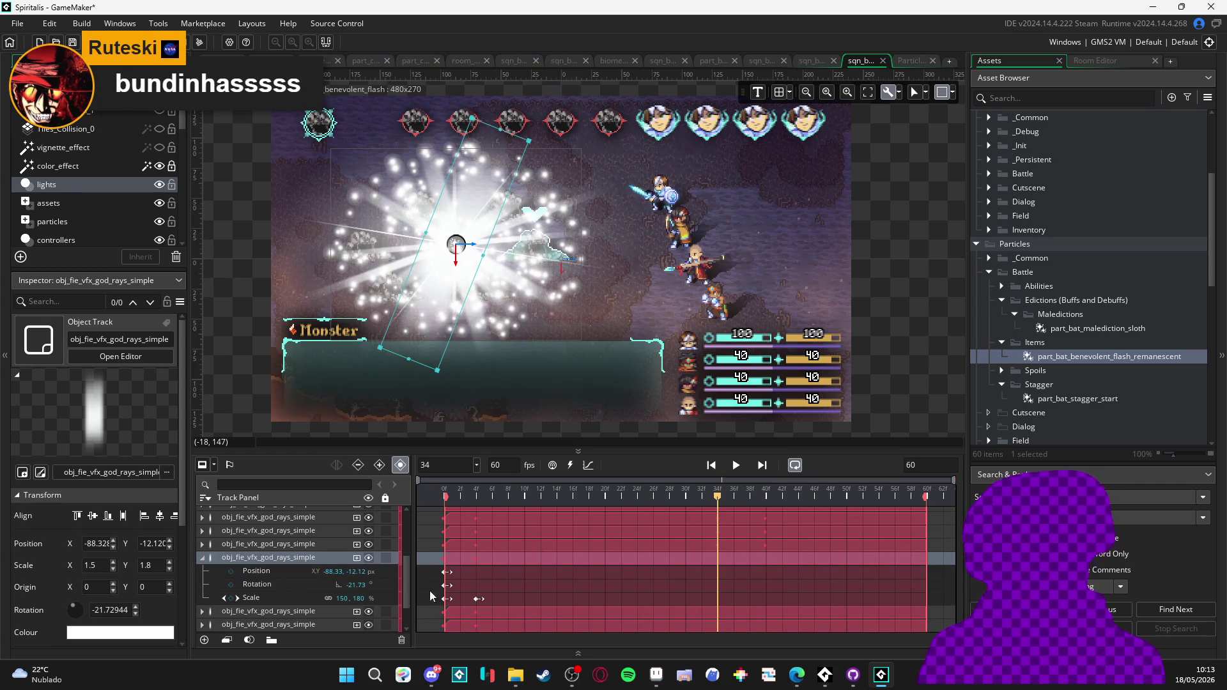
pyautogui.click(234, 599)
pyautogui.click(752, 497)
pyautogui.doubleClick(344, 599)
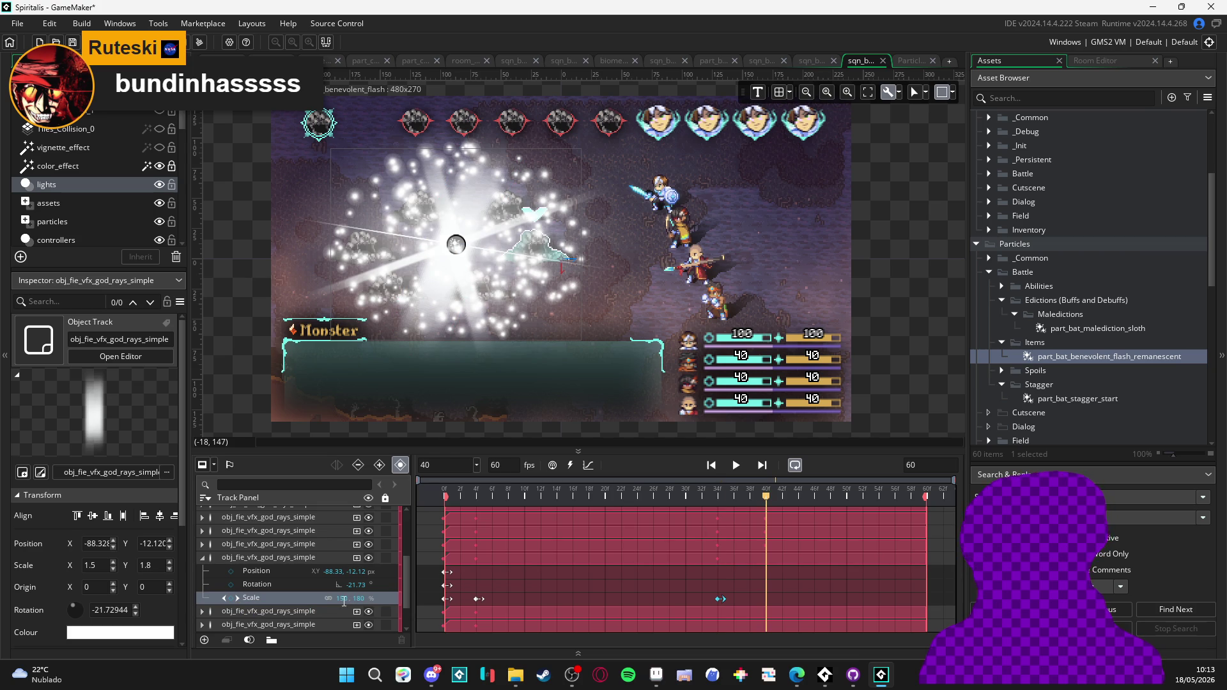
pyautogui.write('0')
pyautogui.press('Return')
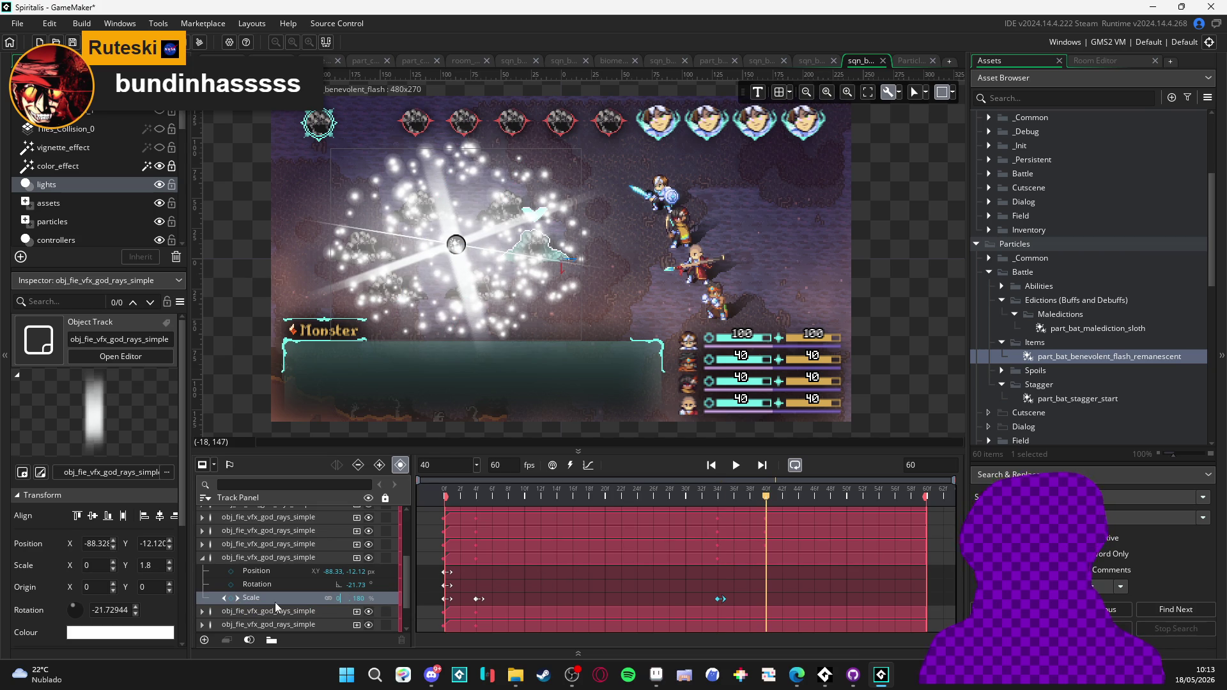
pyautogui.click(230, 598)
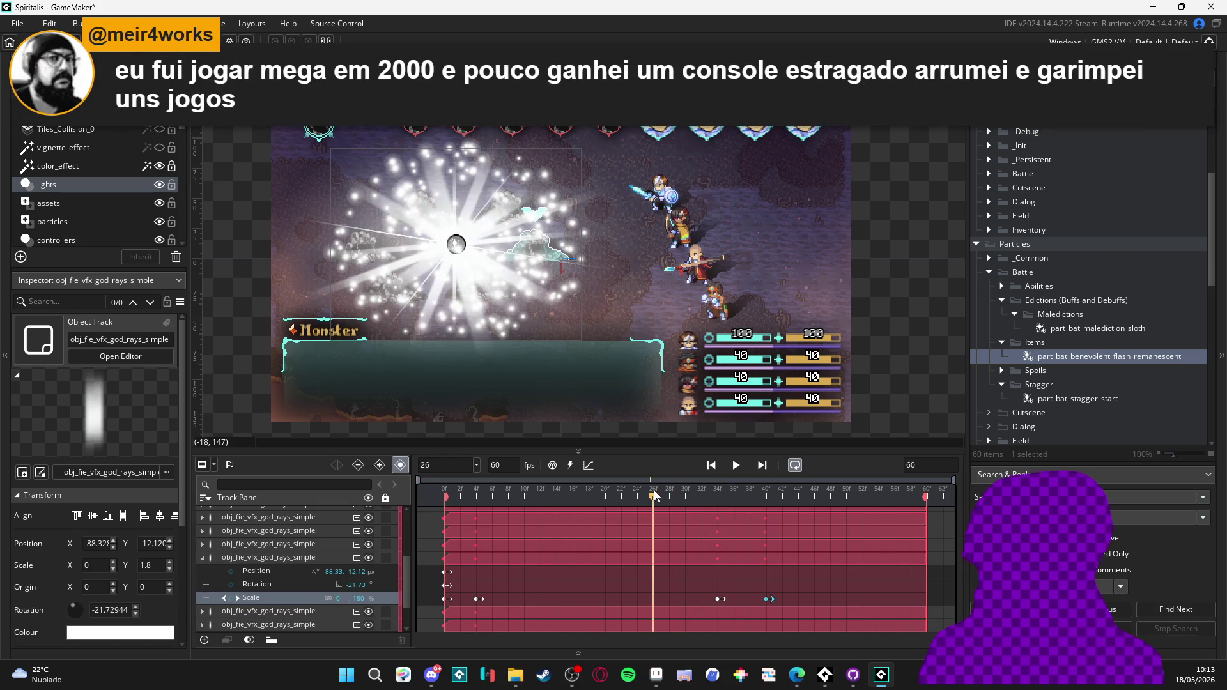
pyautogui.moveTo(741, 504)
pyautogui.mouseDown()
pyautogui.moveTo(460, 489)
pyautogui.moveTo(664, 485)
pyautogui.moveTo(765, 501)
pyautogui.moveTo(475, 497)
pyautogui.moveTo(717, 518)
pyautogui.mouseUp()
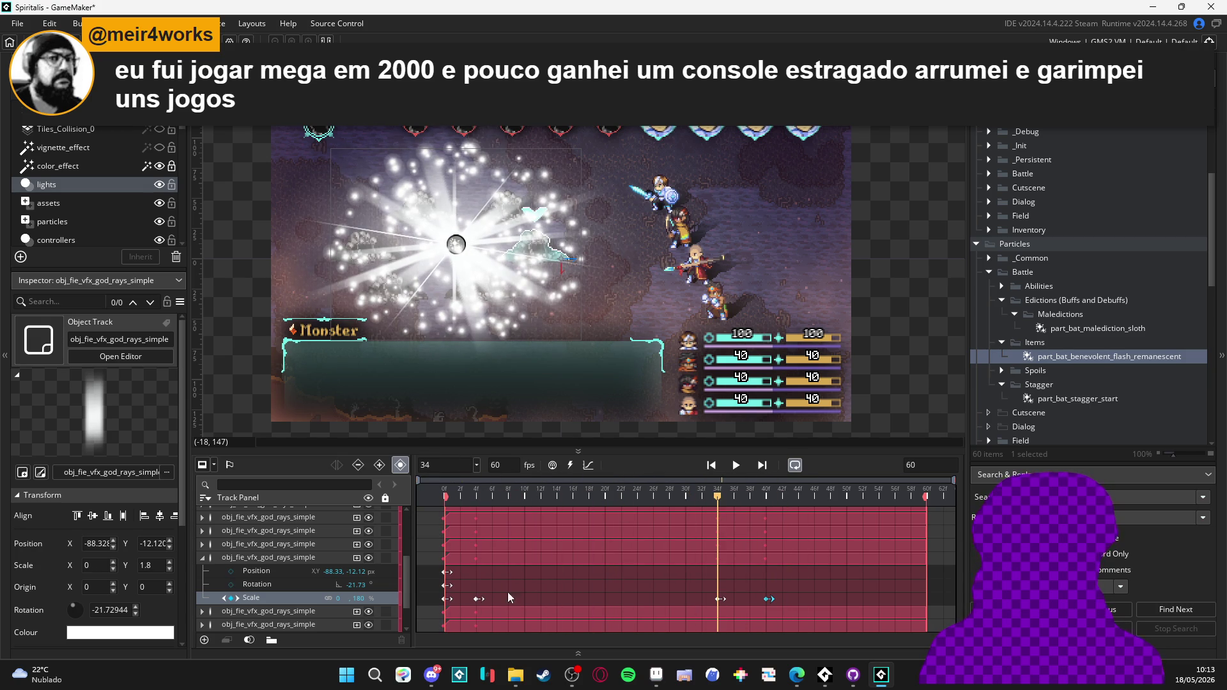
# - Check the ray's frame 34 and 40 keyframes and scrub frames 33–41 to preview the shrink
pyautogui.click(718, 600)
pyautogui.click(768, 599)
pyautogui.moveTo(700, 496)
pyautogui.mouseDown()
pyautogui.moveTo(597, 495)
pyautogui.moveTo(761, 498)
pyautogui.moveTo(440, 496)
pyautogui.moveTo(741, 497)
pyautogui.moveTo(616, 499)
pyautogui.moveTo(548, 483)
pyautogui.moveTo(797, 499)
pyautogui.moveTo(784, 497)
pyautogui.mouseUp()
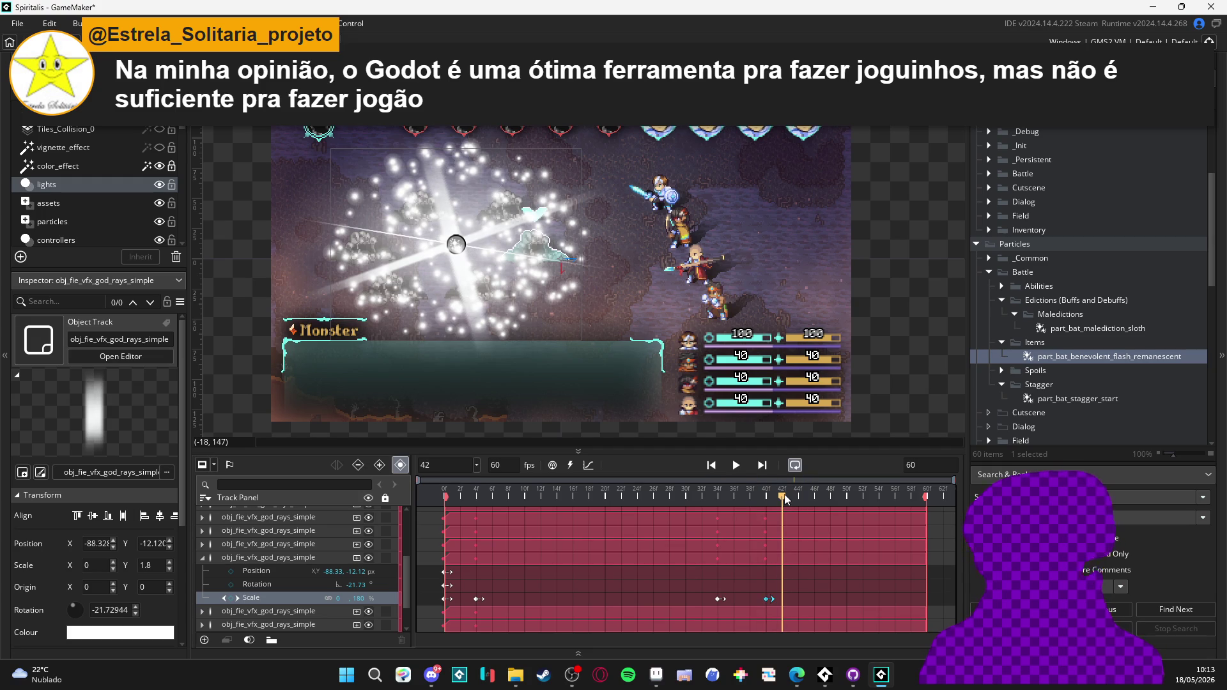
pyautogui.moveTo(784, 494); pyautogui.dragTo(777, 496)
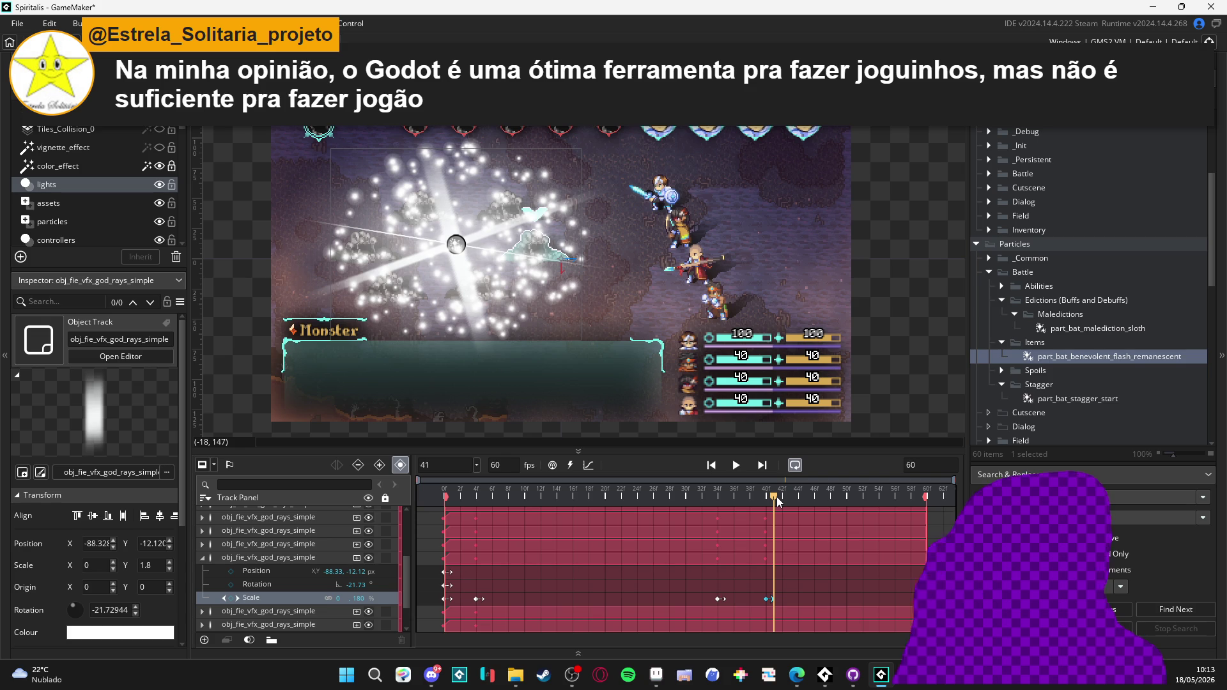
pyautogui.moveTo(776, 497)
pyautogui.mouseDown()
pyautogui.moveTo(705, 512)
pyautogui.moveTo(716, 514)
pyautogui.mouseUp()
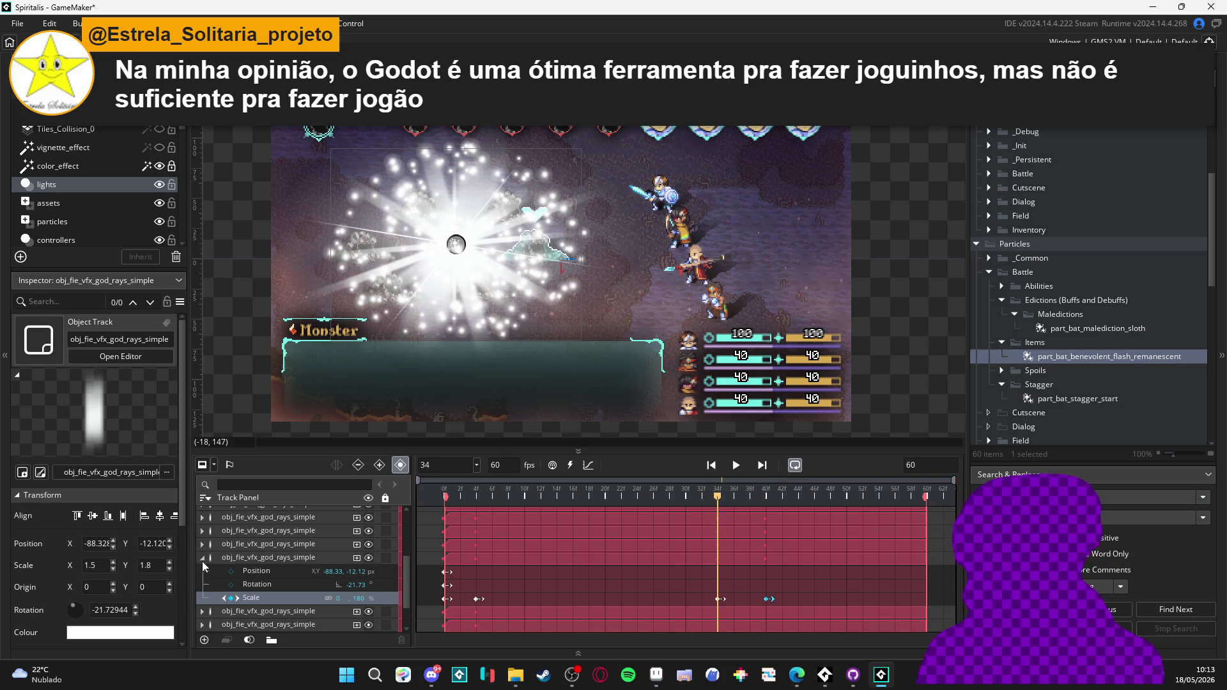
# - Key the fifth god-ray track's Scale at frames 34 and 40, with 0 width at 40
pyautogui.click(201, 561)
pyautogui.click(202, 572)
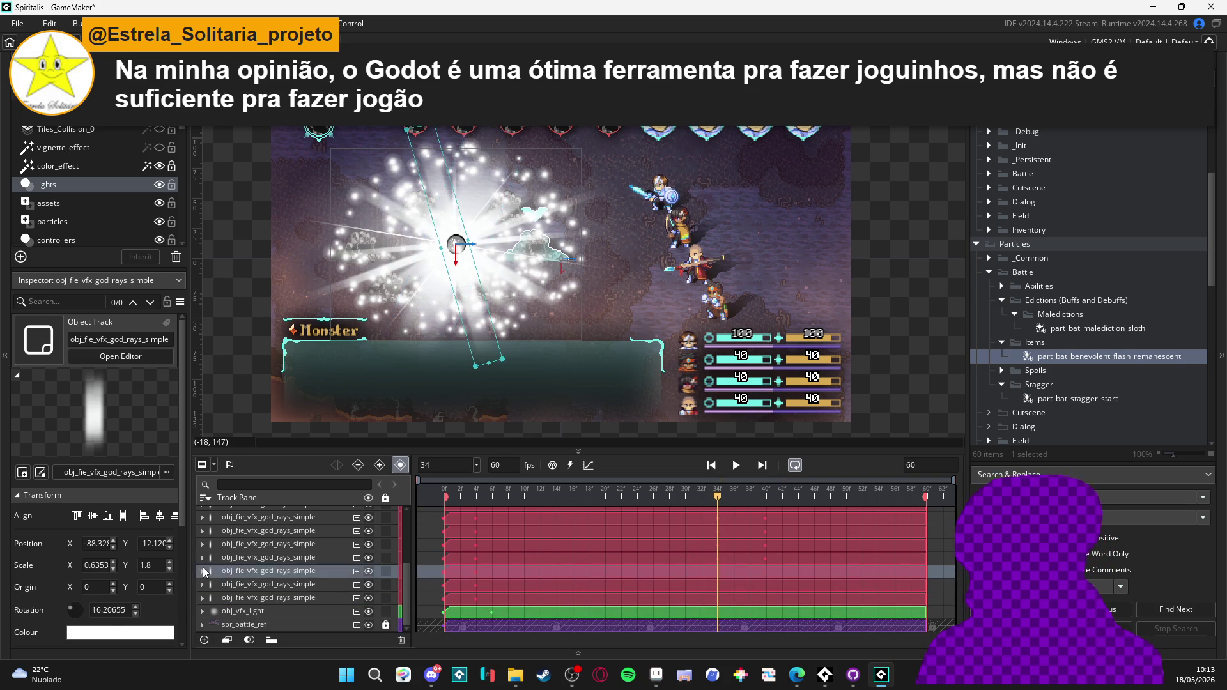
pyautogui.click(203, 573)
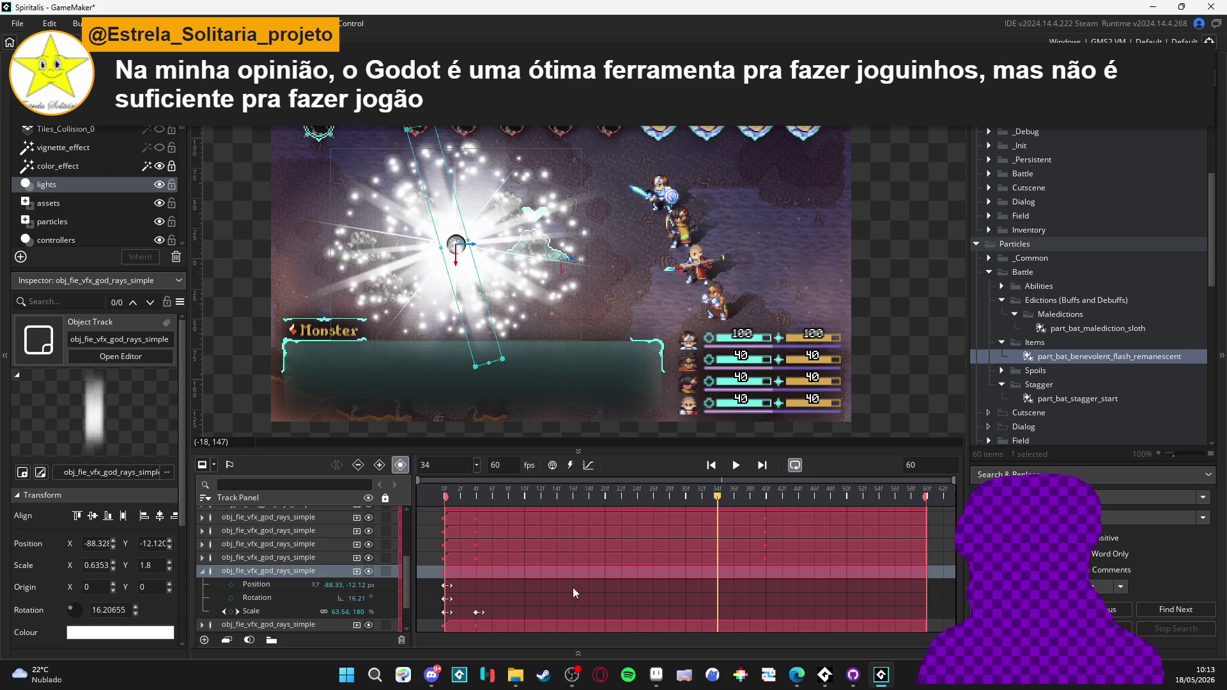
pyautogui.click(231, 612)
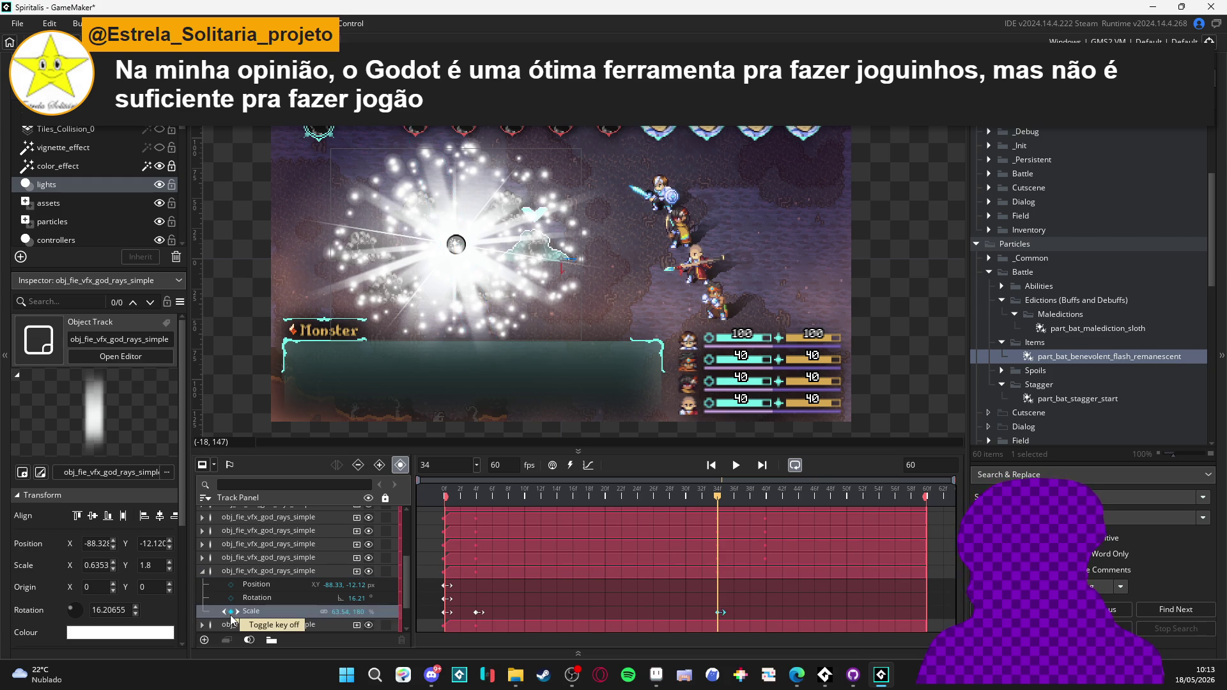
pyautogui.click(767, 502)
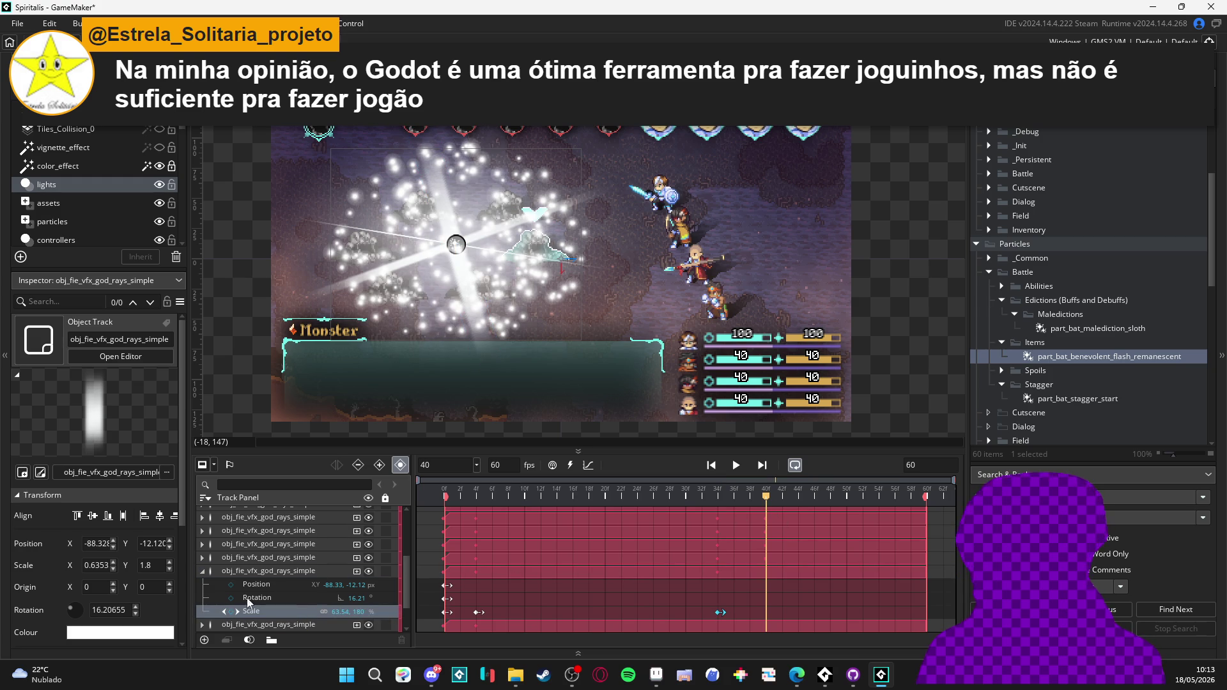
pyautogui.click(231, 612)
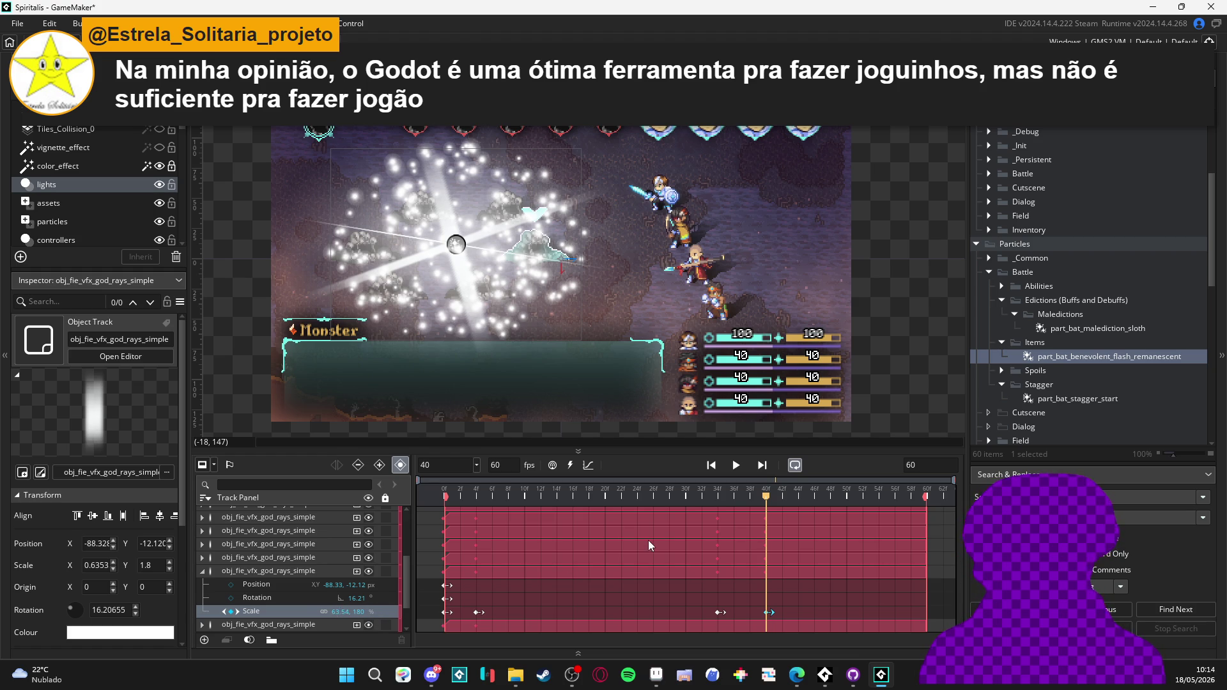
pyautogui.write('0')
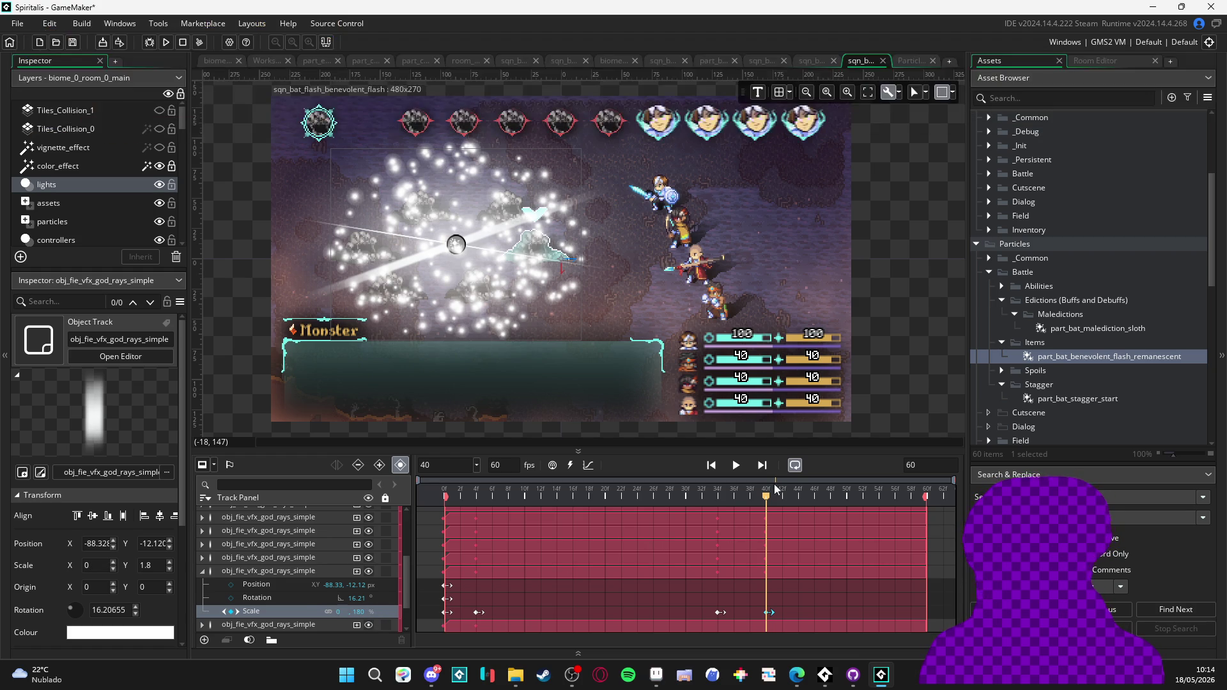
pyautogui.moveTo(767, 492)
pyautogui.mouseDown()
pyautogui.moveTo(676, 492)
pyautogui.moveTo(770, 496)
pyautogui.moveTo(716, 496)
pyautogui.moveTo(762, 497)
pyautogui.moveTo(732, 508)
pyautogui.moveTo(703, 502)
pyautogui.moveTo(794, 501)
pyautogui.moveTo(716, 514)
pyautogui.mouseUp()
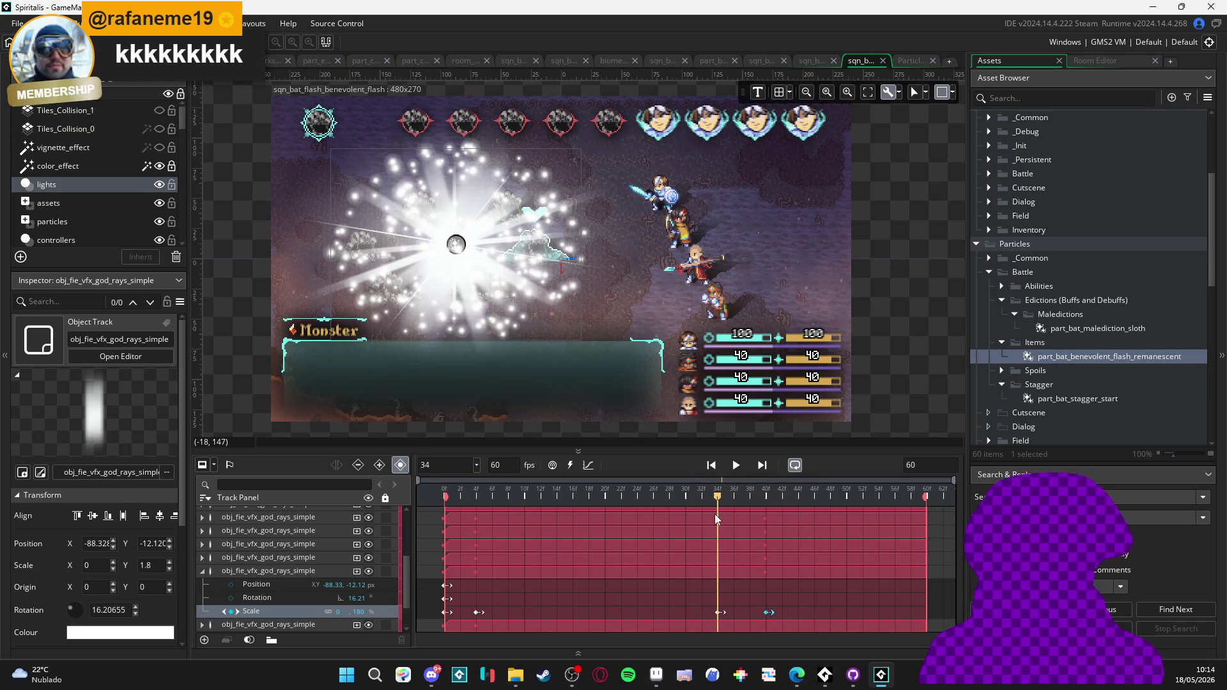
pyautogui.click(202, 571)
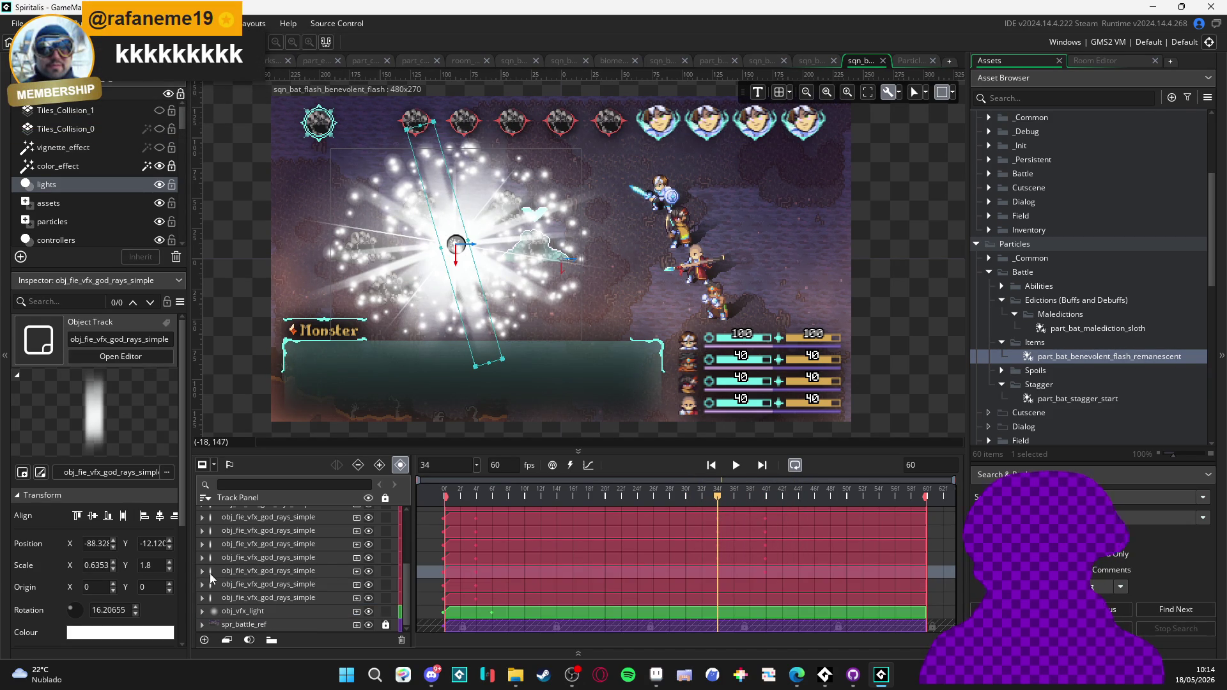
# - Add Scale keys at frames 34 and 40 on the next god-ray track
pyautogui.click(211, 584)
pyautogui.click(202, 584)
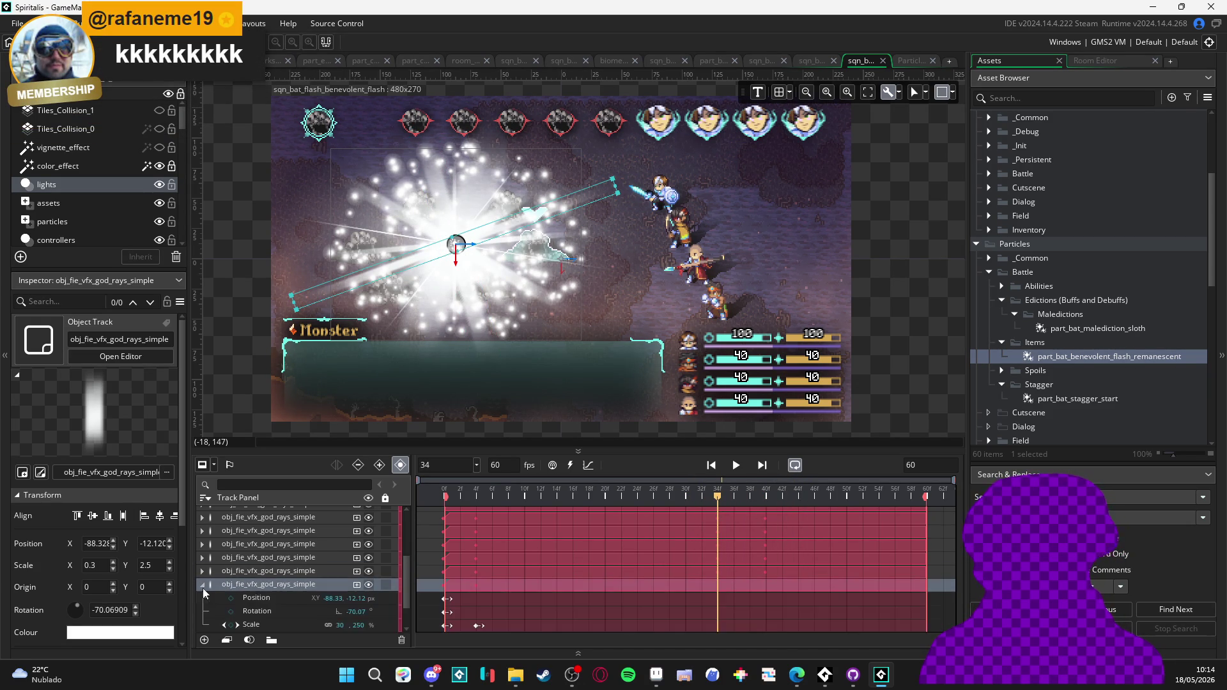
pyautogui.click(256, 627)
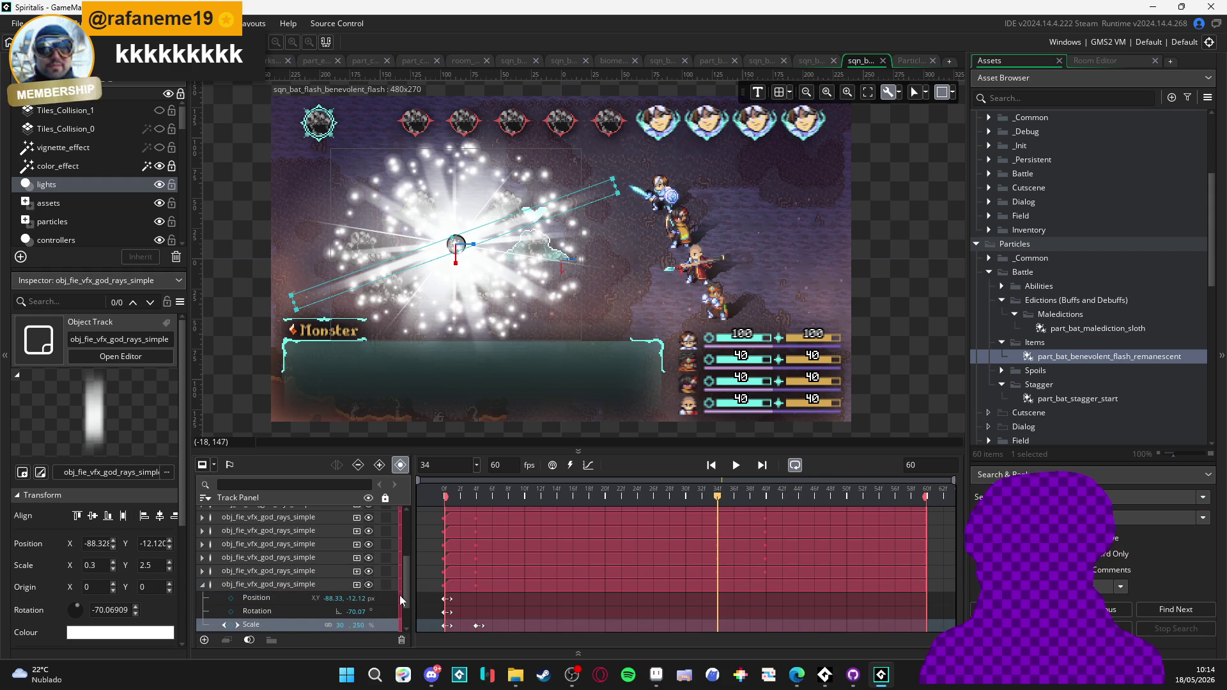
pyautogui.scroll(-2, 377, 595)
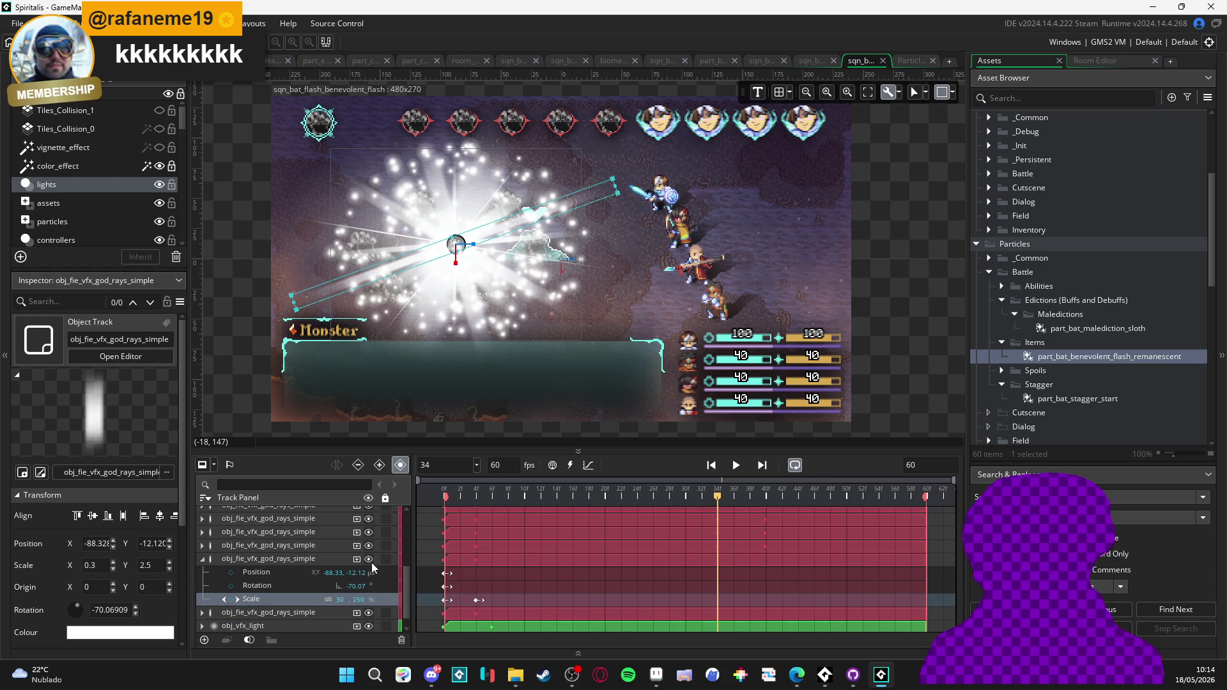
pyautogui.click(230, 599)
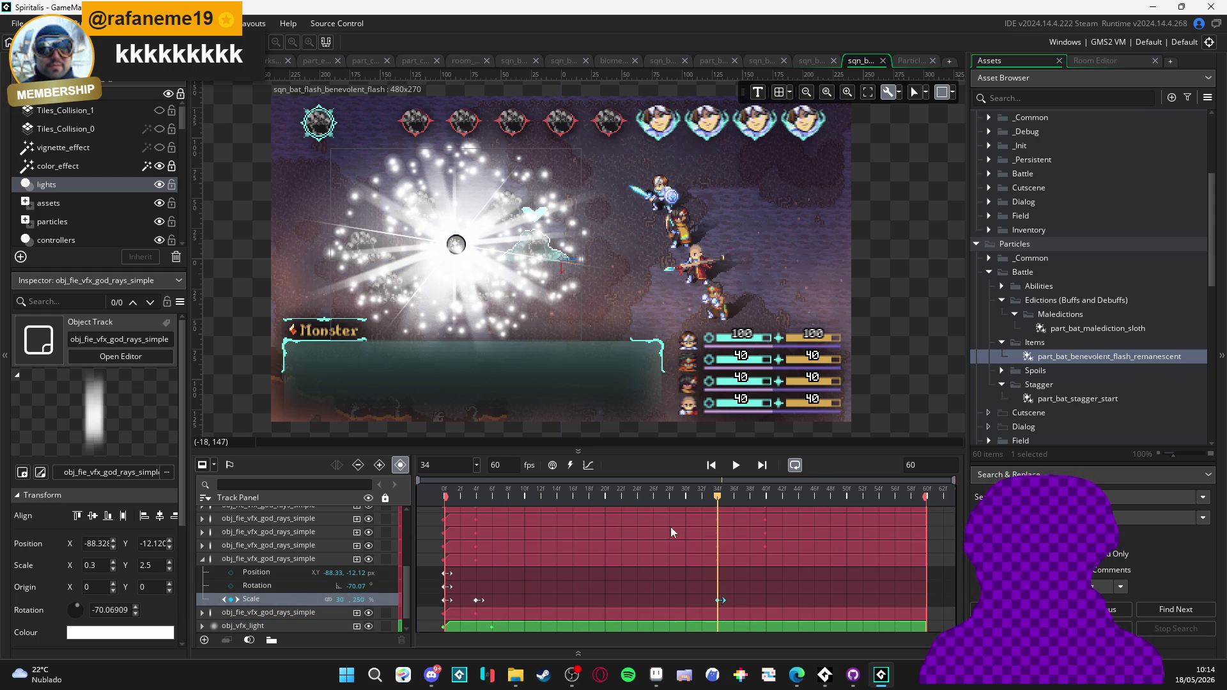
pyautogui.click(764, 496)
pyautogui.click(233, 600)
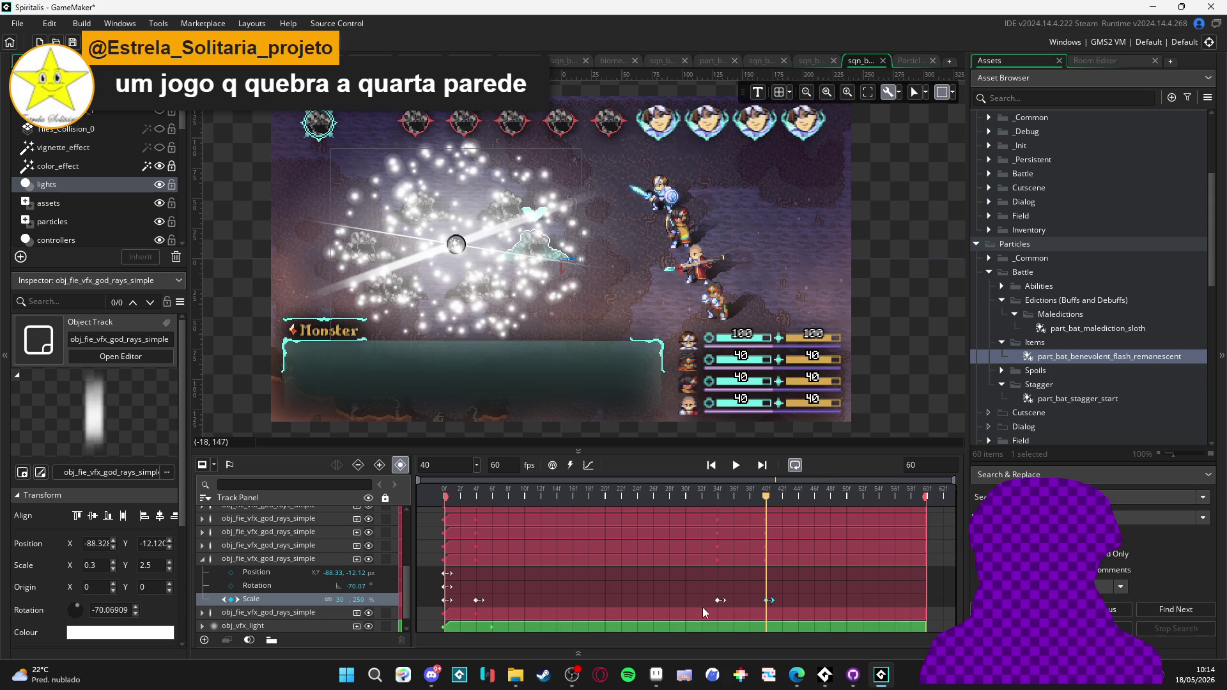
# - Zero that ray's horizontal scale and preview frames 27 to 37
pyautogui.click(720, 601)
pyautogui.press('BackSpace')
pyautogui.press('Return')
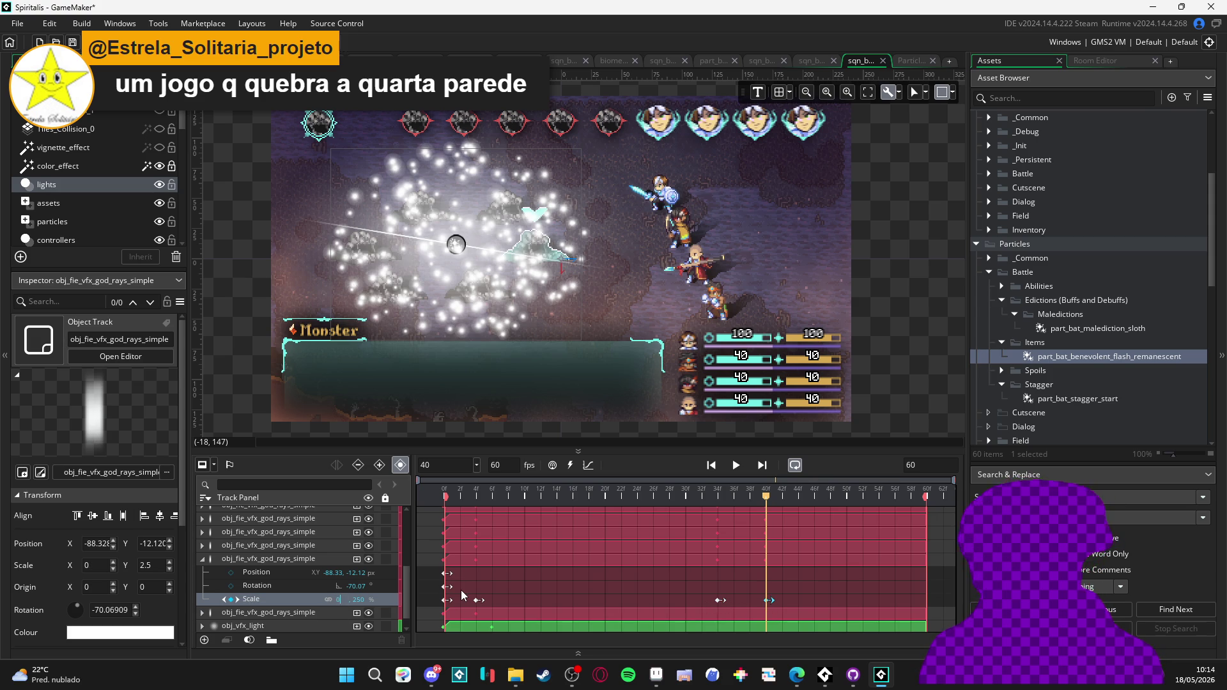
pyautogui.click(660, 496)
pyautogui.moveTo(672, 497)
pyautogui.mouseDown()
pyautogui.moveTo(769, 499)
pyautogui.moveTo(690, 501)
pyautogui.moveTo(766, 506)
pyautogui.moveTo(718, 520)
pyautogui.mouseUp()
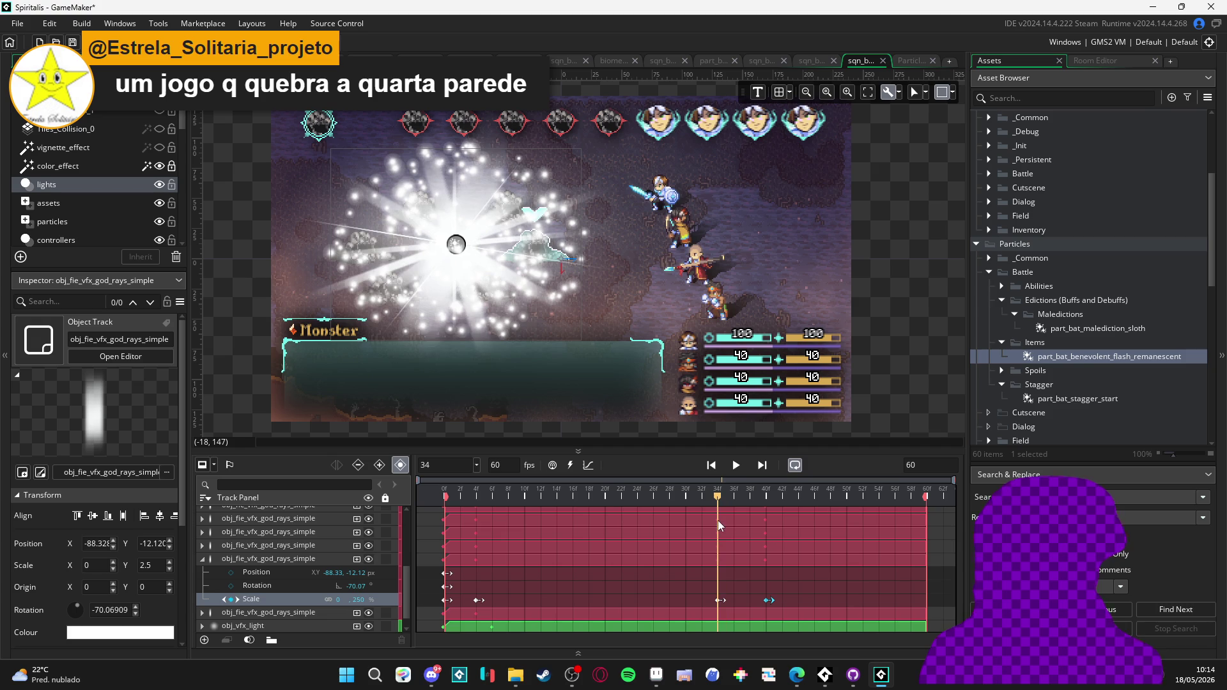
pyautogui.click(202, 559)
# - Add a zero-width Scale key at frame 40 on the last god-ray track
pyautogui.click(202, 598)
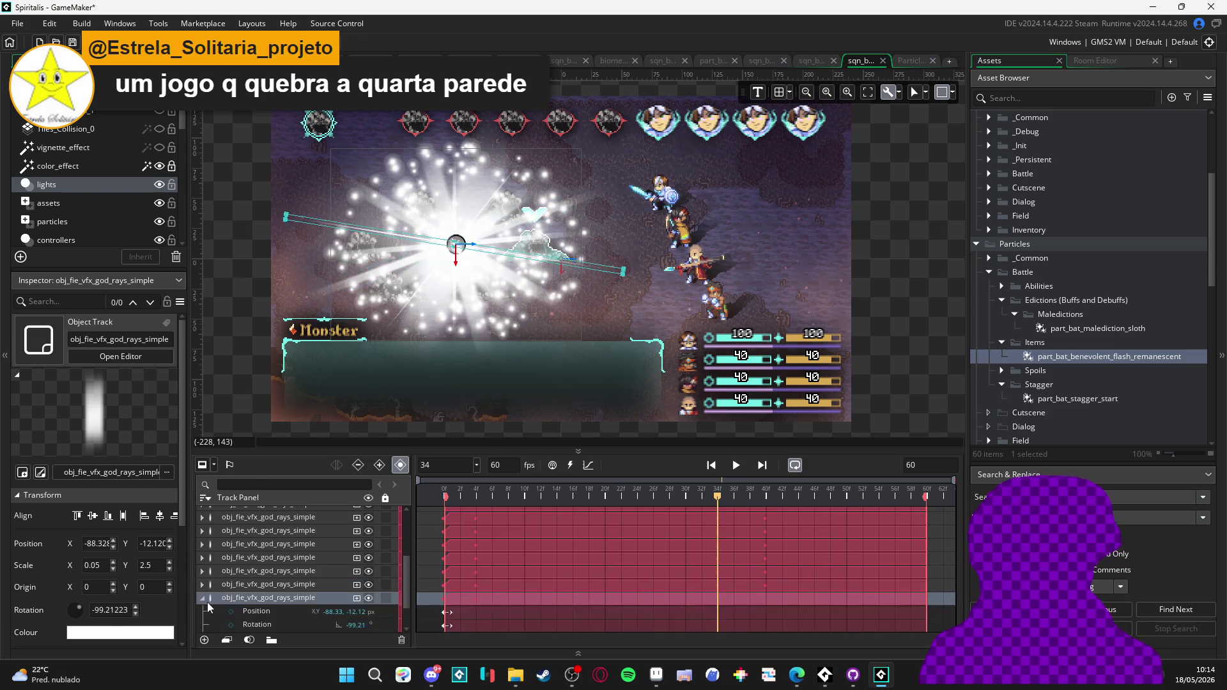
pyautogui.scroll(-1, 235, 611)
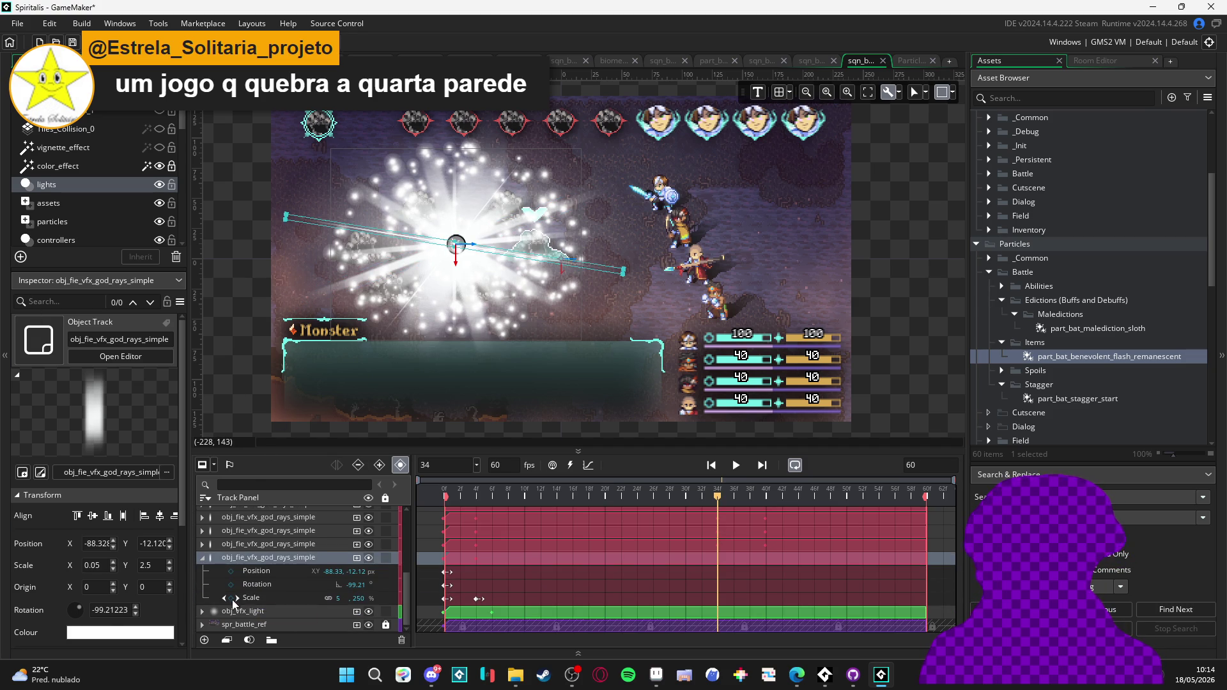
pyautogui.click(246, 598)
pyautogui.click(768, 497)
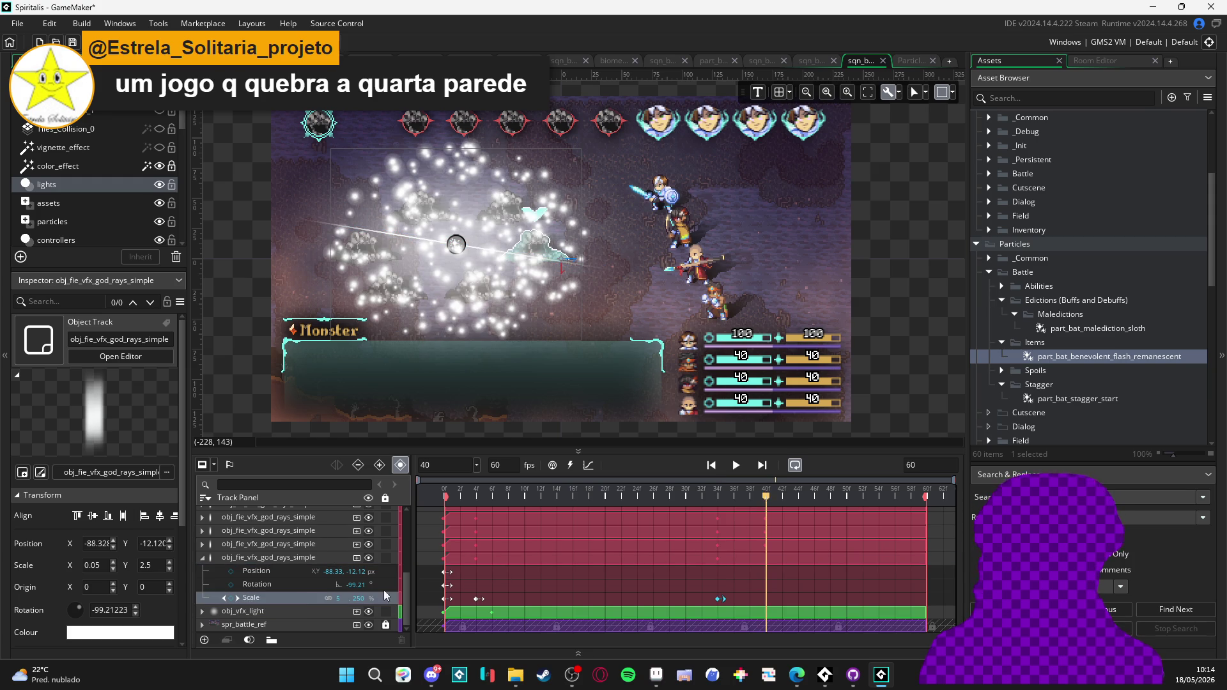
pyautogui.click(232, 598)
pyautogui.write('0')
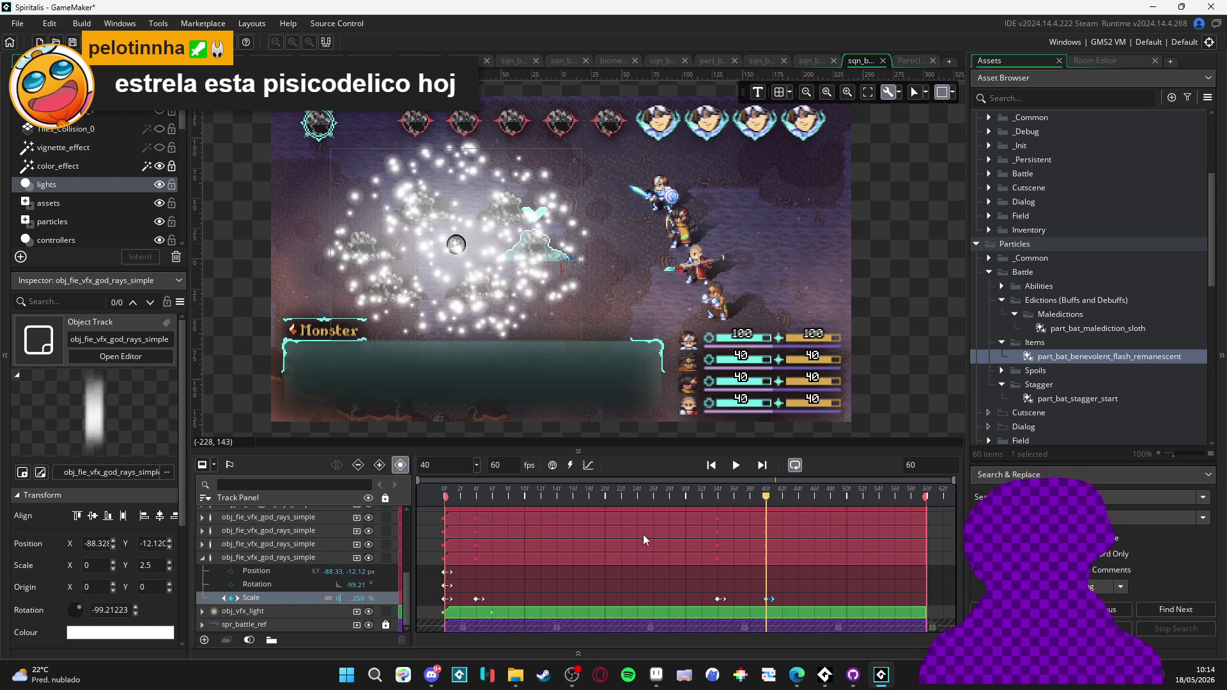
# - Play the sequence preview through the flash fade to frame 50
pyautogui.moveTo(732, 501)
pyautogui.mouseDown()
pyautogui.moveTo(680, 498)
pyautogui.moveTo(792, 500)
pyautogui.mouseUp()
pyautogui.press('space')
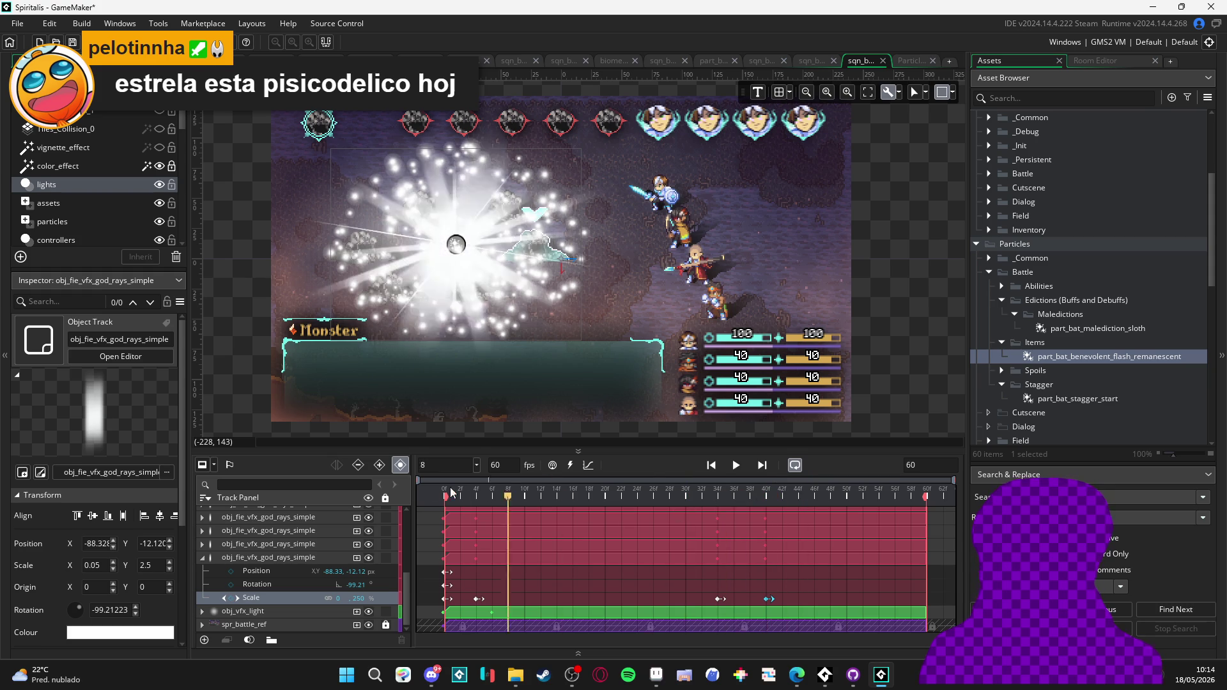
pyautogui.press('space')
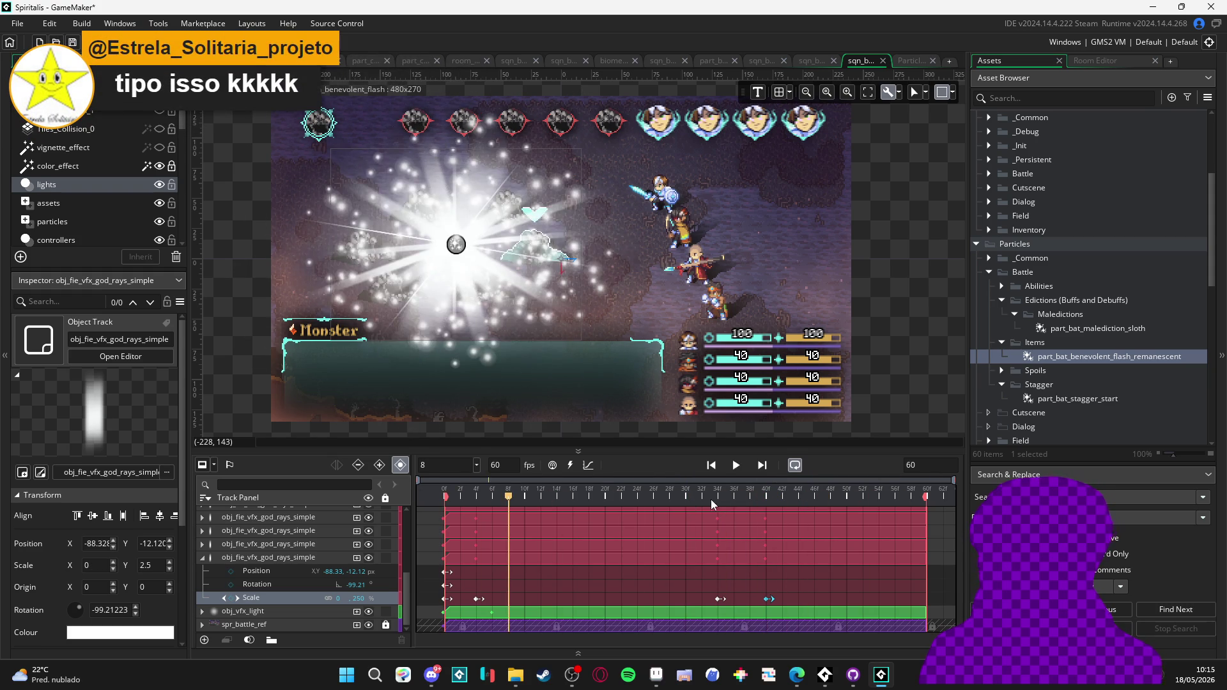
pyautogui.press('space')
pyautogui.press('space')
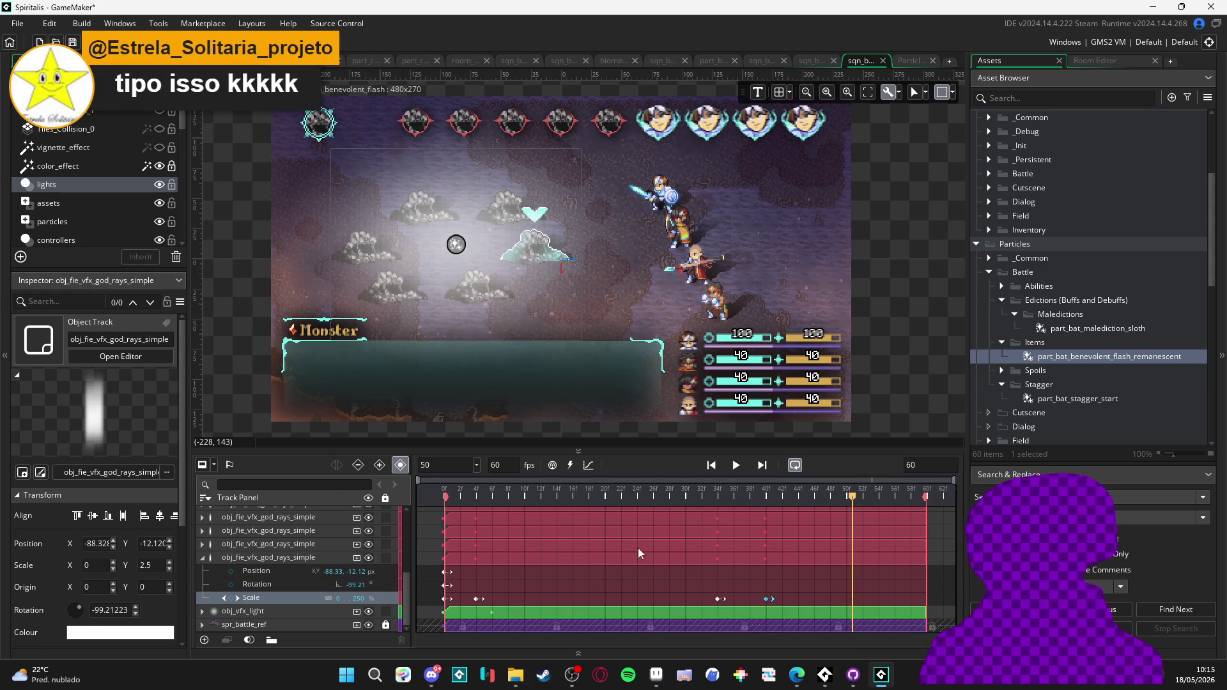
pyautogui.scroll(2, 713, 582)
# - Shift a lower god-rays track's Scale keyframes two frames later
pyautogui.click(203, 592)
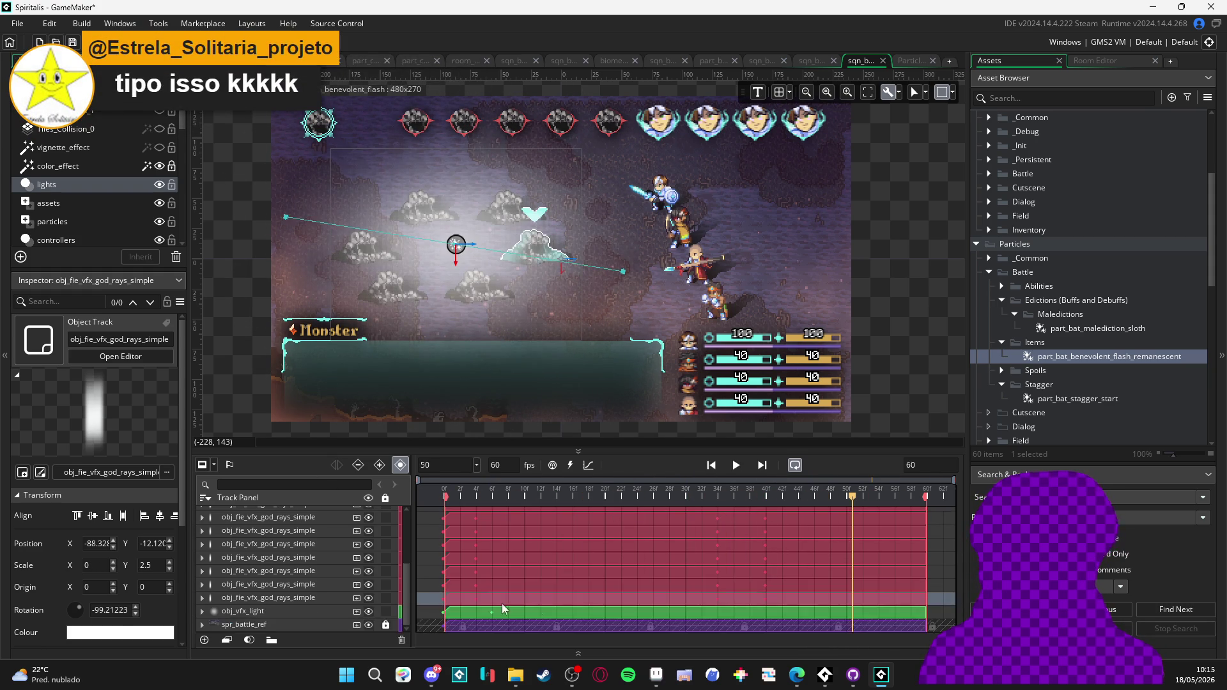
pyautogui.scroll(2, 588, 598)
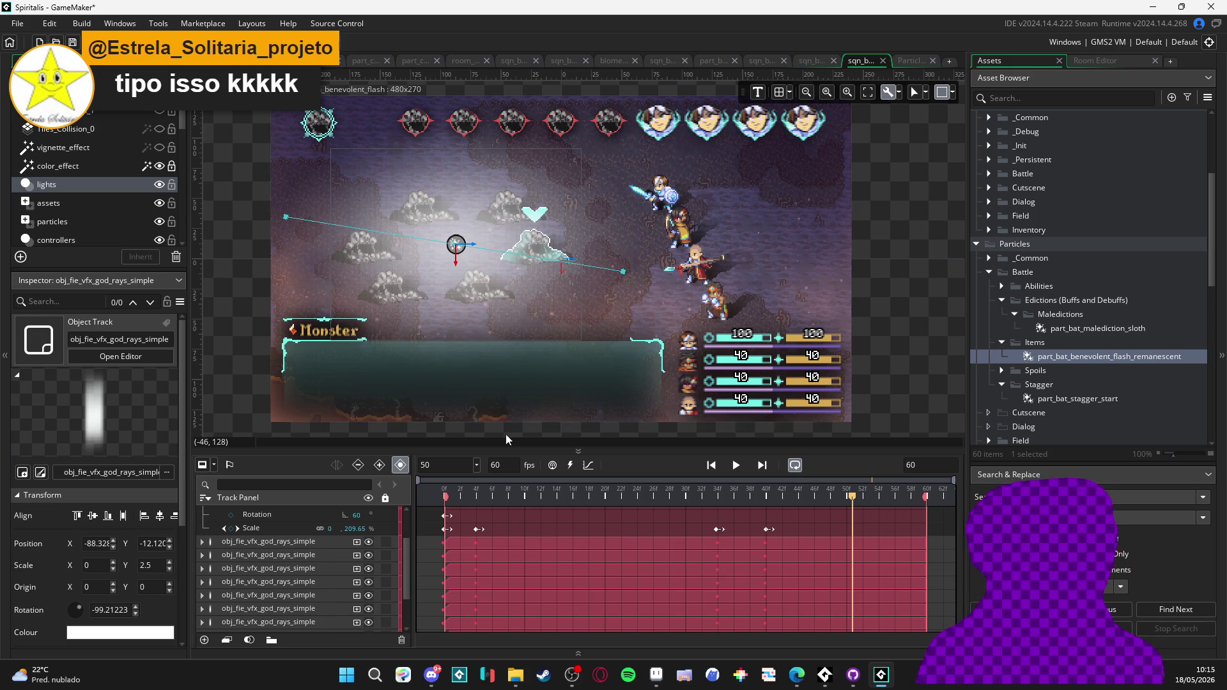
pyautogui.click(202, 542)
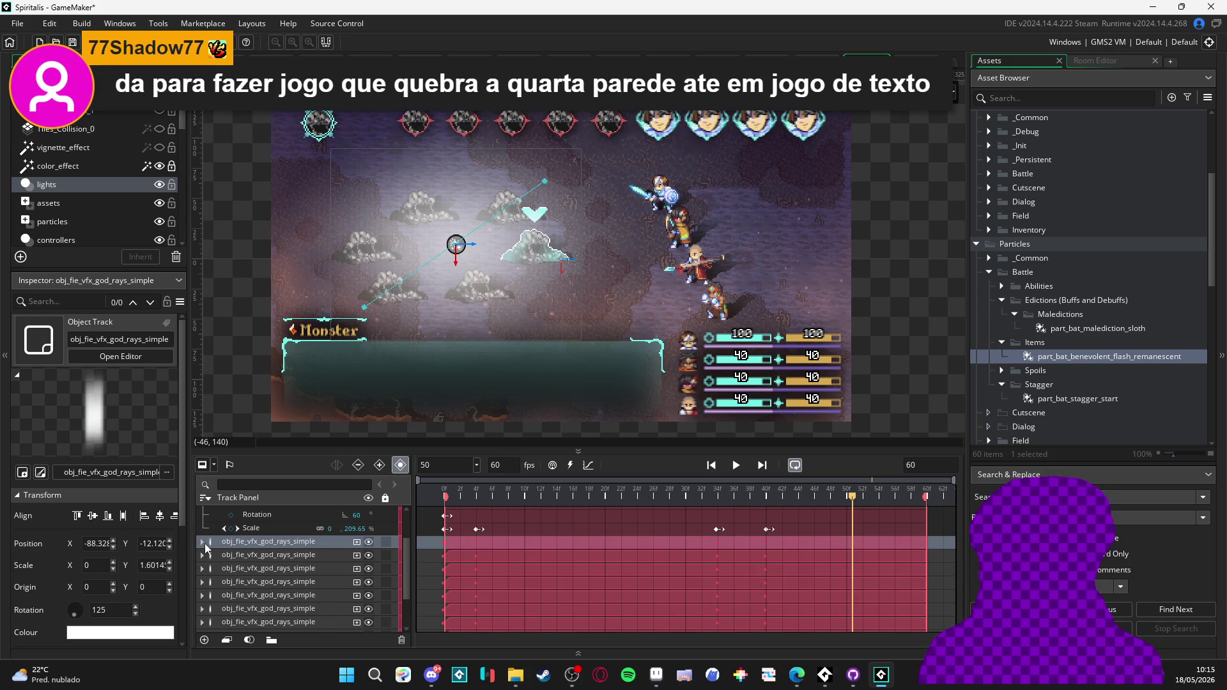
pyautogui.scroll(-3, 211, 559)
pyautogui.click(206, 599)
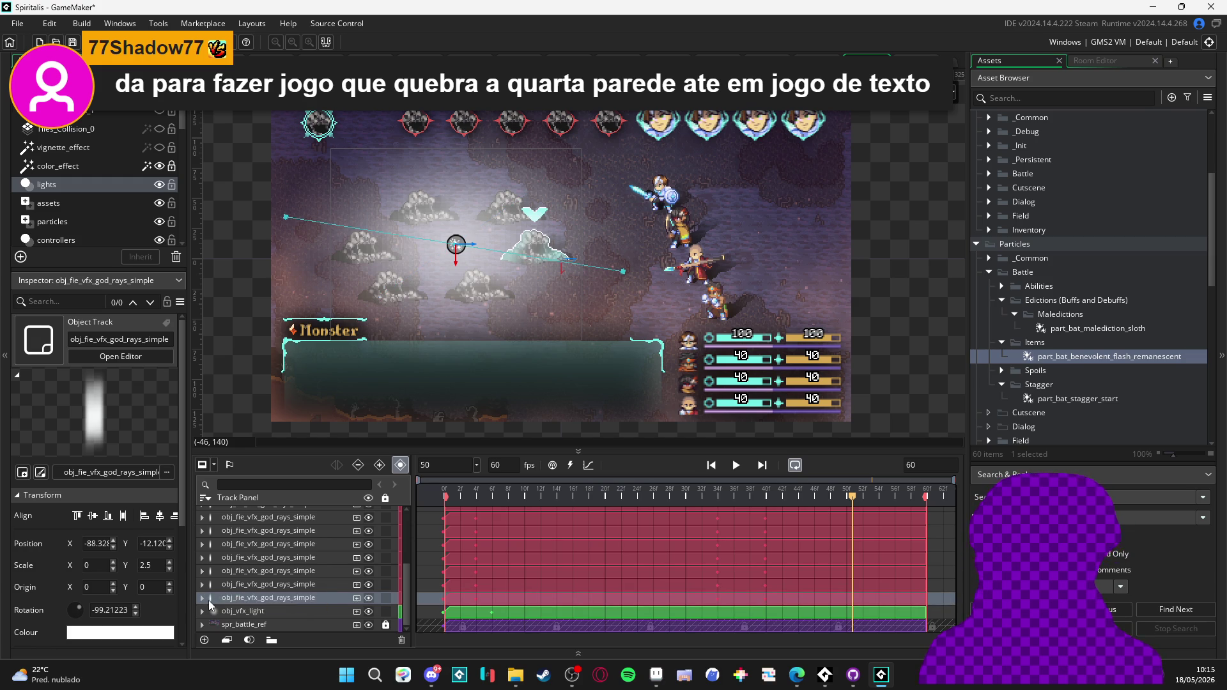
pyautogui.click(203, 600)
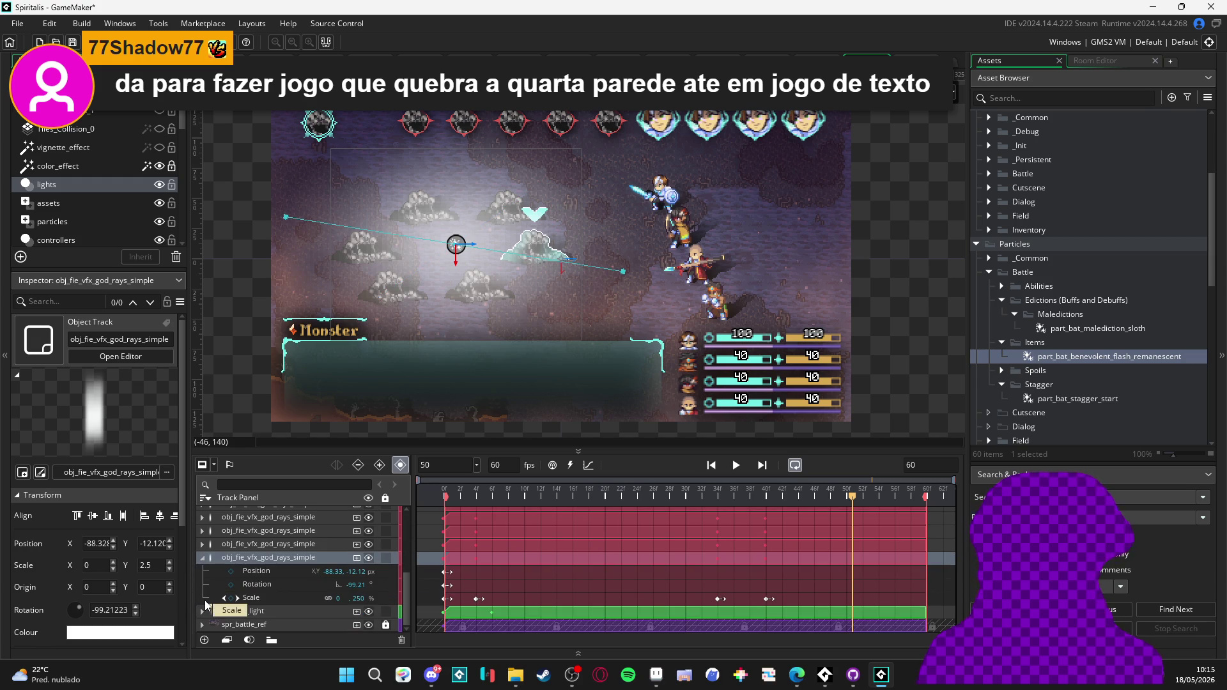
pyautogui.click(720, 599)
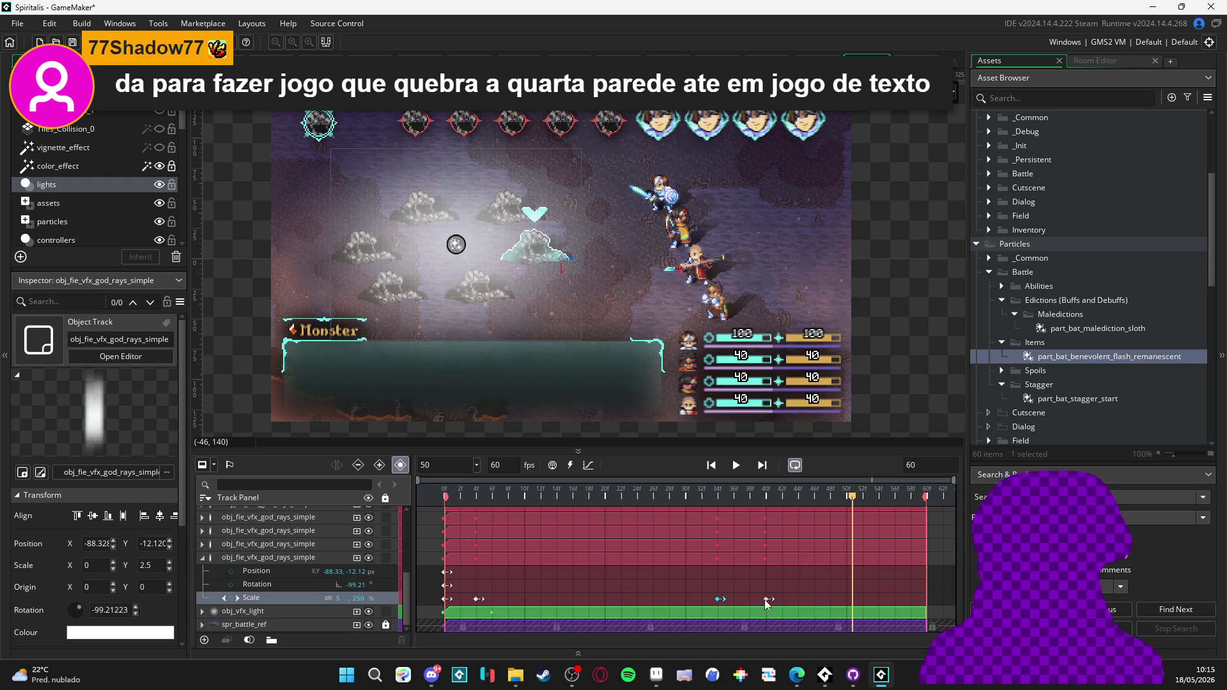
pyautogui.moveTo(720, 599); pyautogui.dragTo(736, 600)
# - Move the third god-rays track's Scale keyframes at 34f and 40f about two frames earlier
pyautogui.click(708, 552)
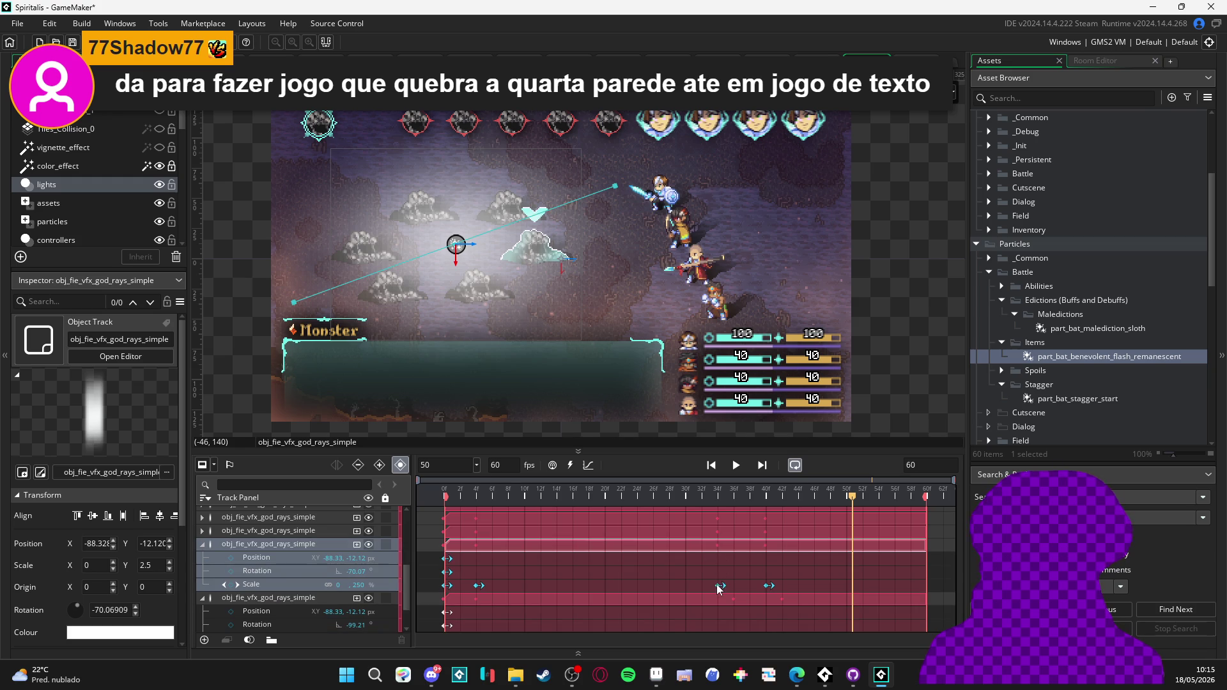
pyautogui.click(720, 585)
pyautogui.keyDown('shift'); pyautogui.click(769, 586); pyautogui.keyUp('shift')
pyautogui.moveTo(718, 587); pyautogui.dragTo(701, 589)
# - Undo an accidental one-frame move of the whole god-rays clip
pyautogui.click(715, 534)
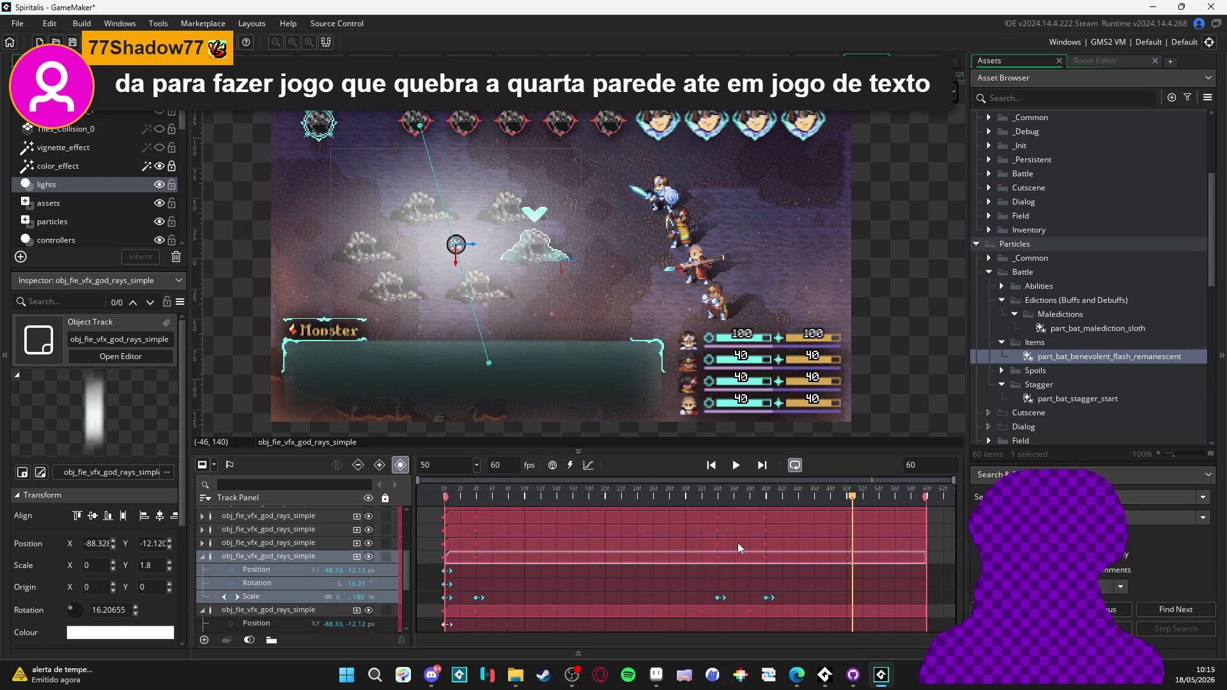
pyautogui.click(725, 566)
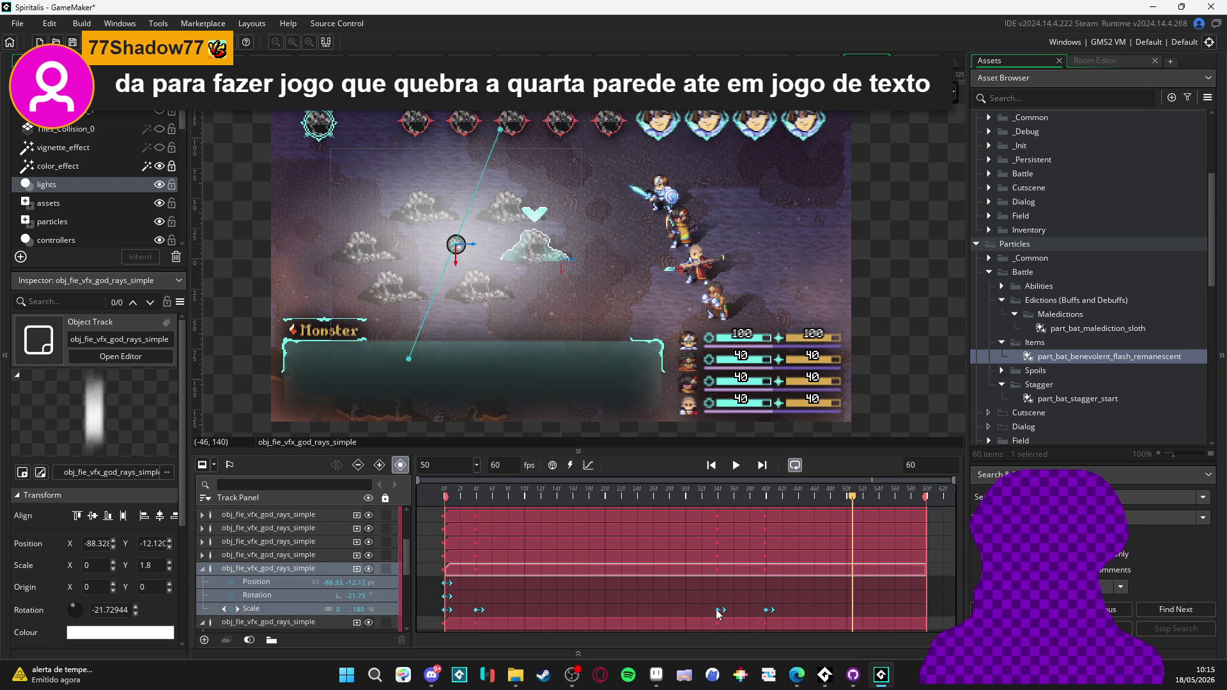
pyautogui.moveTo(715, 613); pyautogui.dragTo(711, 615)
pyautogui.hotkey('ctrl', 'z')
pyautogui.click(769, 610)
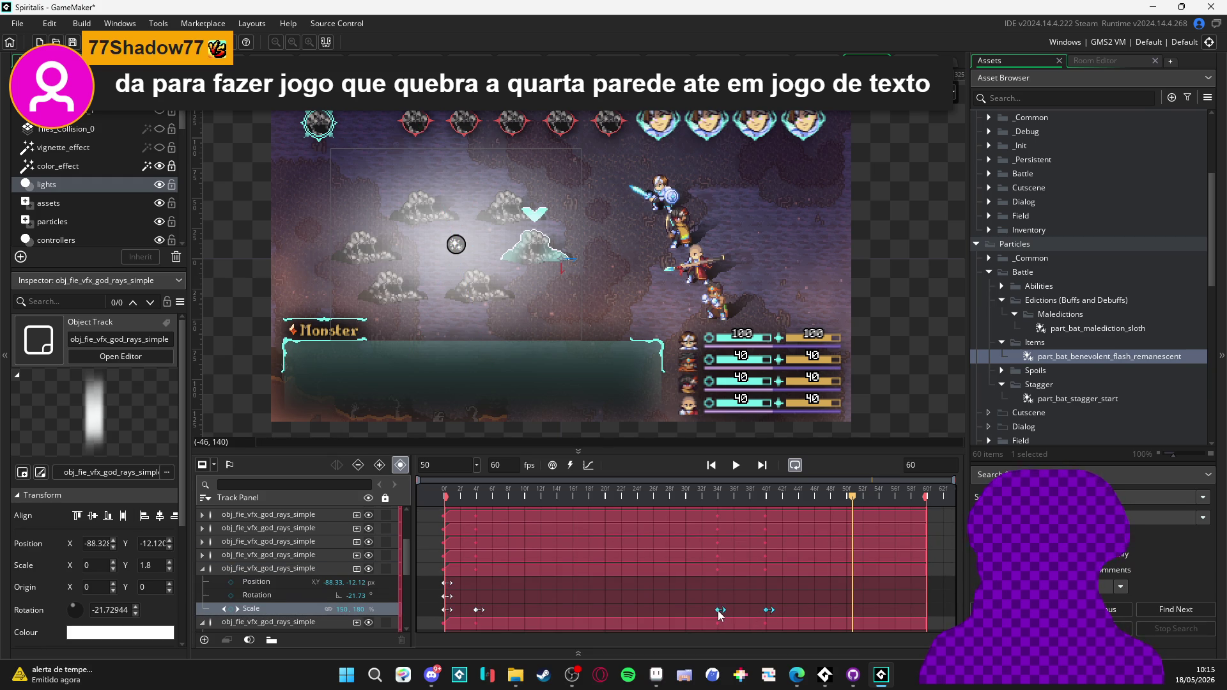
# - Shift another god-rays track's 34f and 40f Scale keyframes one frame later
pyautogui.click(712, 557)
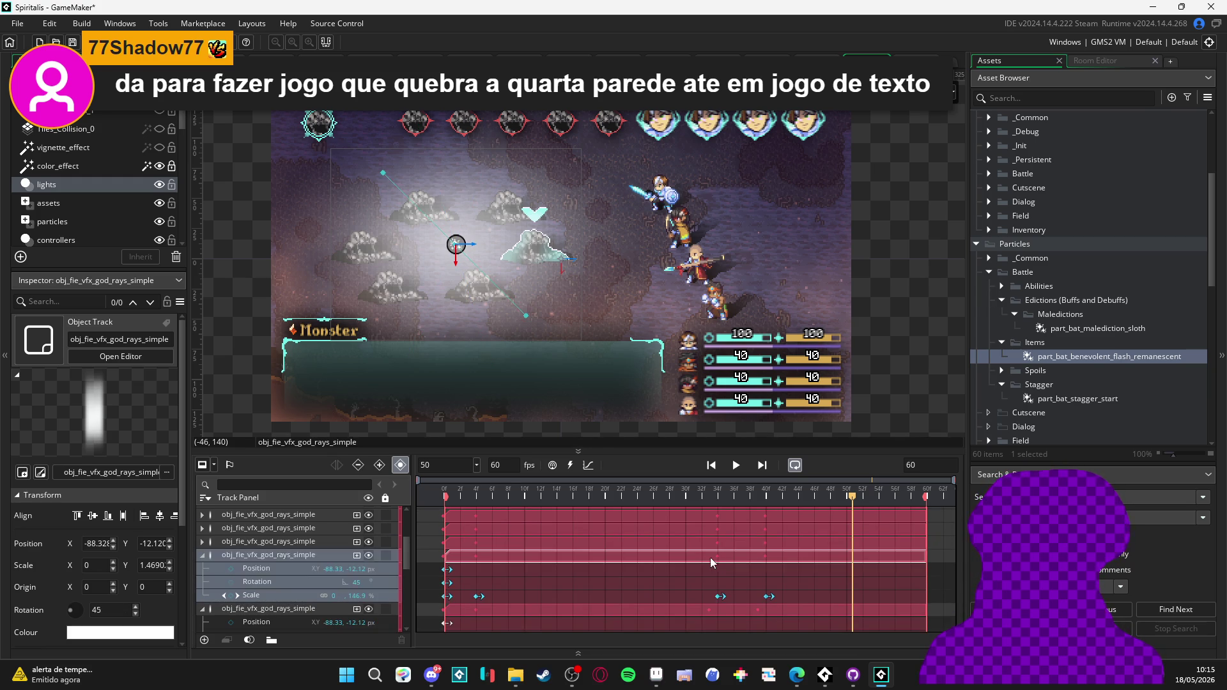
pyautogui.click(719, 597)
pyautogui.keyDown('ctrl'); pyautogui.click(768, 597); pyautogui.keyUp('ctrl')
pyautogui.moveTo(719, 598); pyautogui.dragTo(726, 598)
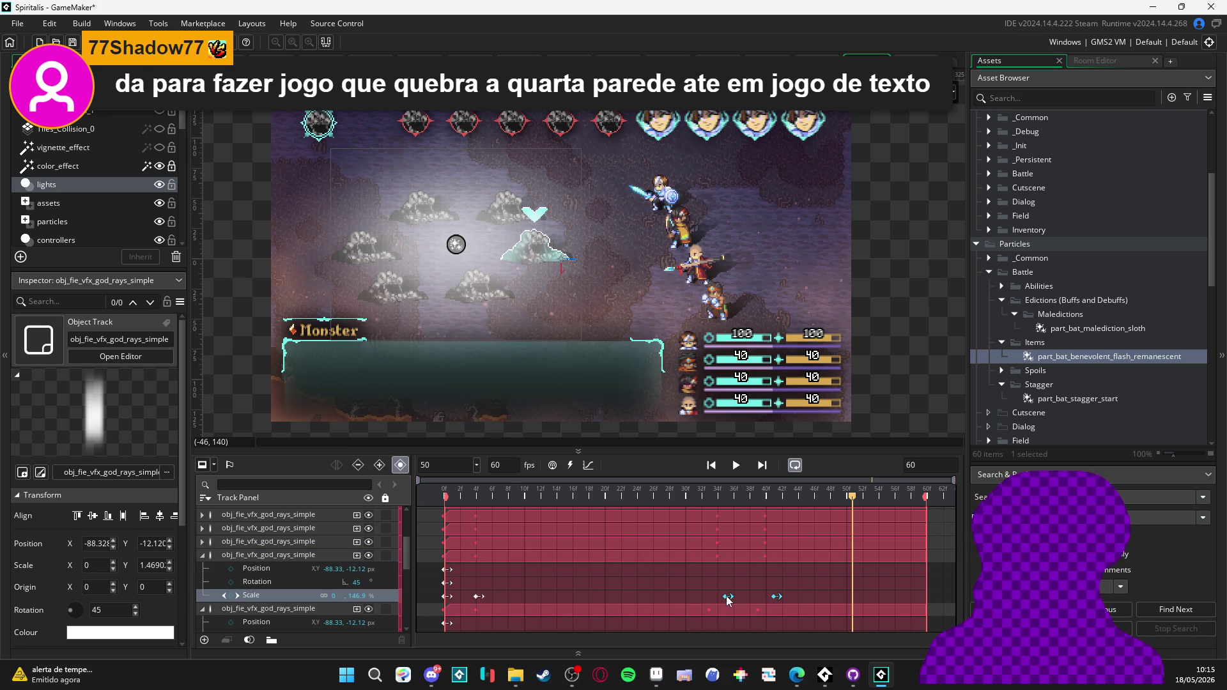
# - Move the third god-rays track's two Scale keyframes earlier, then collapse that track
pyautogui.click(718, 543)
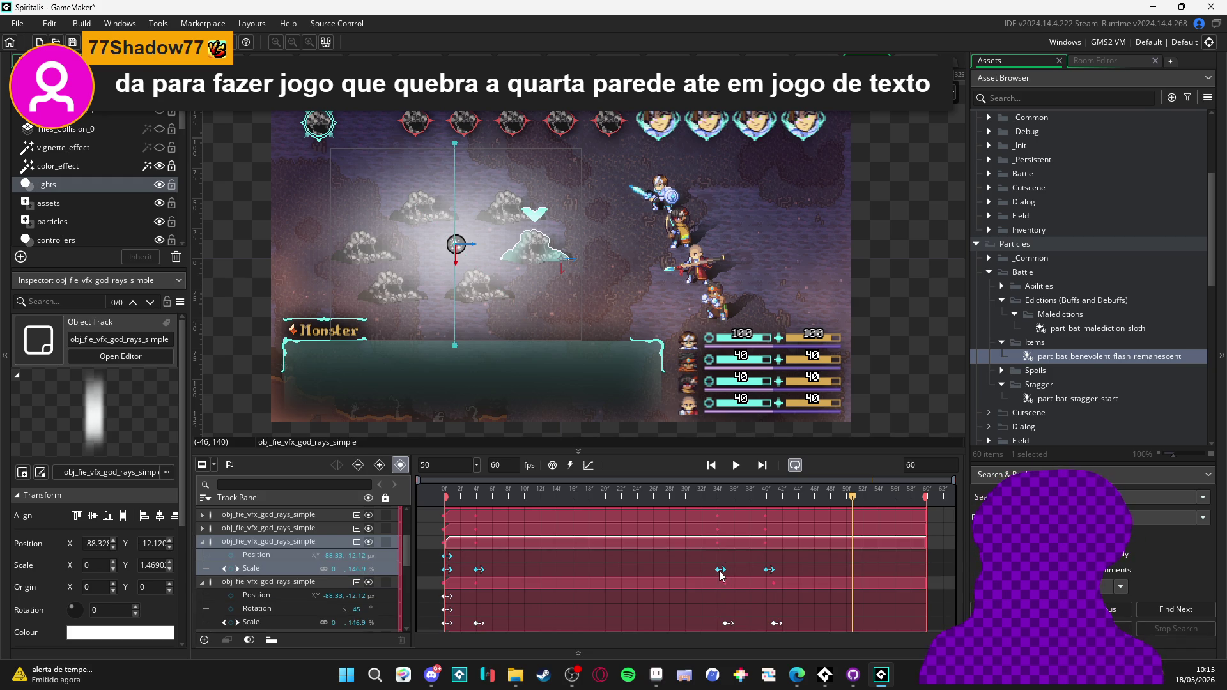
pyautogui.click(720, 569)
pyautogui.keyDown('ctrl'); pyautogui.click(764, 569); pyautogui.keyUp('ctrl')
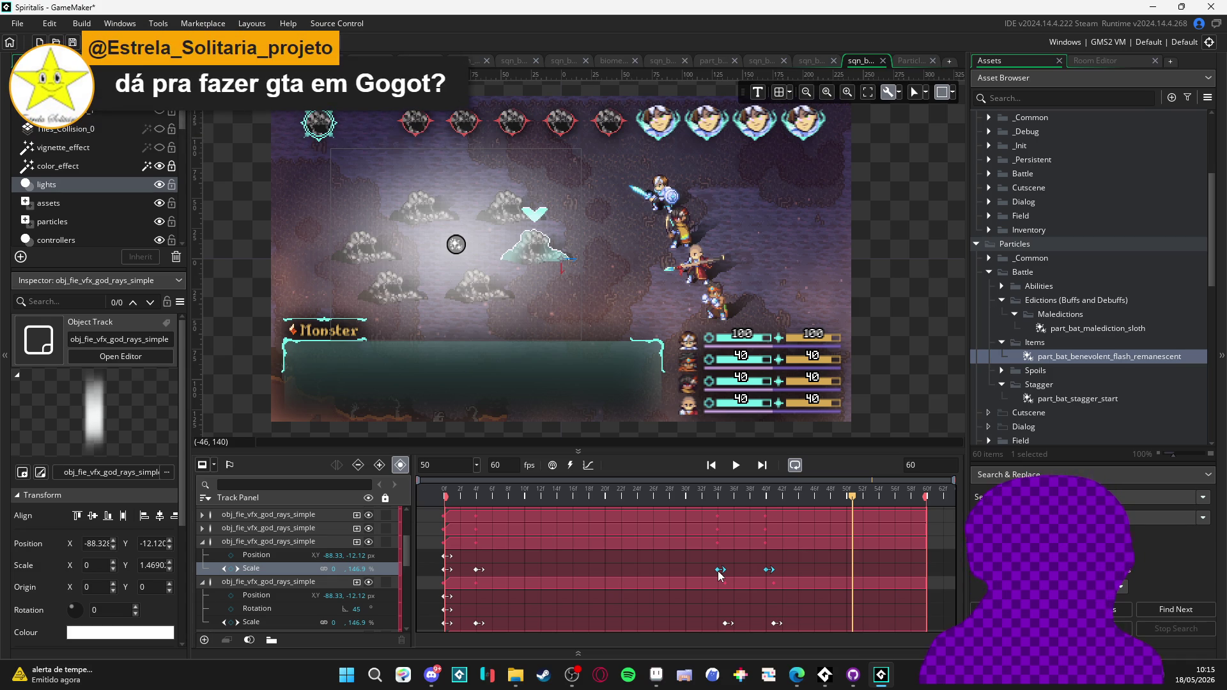
pyautogui.moveTo(718, 571); pyautogui.dragTo(702, 571)
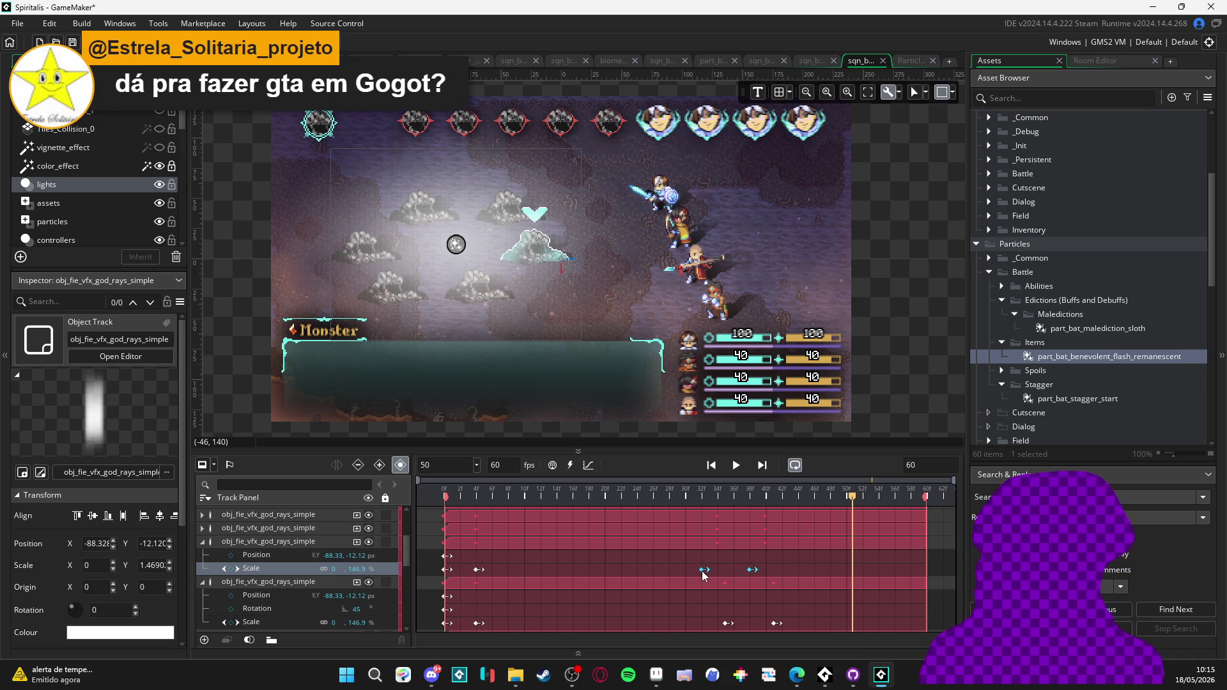
pyautogui.click(713, 544)
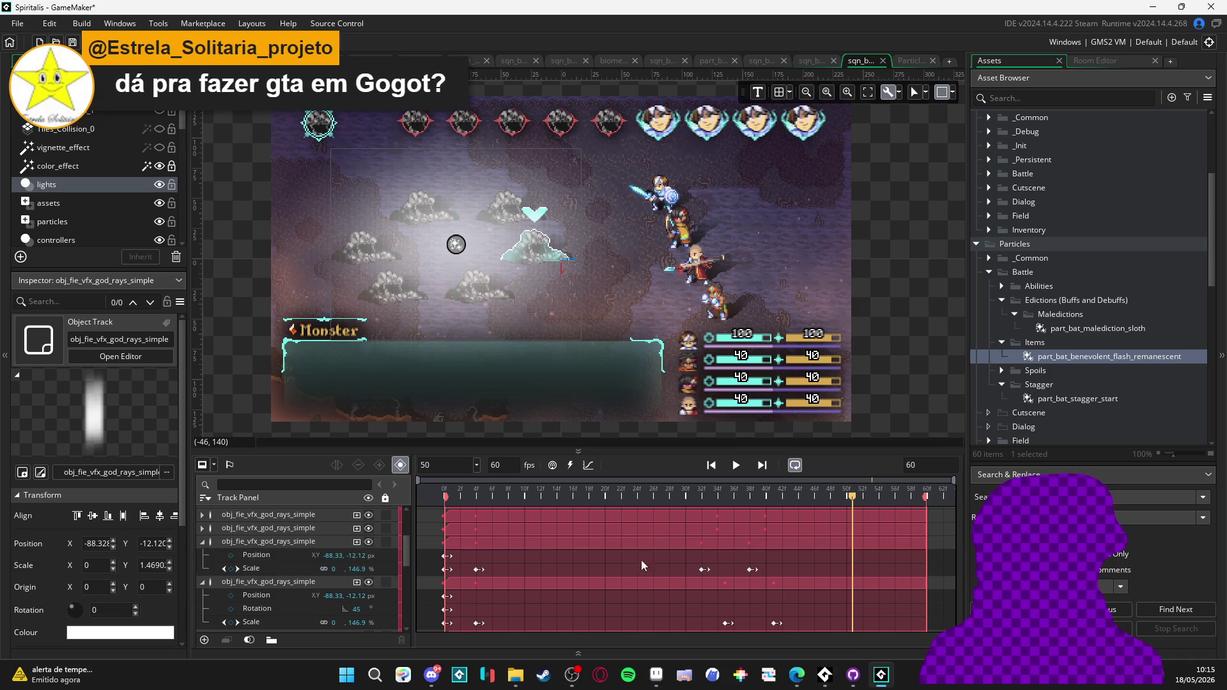
pyautogui.click(205, 546)
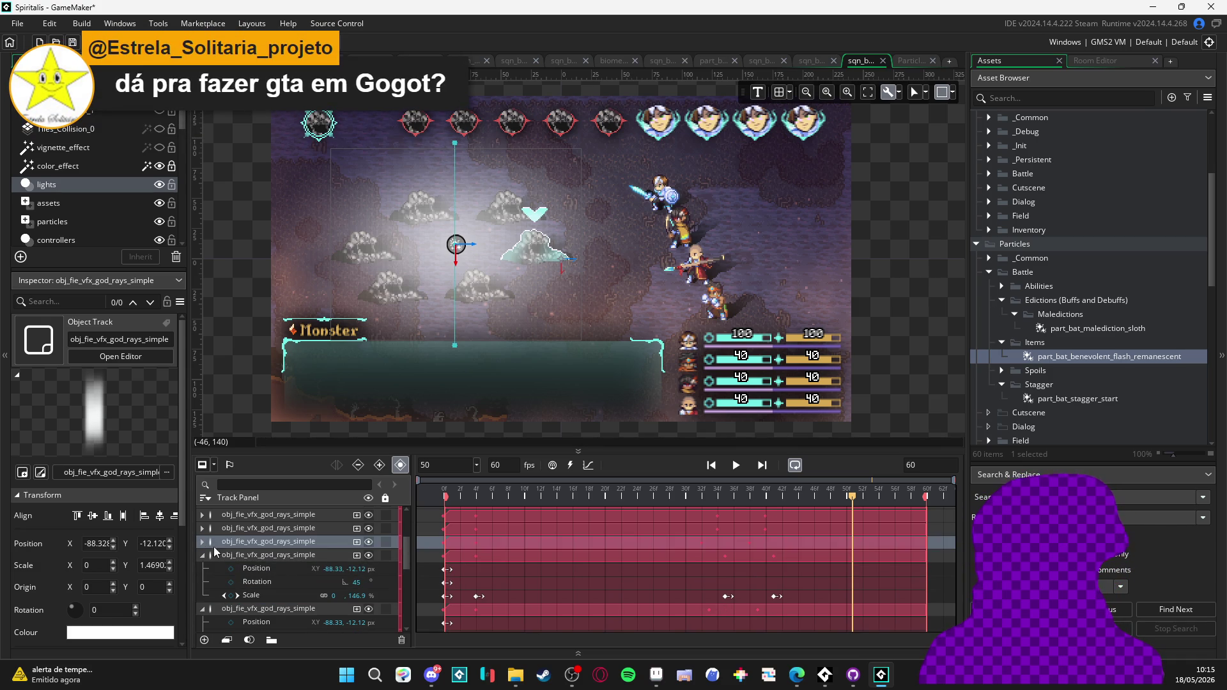
# - Move the second god-rays track's Scale keyframes one frame later, then collapse it
pyautogui.click(715, 531)
pyautogui.click(720, 572)
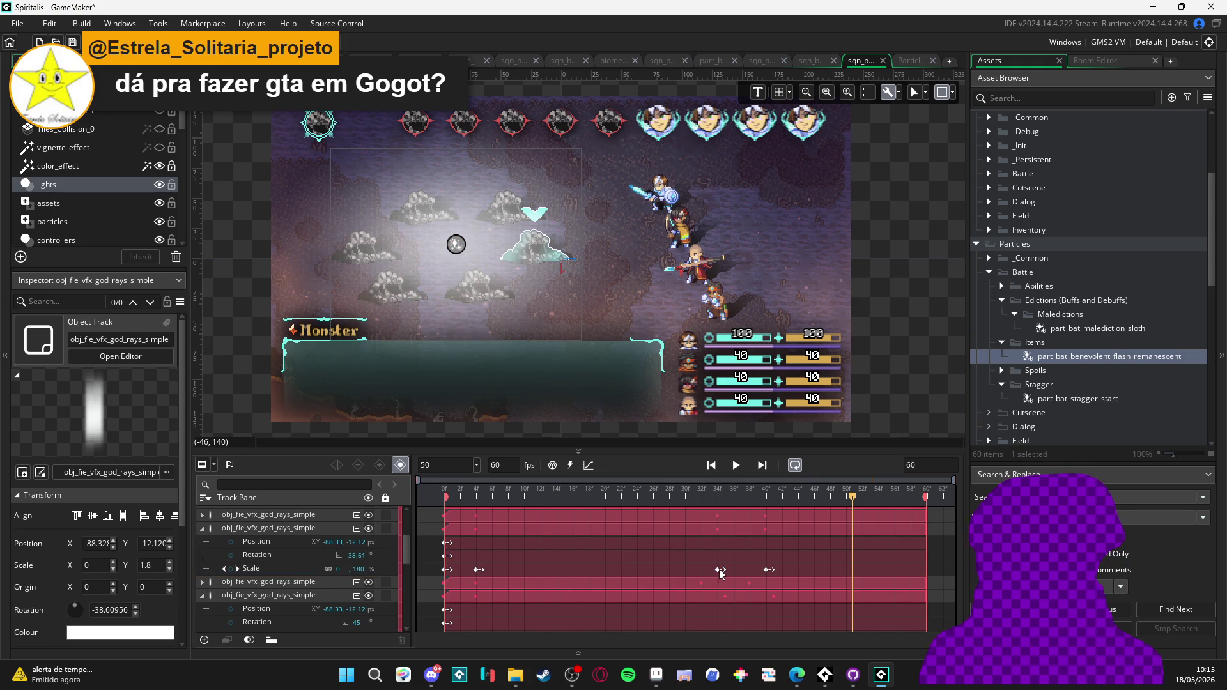
pyautogui.click(768, 570)
pyautogui.moveTo(720, 574); pyautogui.dragTo(736, 571)
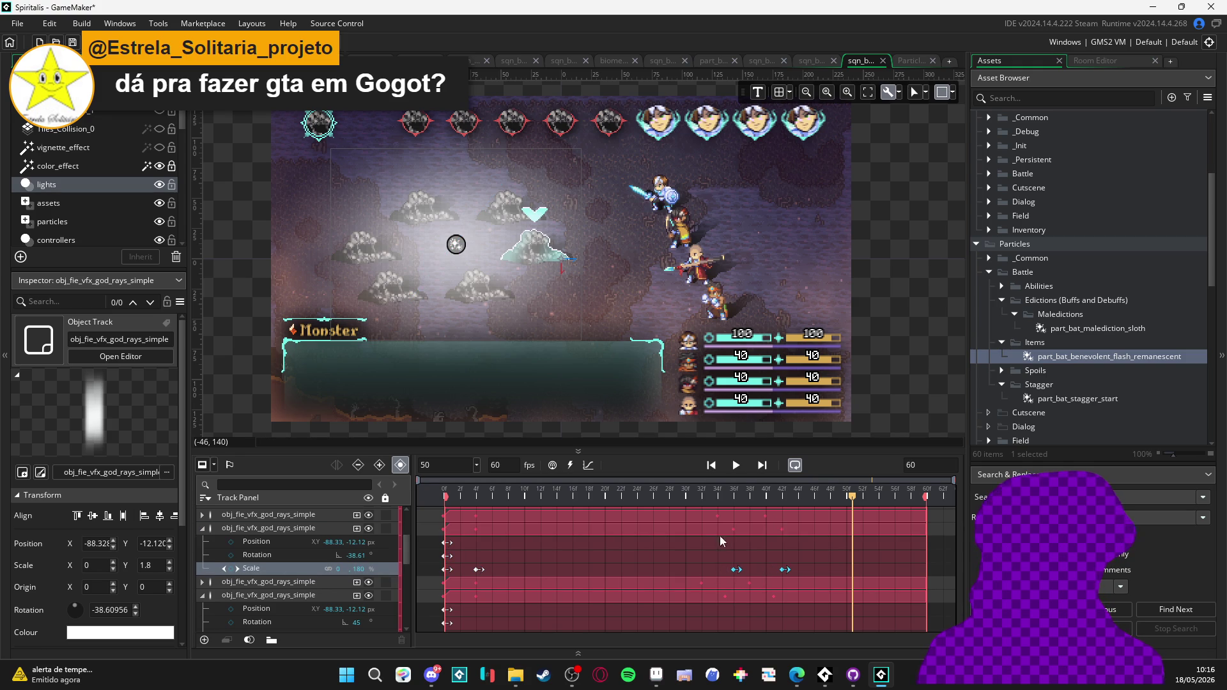
pyautogui.click(711, 530)
pyautogui.click(203, 527)
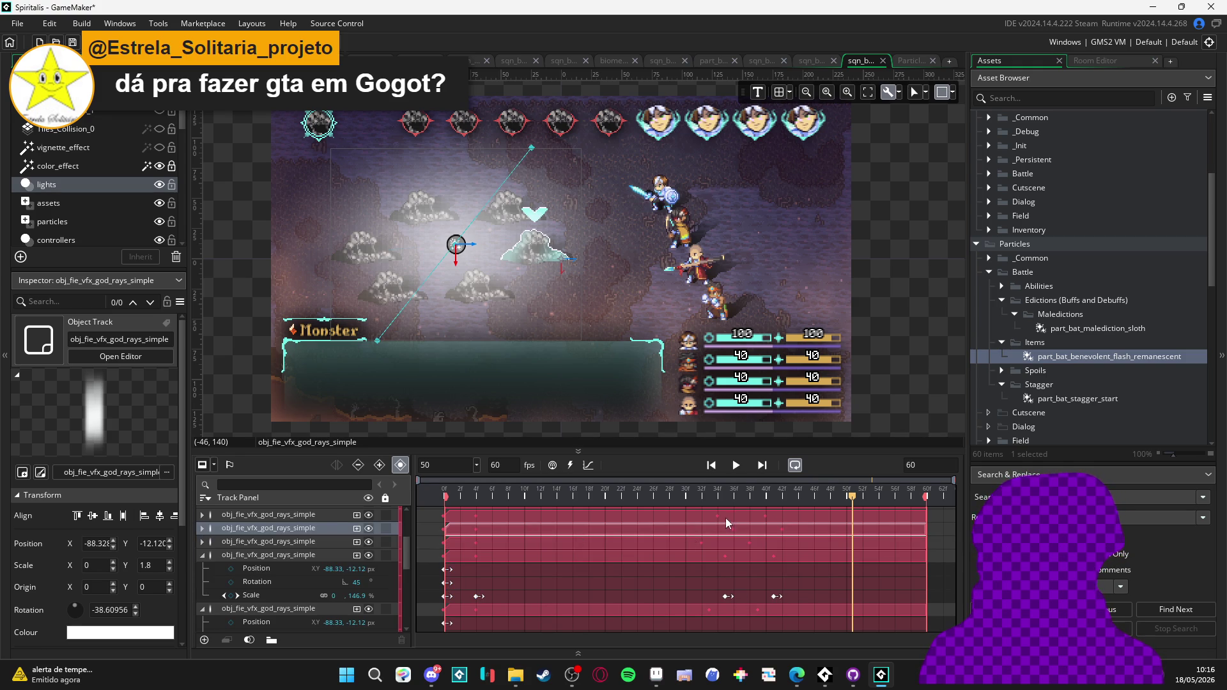
# - Check the top track's Scale keyframes and collapse all the god-rays tracks
pyautogui.click(720, 556)
pyautogui.click(766, 558)
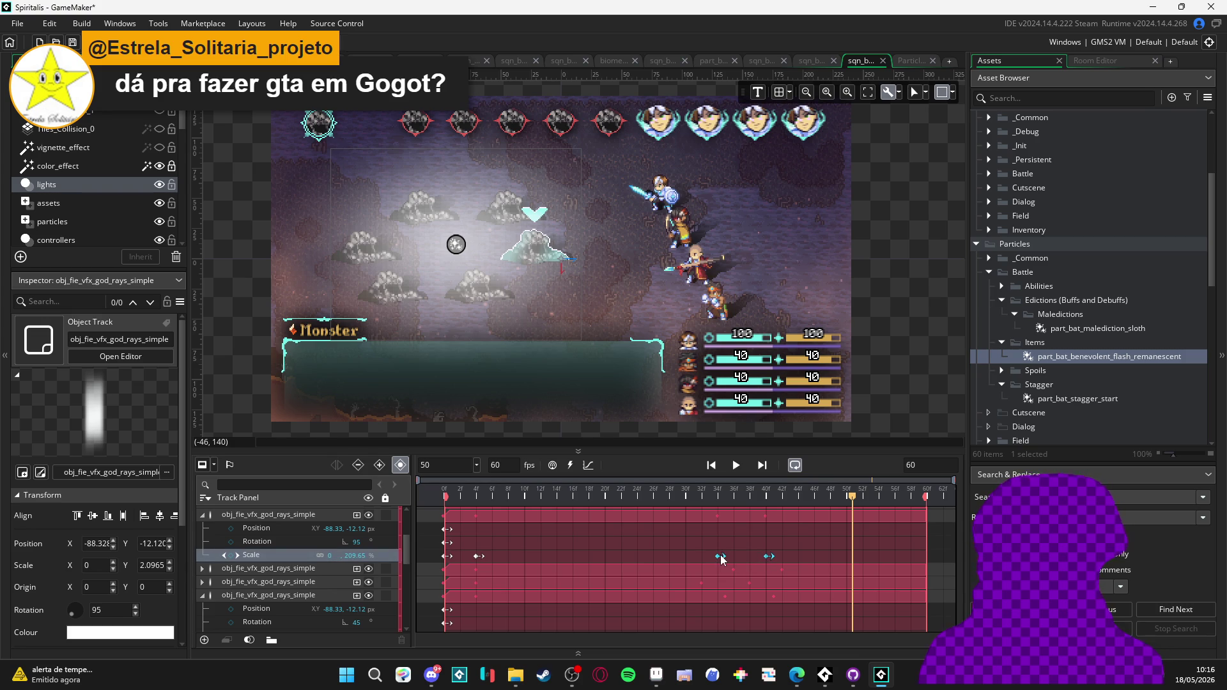
pyautogui.click(206, 515)
pyautogui.click(204, 557)
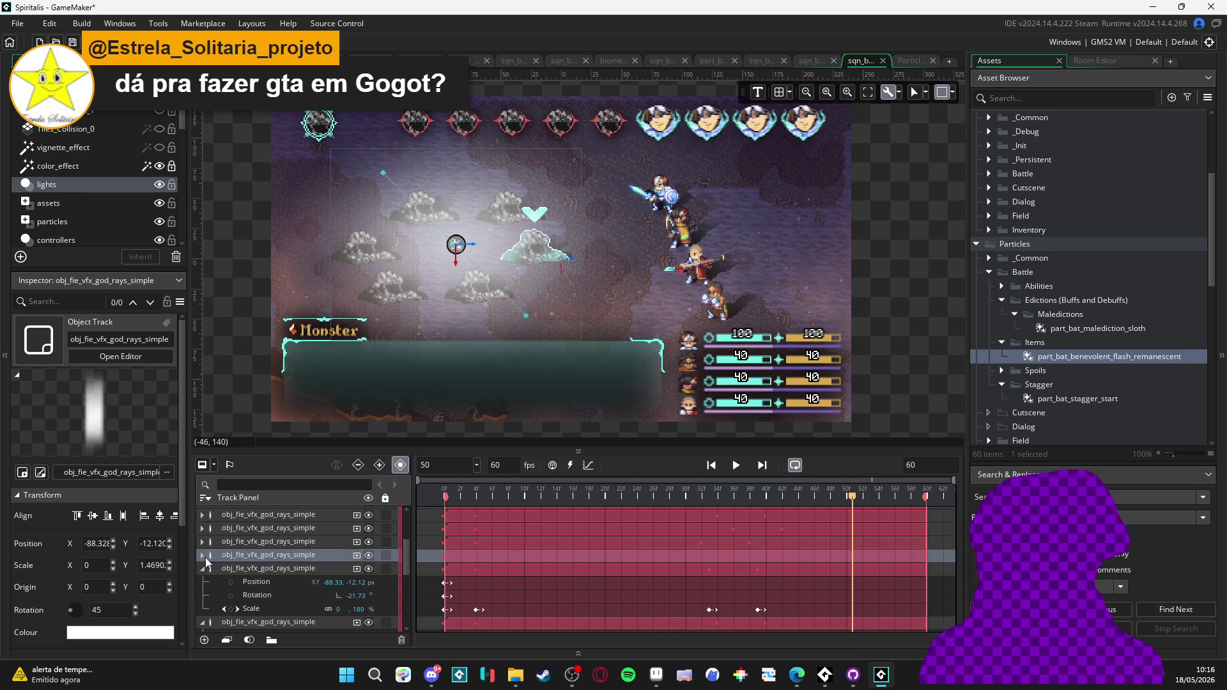
pyautogui.click(203, 569)
pyautogui.click(204, 581)
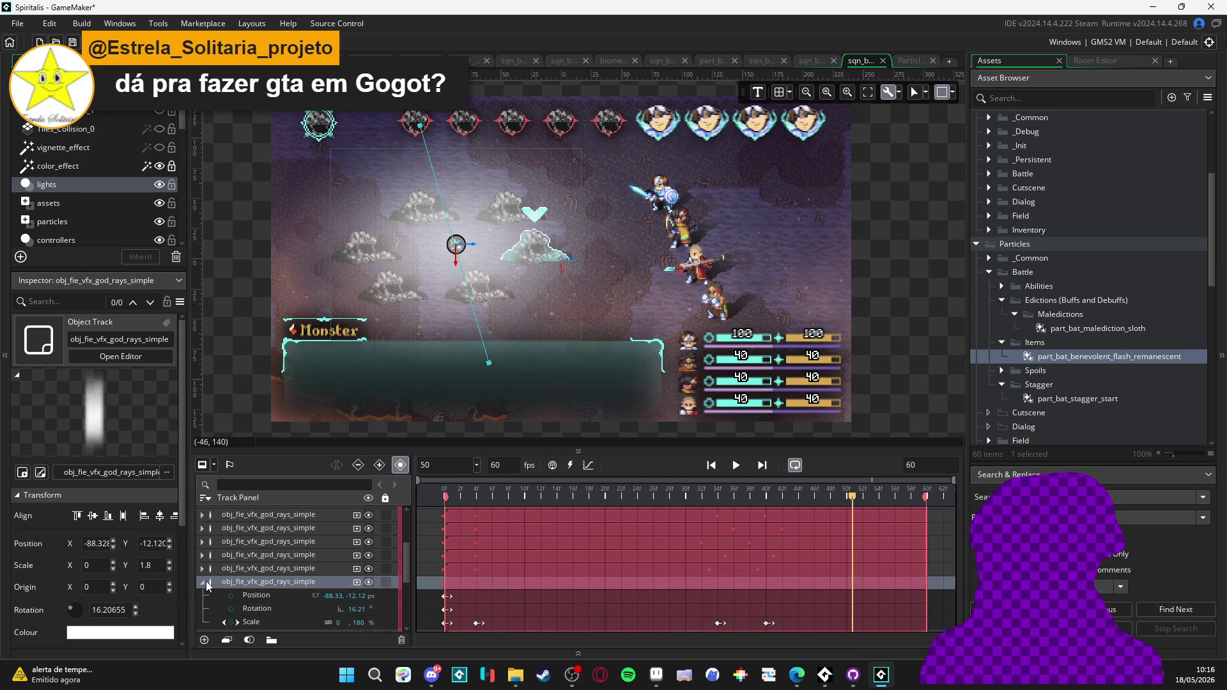
pyautogui.click(202, 596)
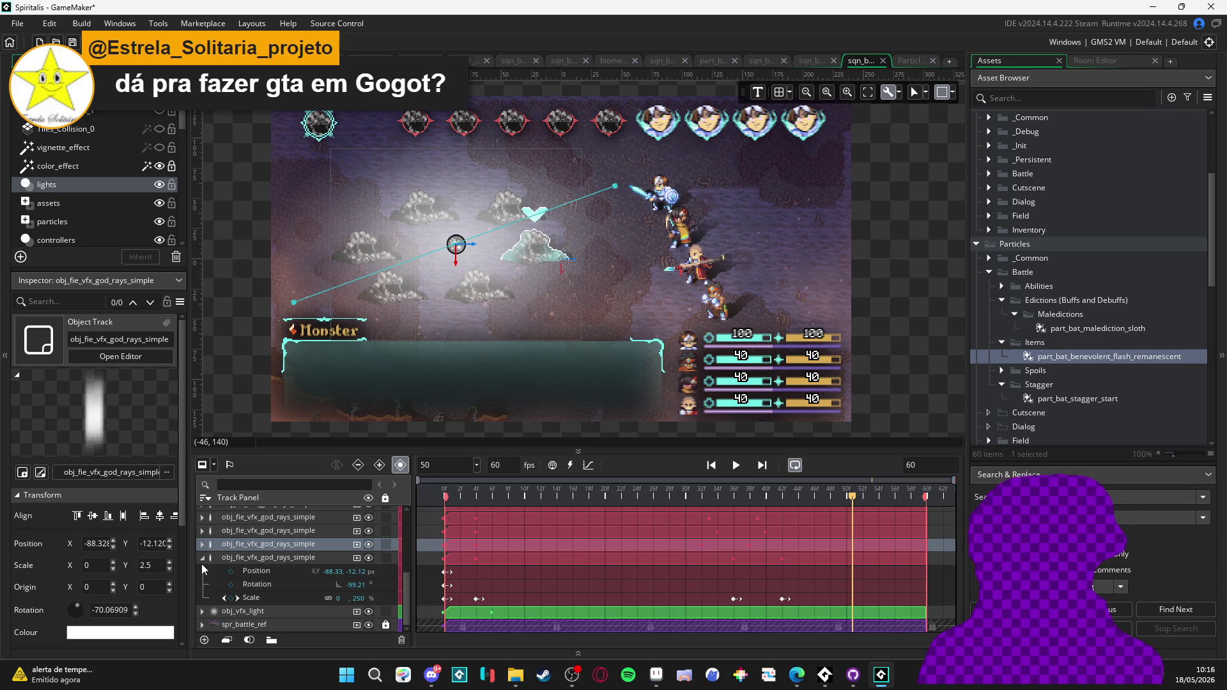
# - Play the sequence from frame 1 to preview the staggered god-ray timing
pyautogui.scroll(3, 620, 550)
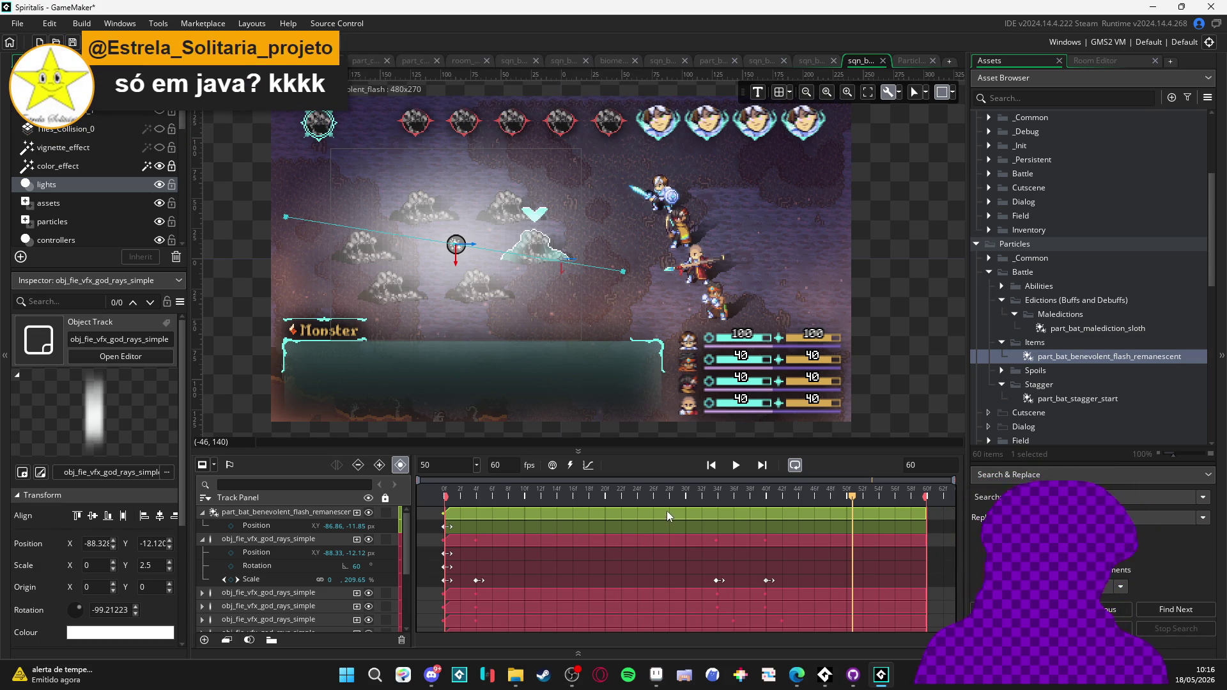
pyautogui.press('Return')
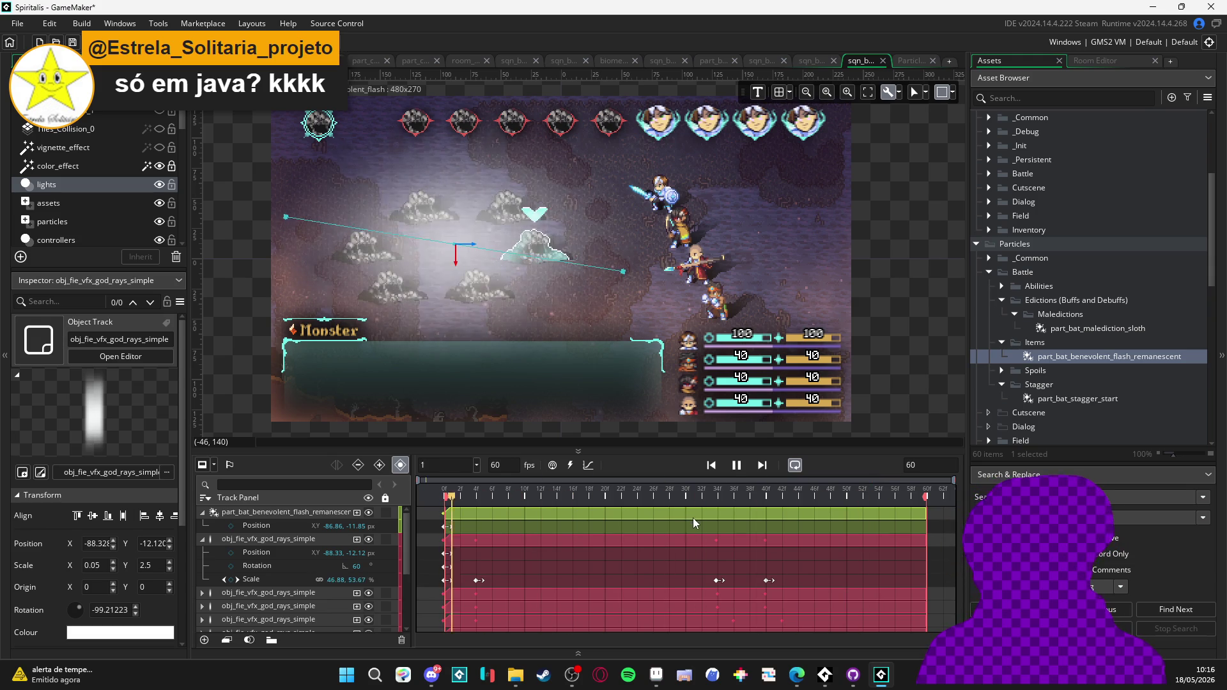
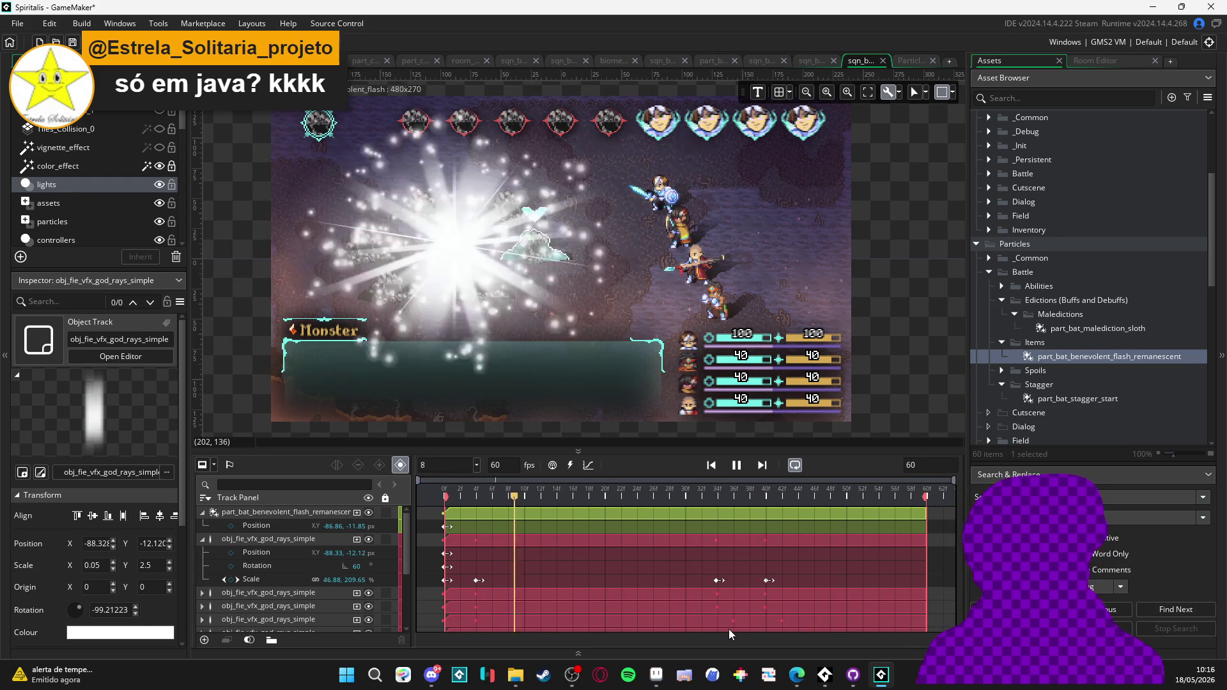
# - Preview the flash, then drag the god rays object's two Scale keyframes earlier
pyautogui.click(736, 465)
pyautogui.scroll(-1, 661, 612)
pyautogui.scroll(1, 671, 606)
pyautogui.moveTo(699, 580); pyautogui.dragTo(799, 581)
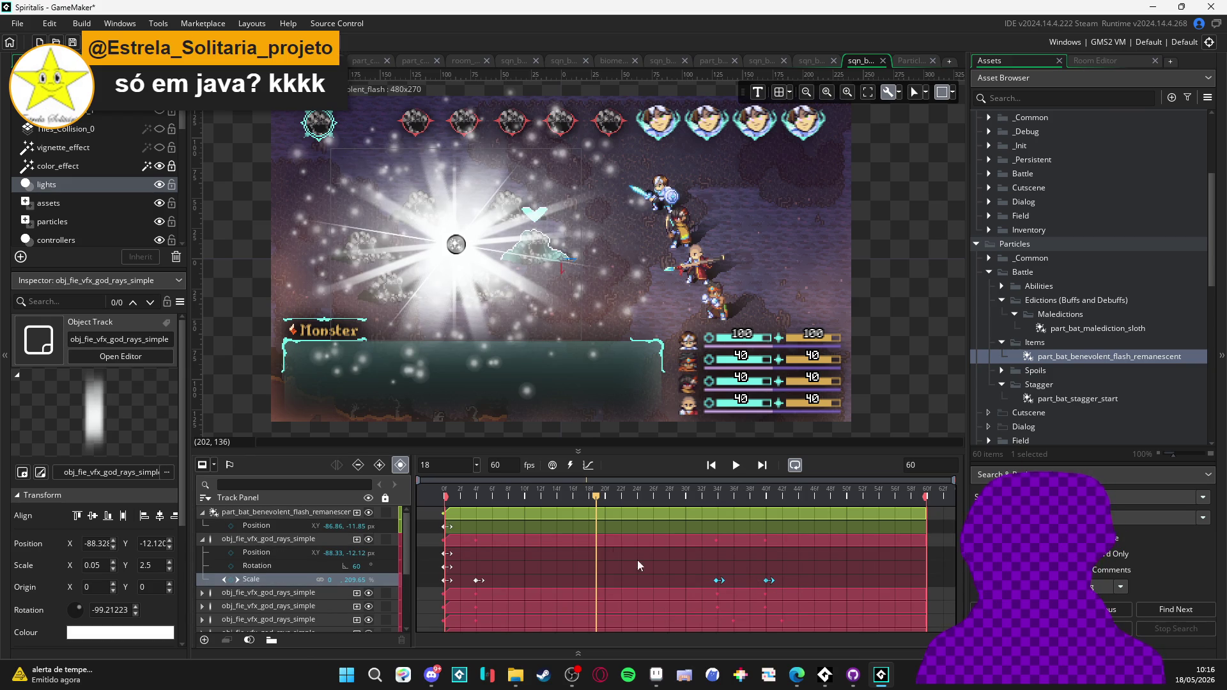
pyautogui.press('space')
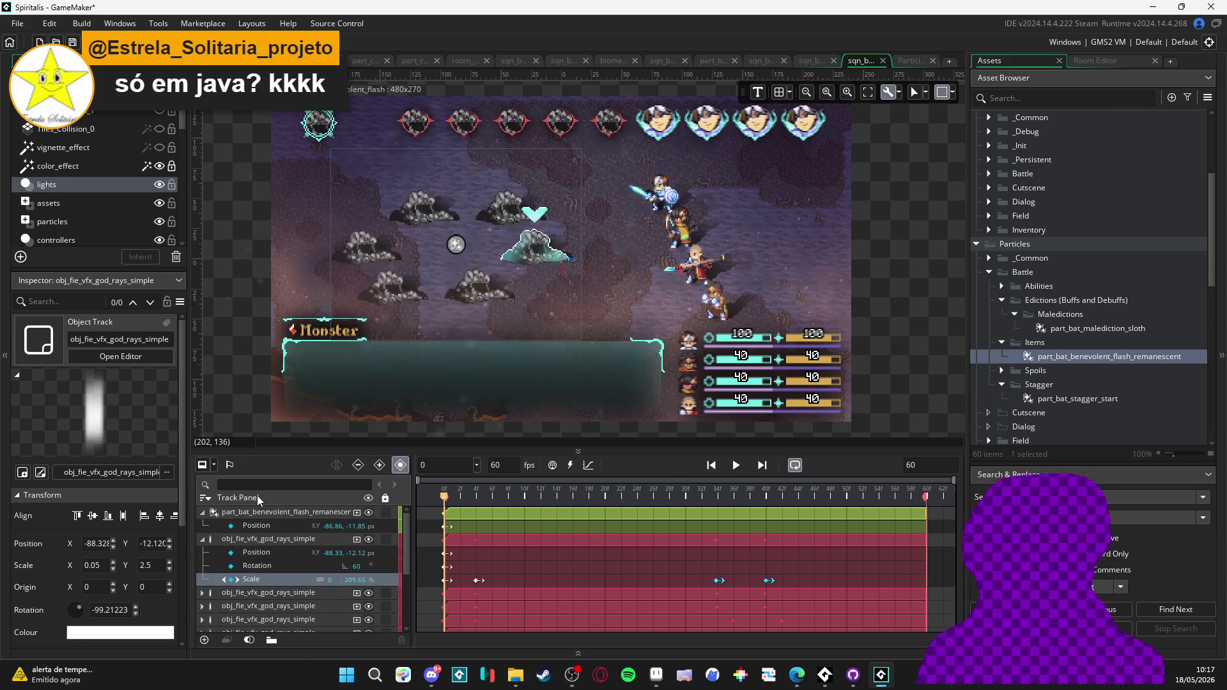
pyautogui.press('space')
pyautogui.moveTo(702, 582); pyautogui.dragTo(620, 587)
# - Move the first god rays track's Scale keyframes earlier, to frames 23 and 29
pyautogui.scroll(-2, 245, 578)
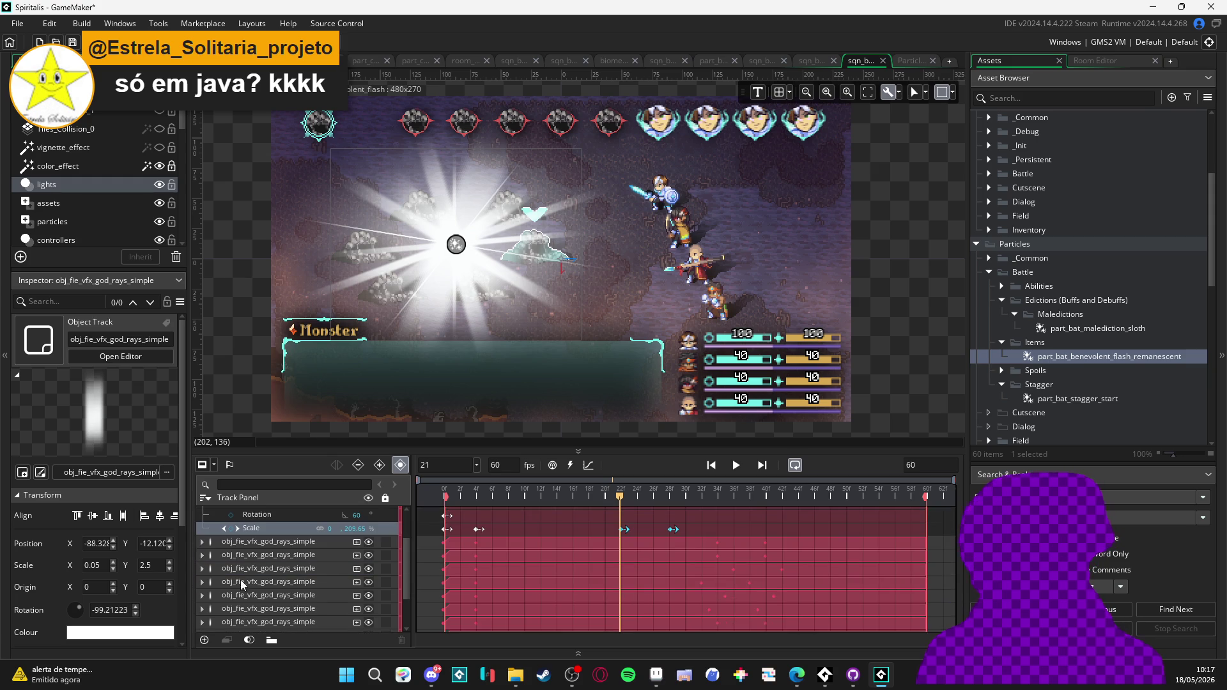
pyautogui.click(202, 541)
pyautogui.click(274, 541)
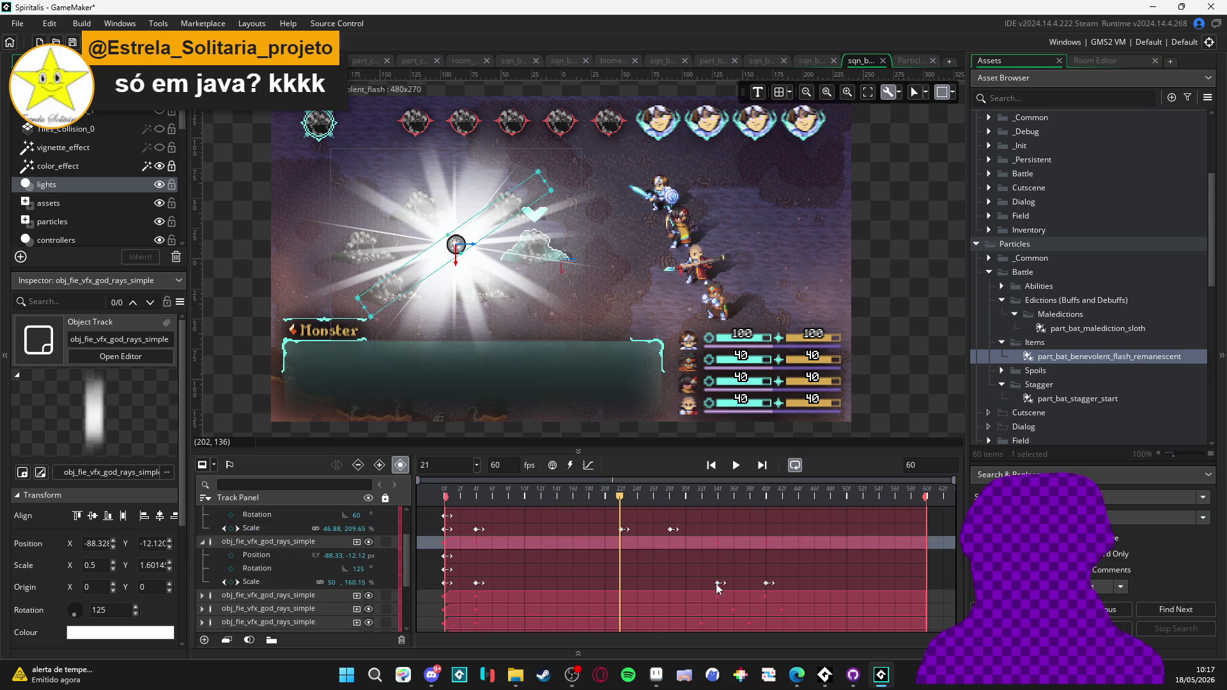
pyautogui.click(718, 583)
pyautogui.moveTo(718, 583); pyautogui.dragTo(629, 590)
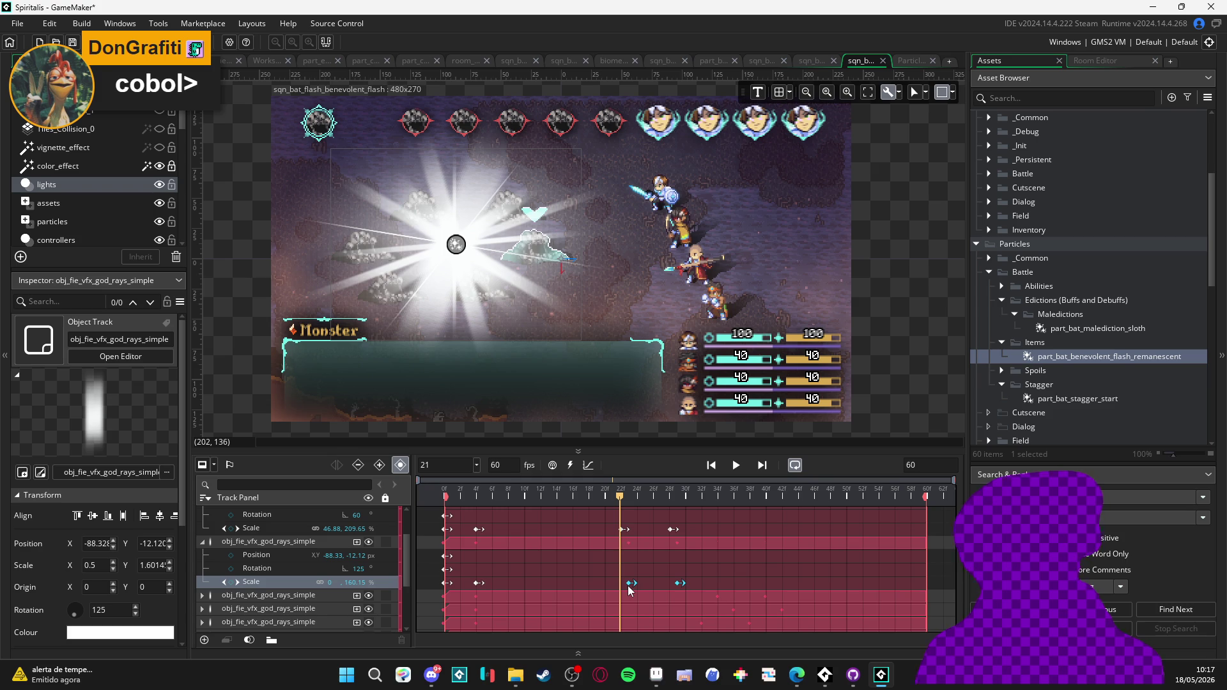
# - Shift the next god rays track's Scale keyframes from frames 34/40 to about 24/30
pyautogui.scroll(-1, 629, 590)
pyautogui.click(202, 566)
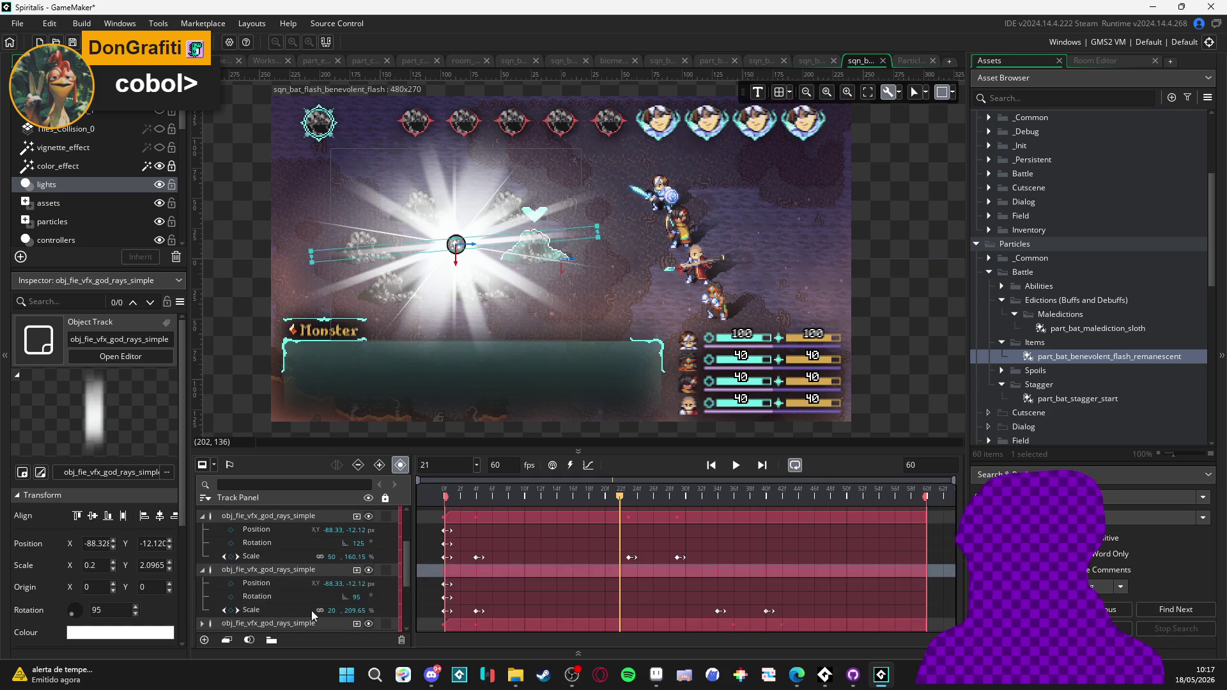
pyautogui.scroll(-2, 722, 589)
pyautogui.click(719, 560)
pyautogui.keyDown('ctrl'); pyautogui.click(769, 560); pyautogui.keyUp('ctrl')
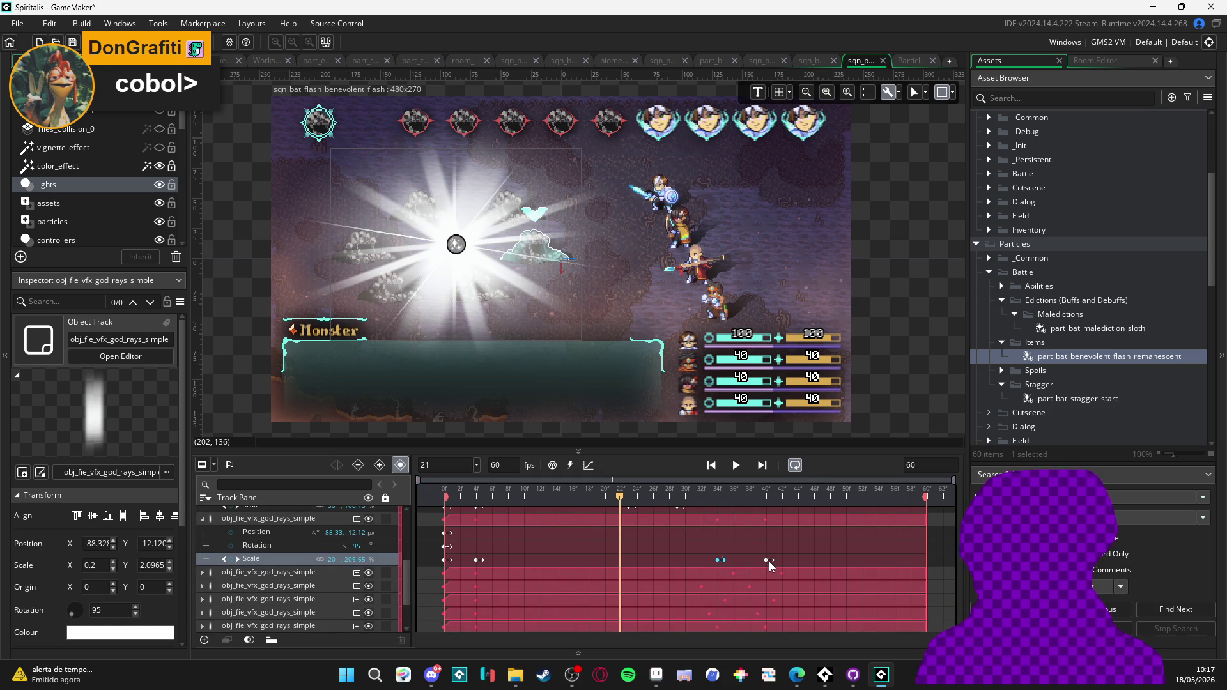
pyautogui.scroll(2, 722, 562)
pyautogui.moveTo(722, 611); pyautogui.dragTo(642, 618)
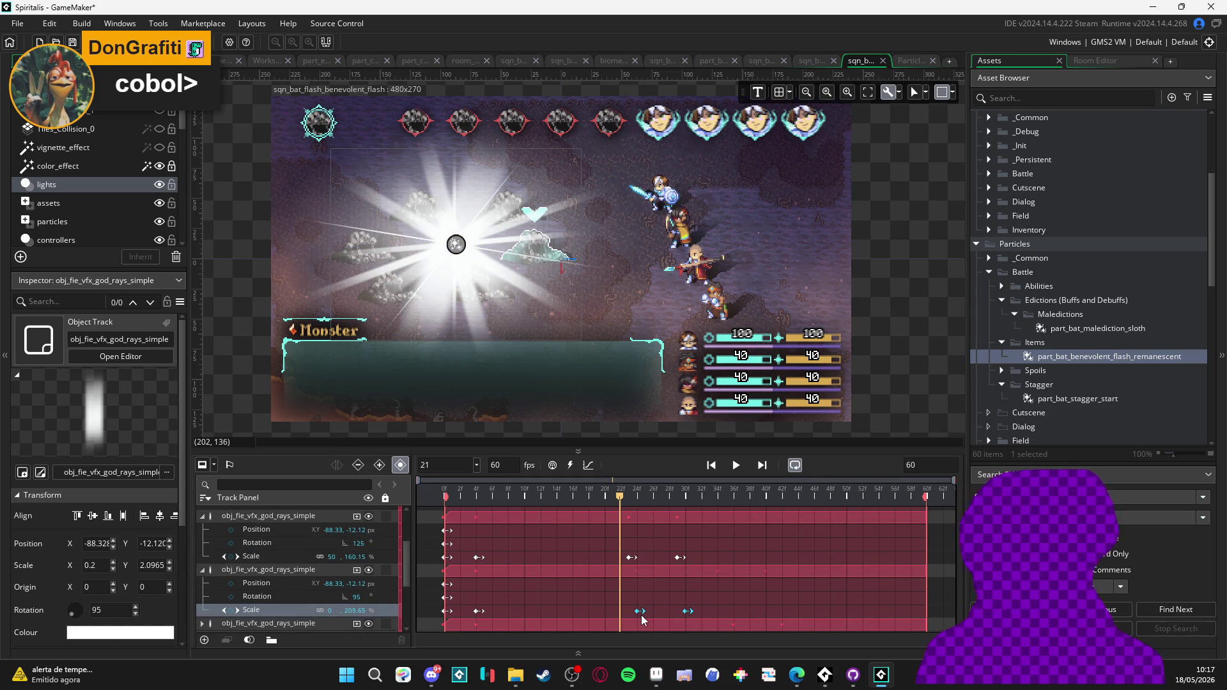
# - Move the Scale keyframes of the next two god rays tracks several frames earlier
pyautogui.scroll(-3, 642, 615)
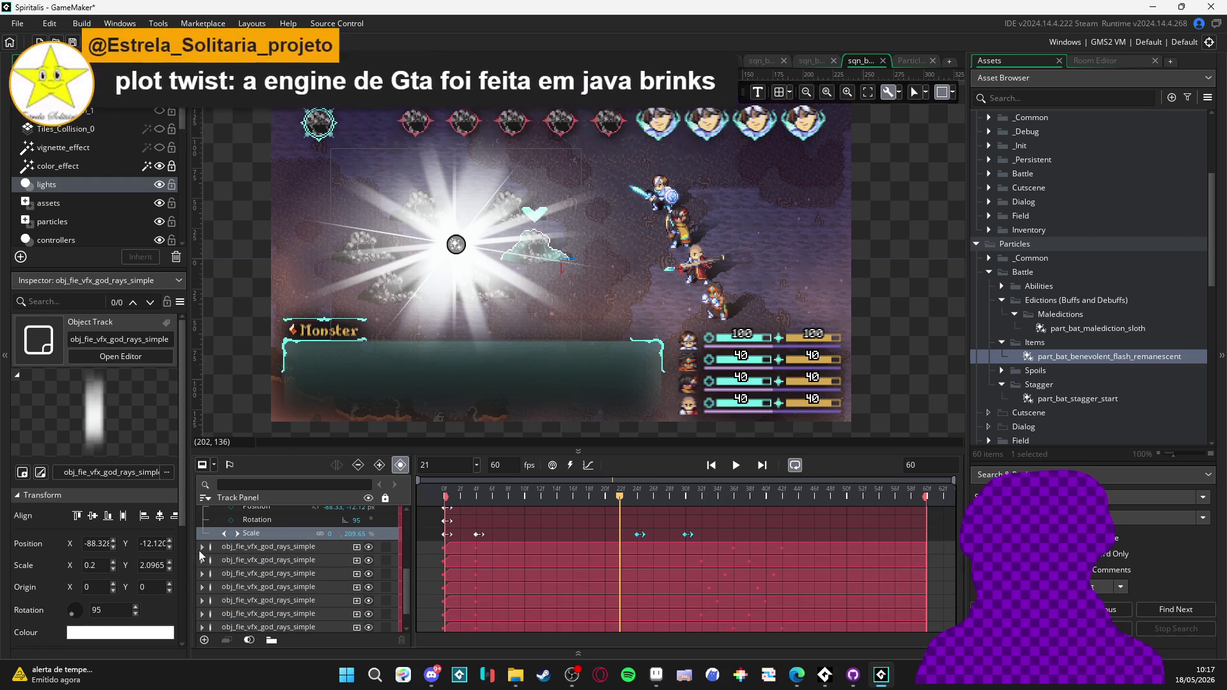
pyautogui.click(202, 547)
pyautogui.click(736, 588)
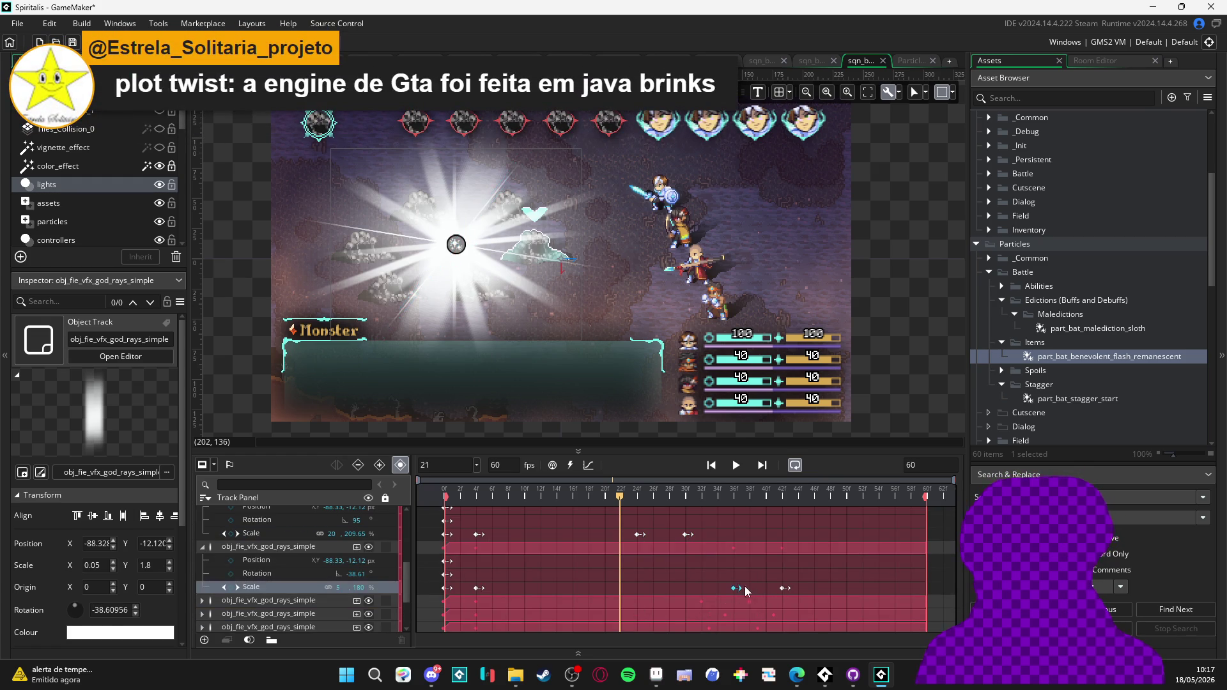
pyautogui.moveTo(737, 591); pyautogui.dragTo(644, 581)
pyautogui.scroll(-3, 620, 585)
pyautogui.click(277, 549)
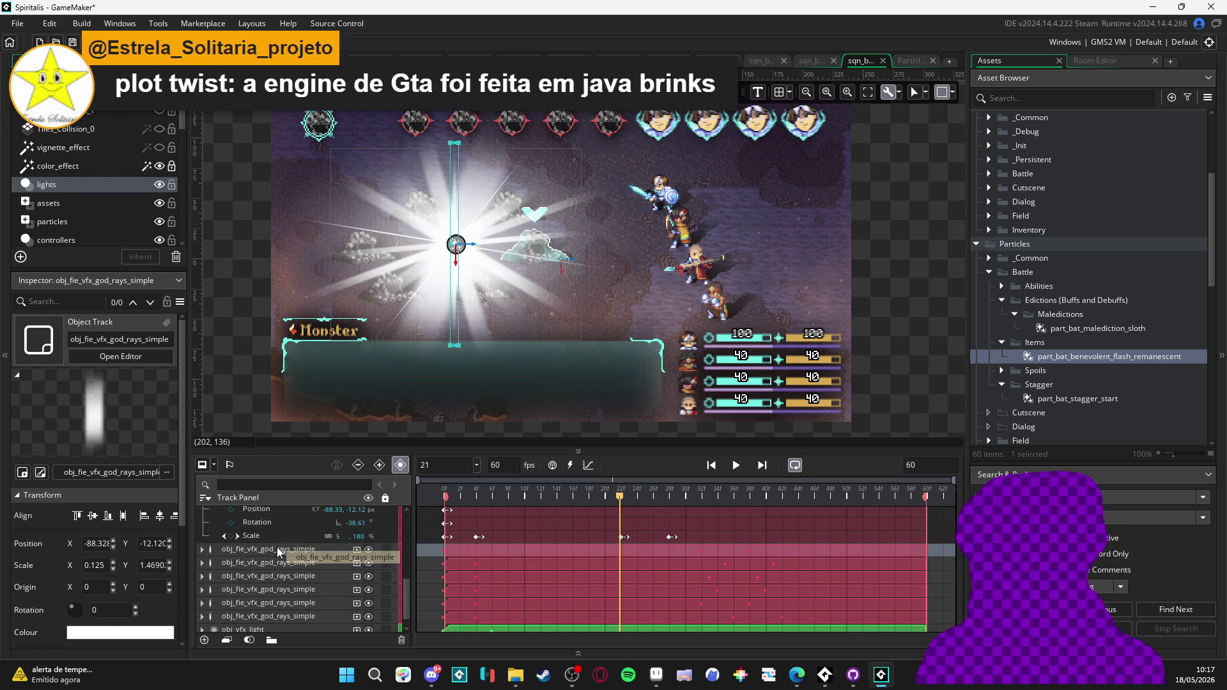
pyautogui.click(202, 550)
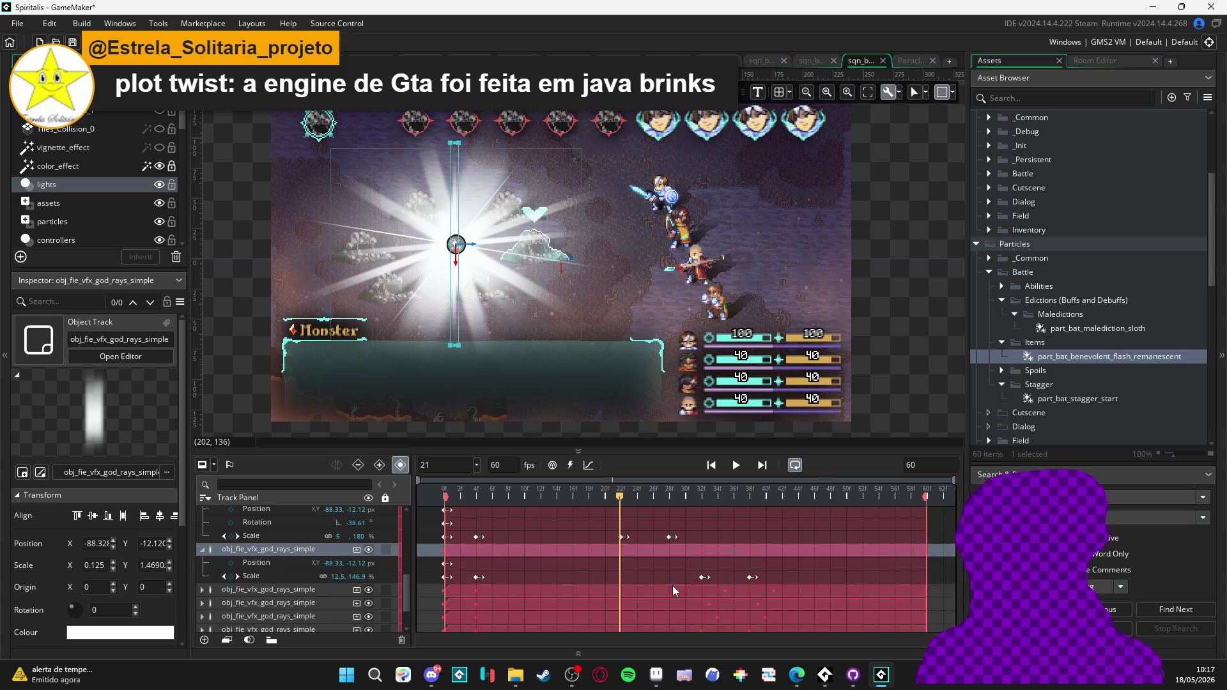
pyautogui.click(703, 578)
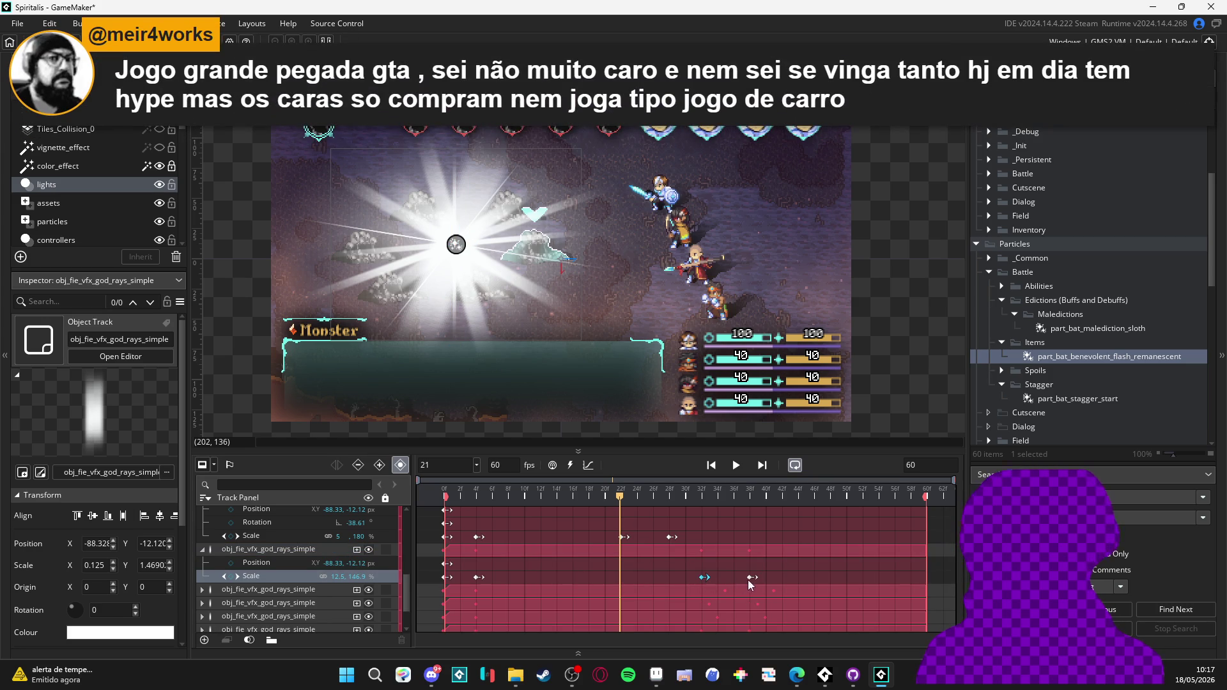
pyautogui.moveTo(704, 583); pyautogui.dragTo(637, 585)
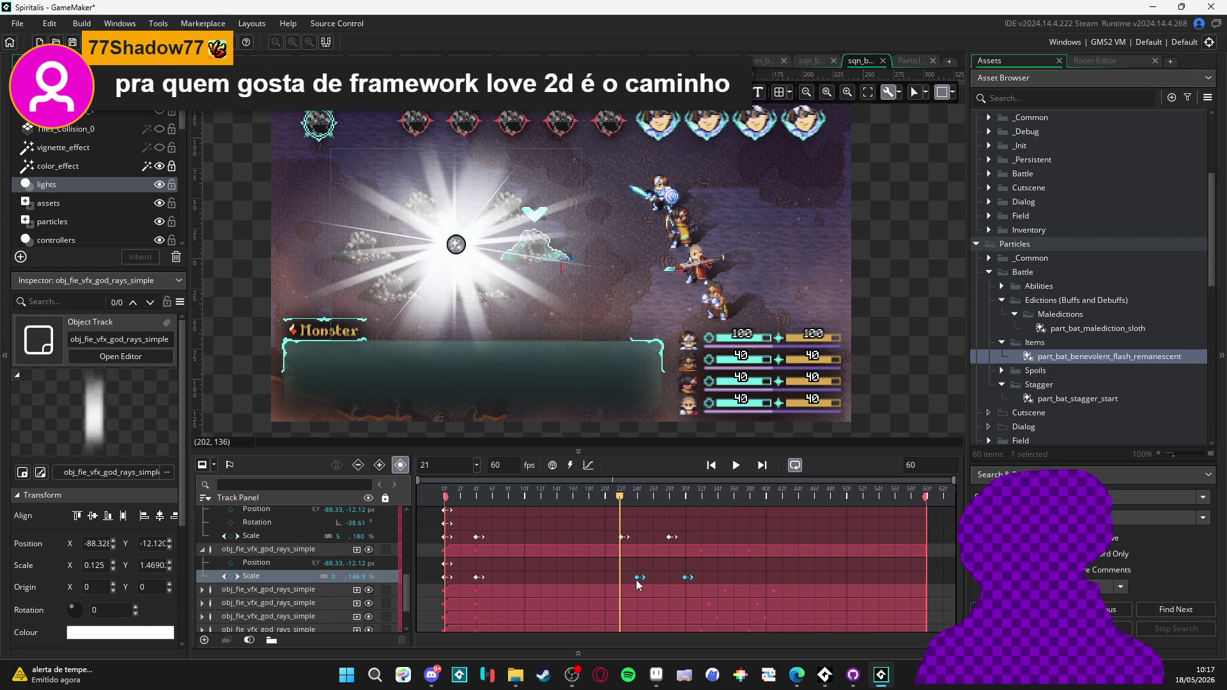
# - Move the 45°-rotated god rays track's Scale keyframes about eleven frames earlier
pyautogui.scroll(-1, 561, 575)
pyautogui.click(205, 545)
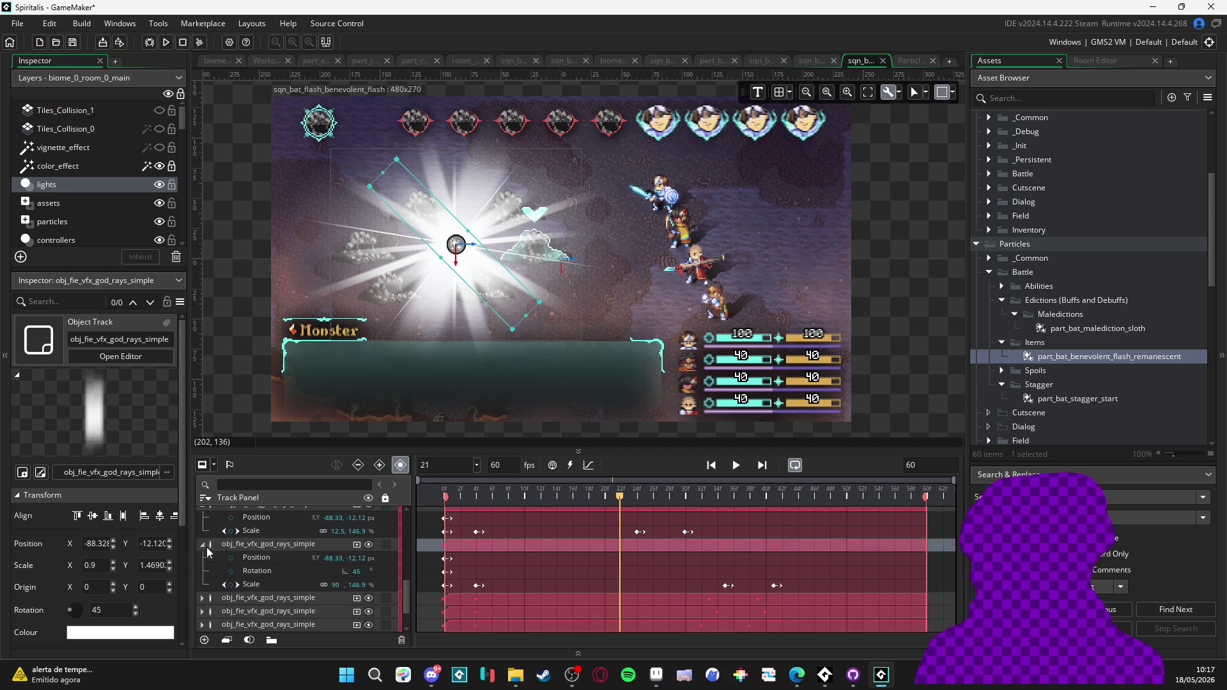
pyautogui.click(729, 585)
pyautogui.keyDown('ctrl'); pyautogui.click(776, 585); pyautogui.keyUp('ctrl')
pyautogui.moveTo(723, 586); pyautogui.dragTo(615, 585)
pyautogui.scroll(-1, 293, 569)
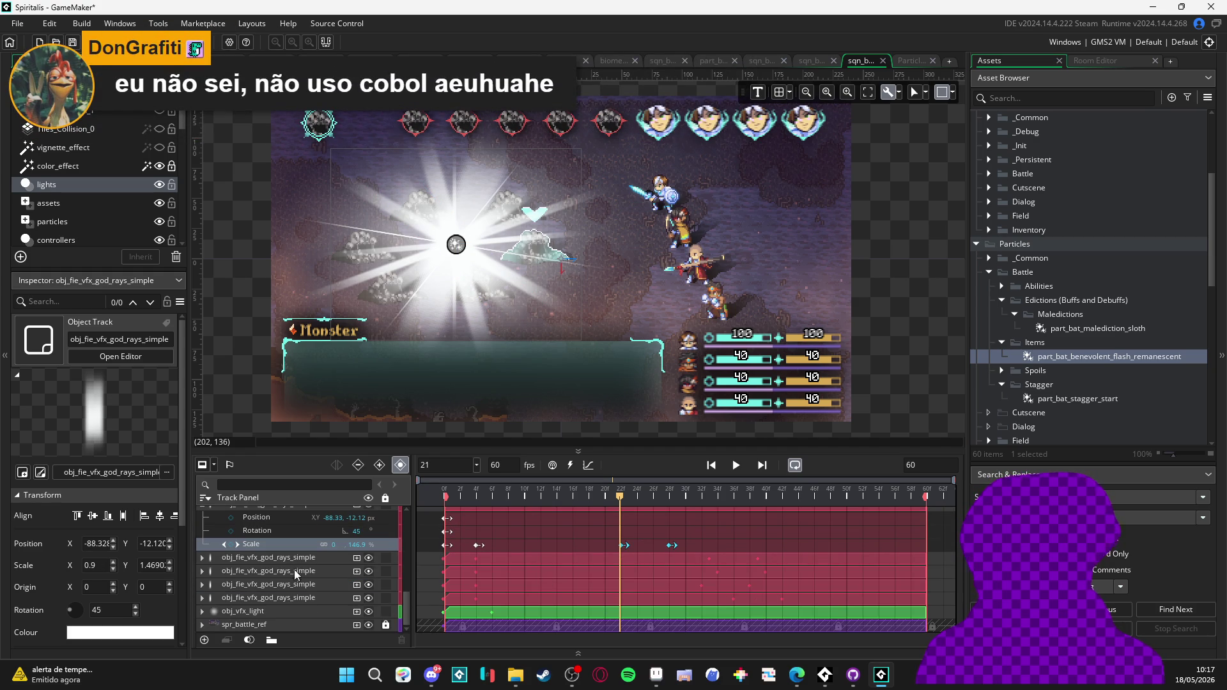
# - Move the first listed god rays track's Scale keyframes earlier in the sequence
pyautogui.click(202, 559)
pyautogui.click(713, 598)
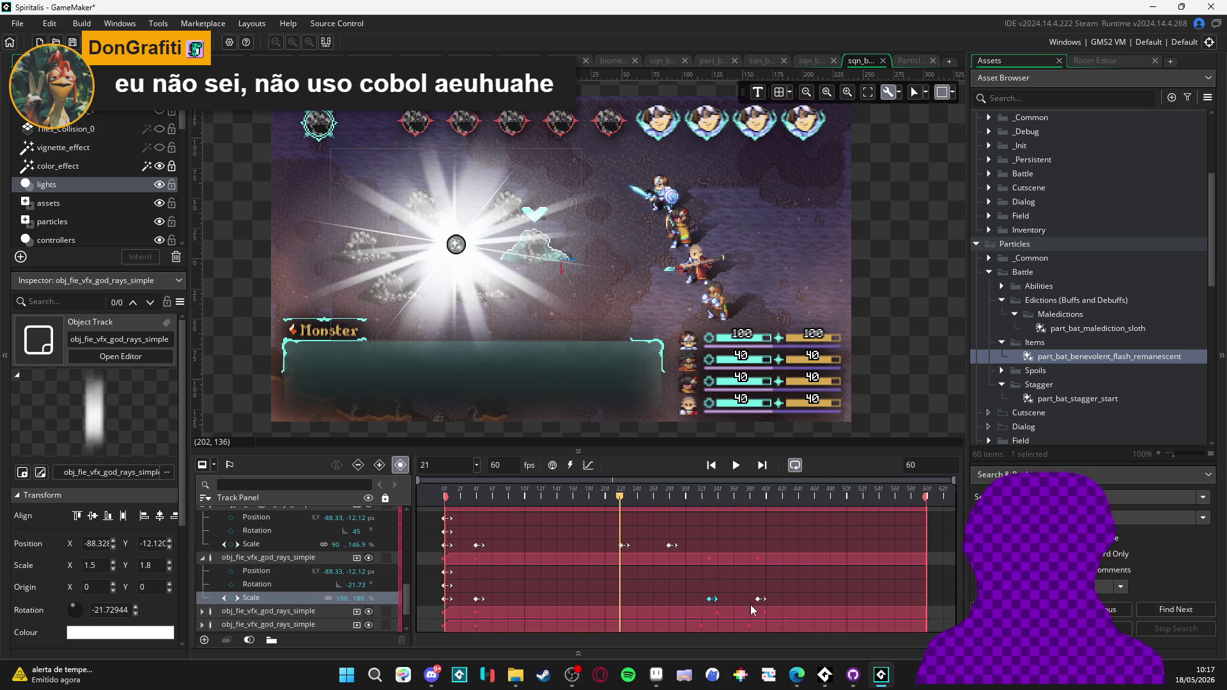
pyautogui.moveTo(713, 604); pyautogui.dragTo(636, 604)
pyautogui.scroll(-3, 633, 599)
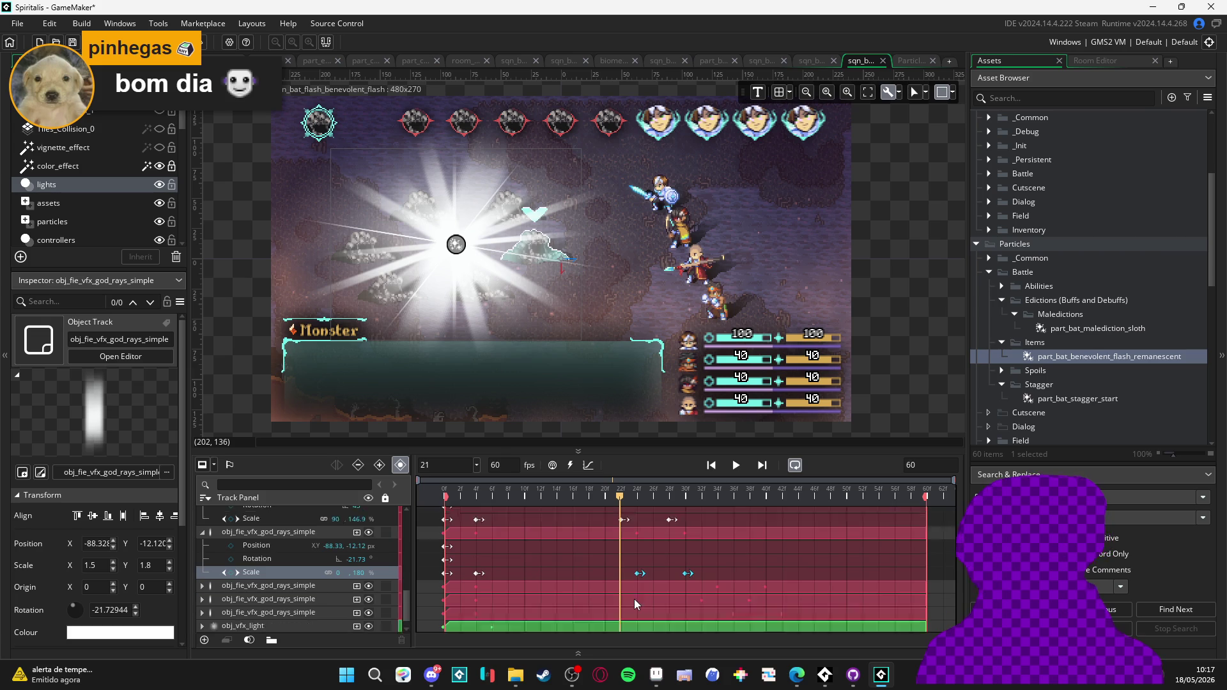
# - Move the next god rays track's Scale keyframes to frames 23/29, then one frame later
pyautogui.click(203, 572)
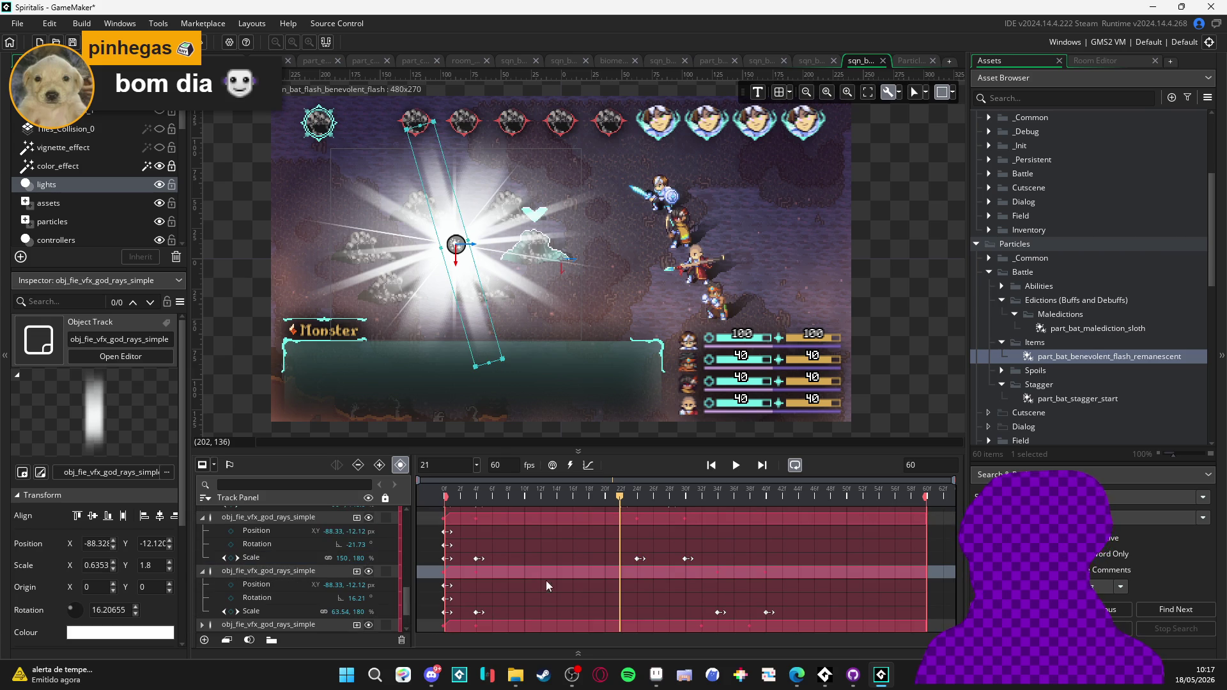
pyautogui.click(720, 611)
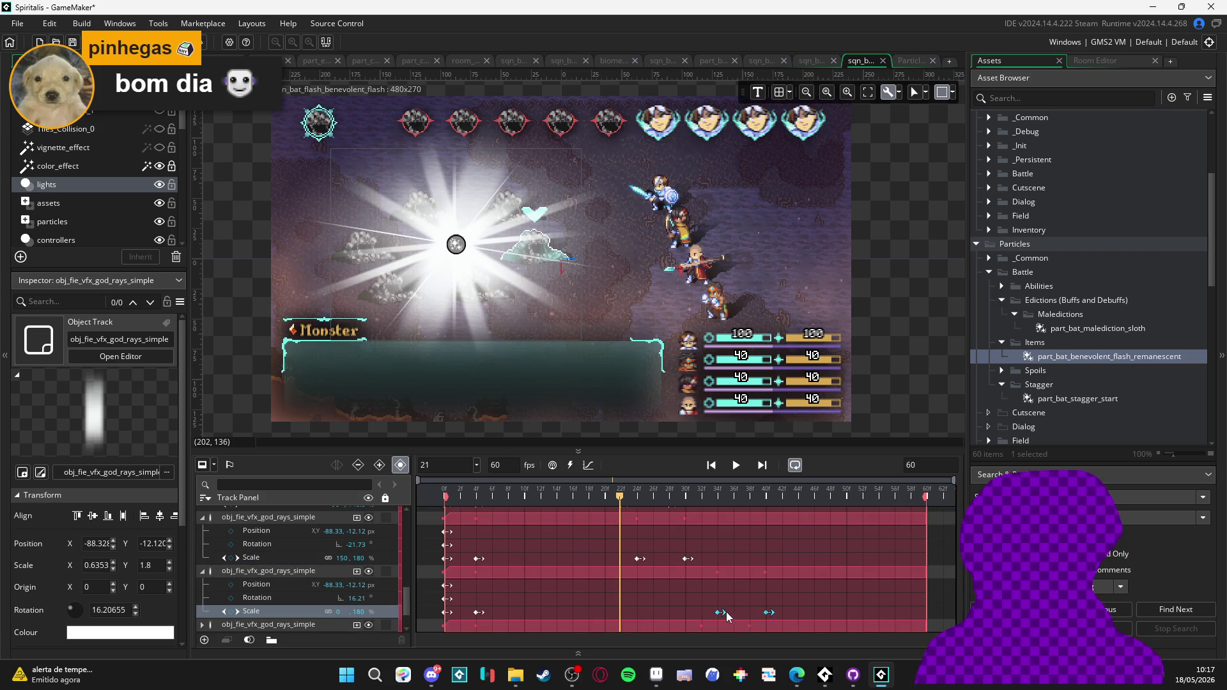
pyautogui.moveTo(719, 613); pyautogui.dragTo(632, 617)
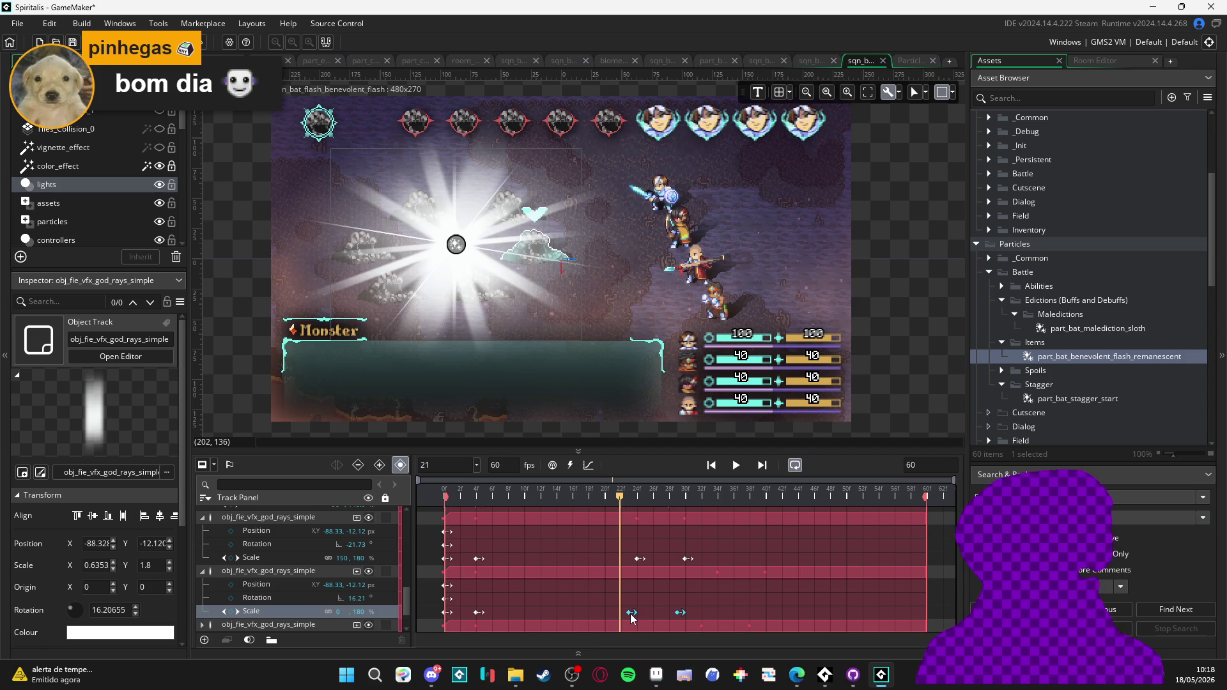
pyautogui.moveTo(631, 617); pyautogui.dragTo(641, 617)
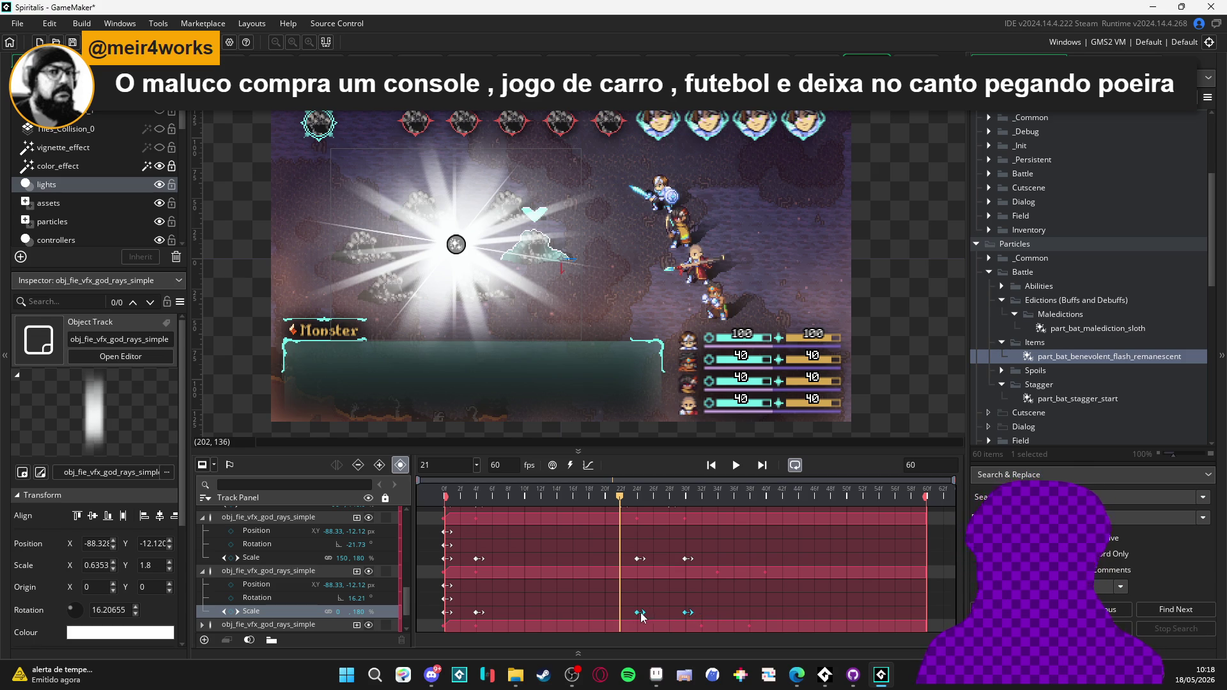
# - Move the -70.07°-rotated god rays track's Scale keyframes to about frames 22 and 28
pyautogui.scroll(-3, 337, 604)
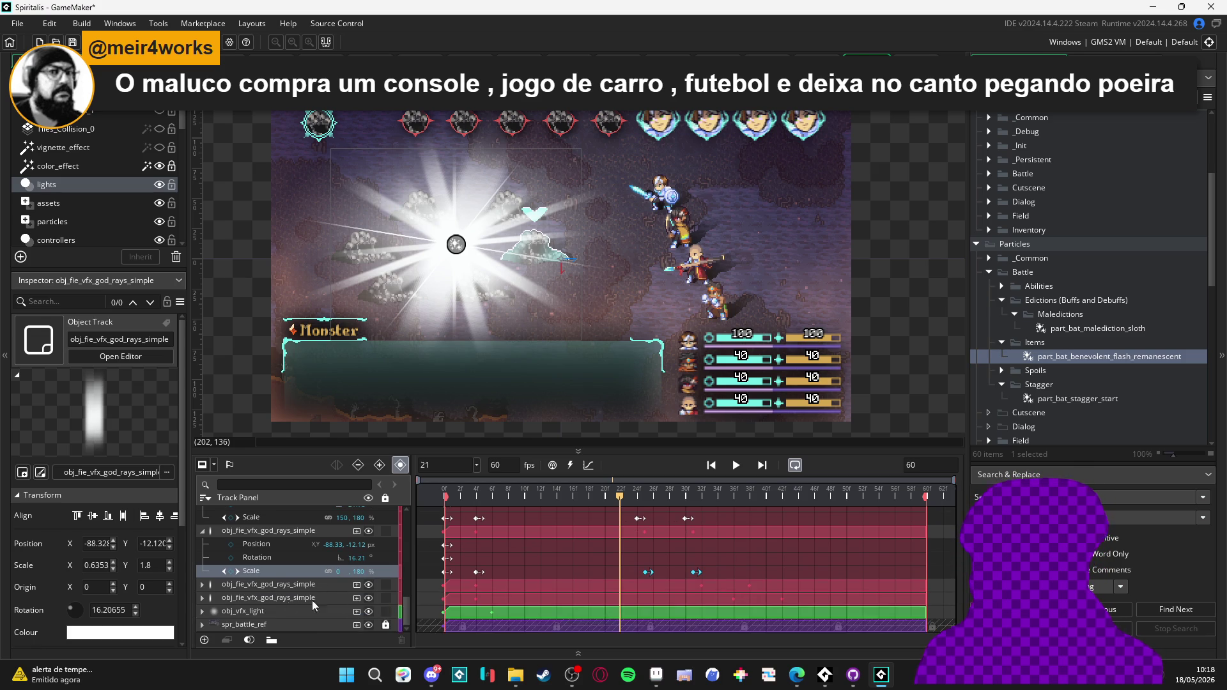
pyautogui.click(243, 589)
pyautogui.click(203, 584)
pyautogui.click(704, 585)
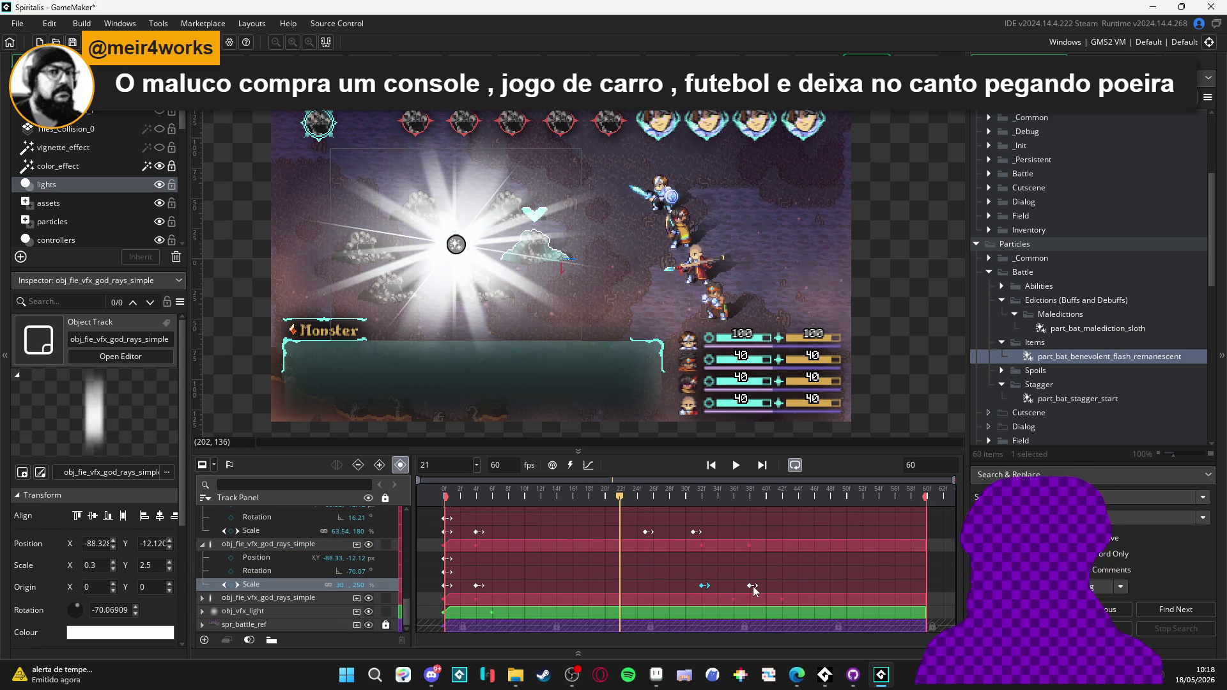
pyautogui.moveTo(706, 589); pyautogui.dragTo(620, 589)
pyautogui.click(202, 544)
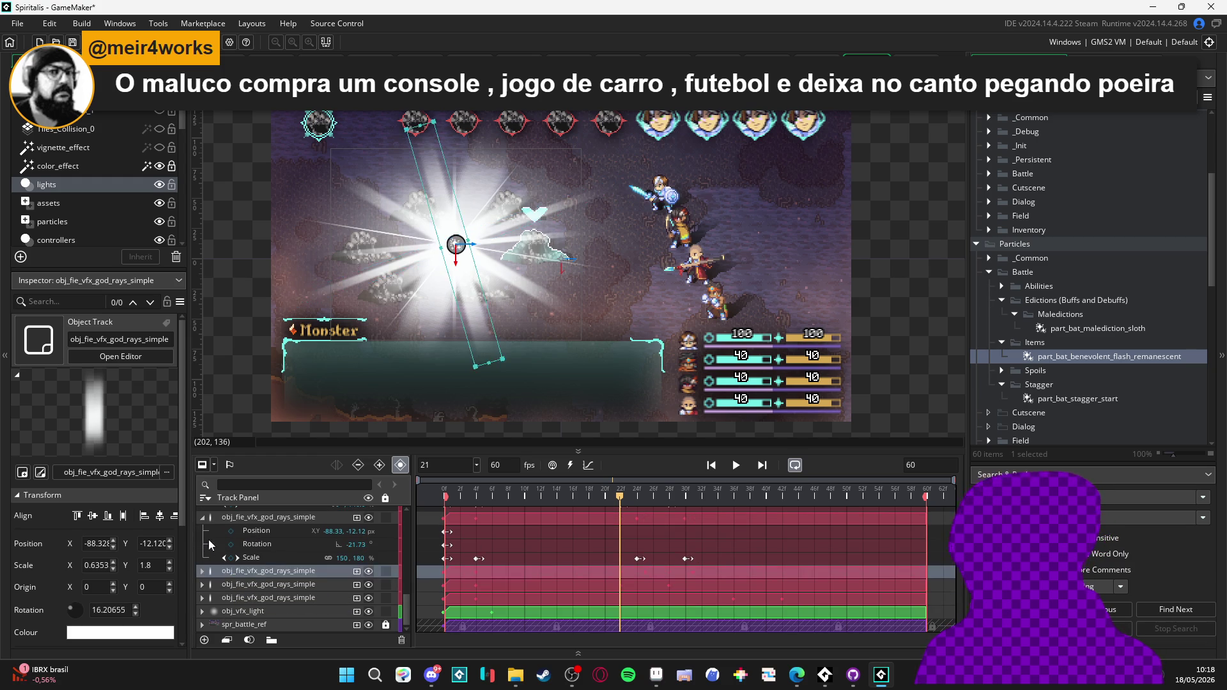
pyautogui.click(206, 534)
pyautogui.click(205, 550)
pyautogui.click(205, 555)
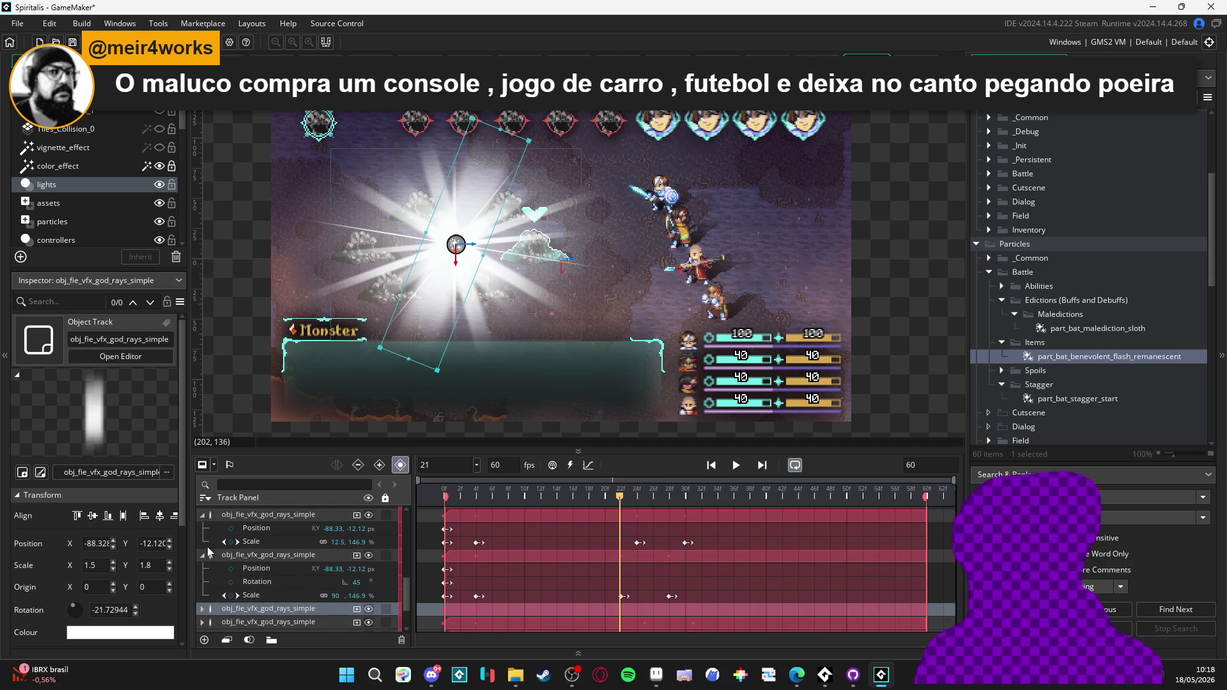
pyautogui.click(202, 557)
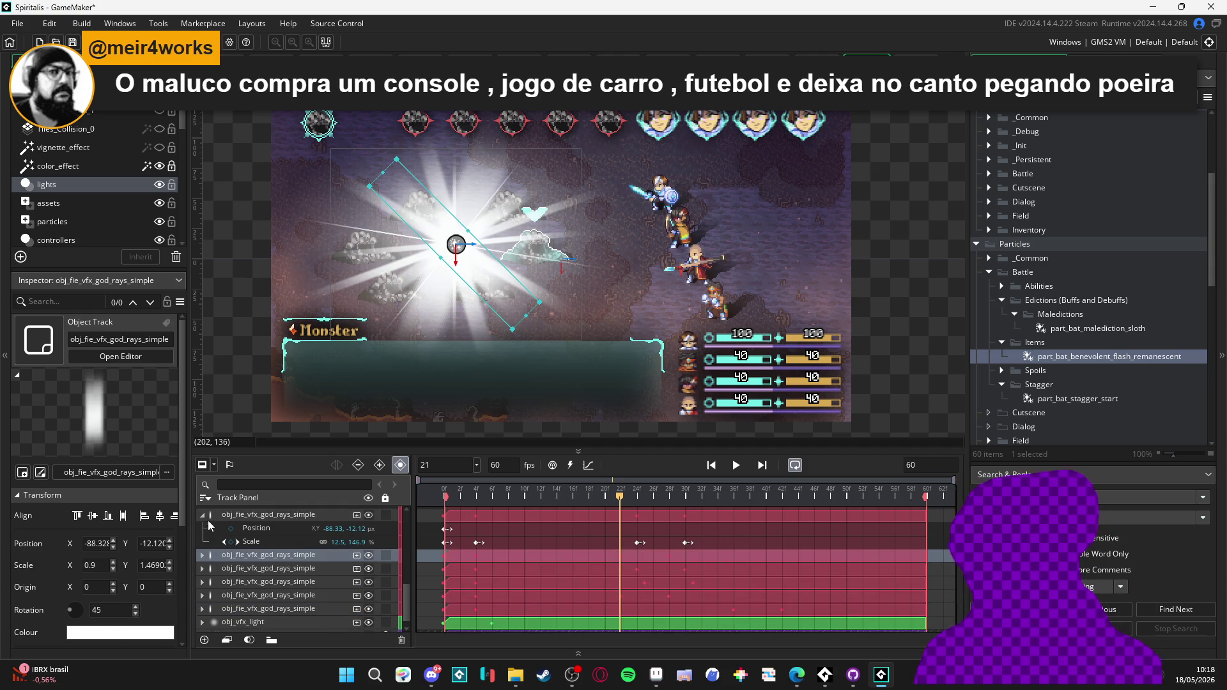
pyautogui.click(206, 520)
pyautogui.click(206, 578)
pyautogui.click(200, 549)
pyautogui.click(201, 524)
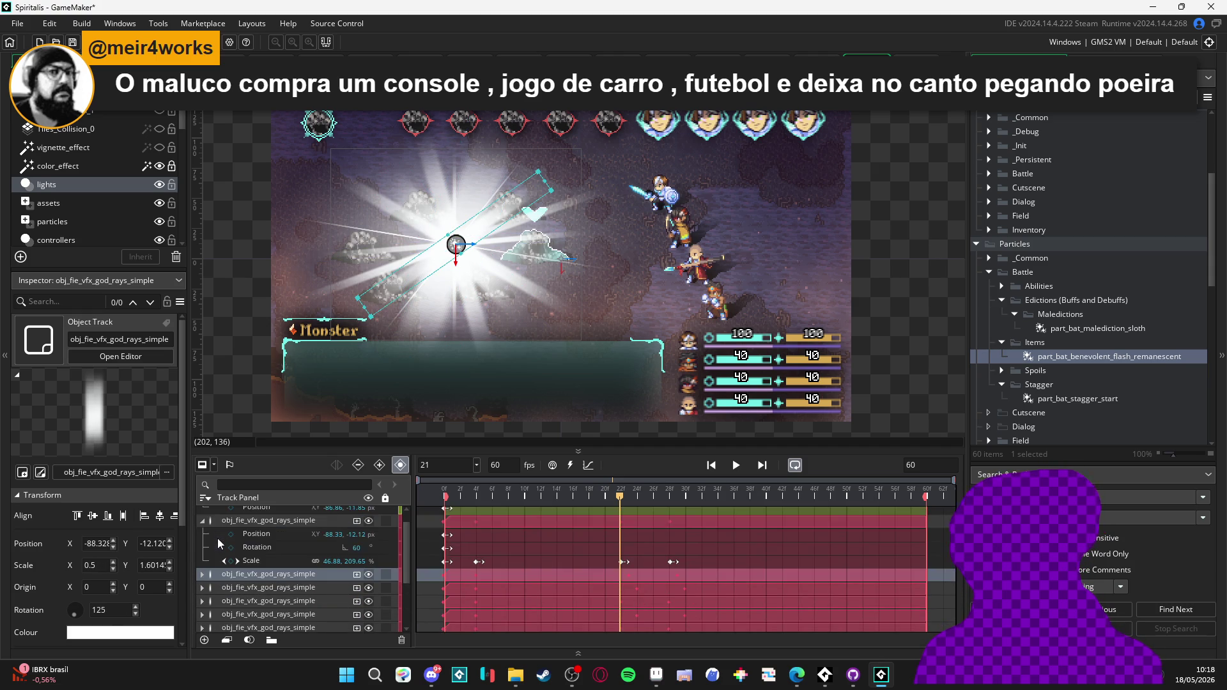
pyautogui.click(202, 523)
pyautogui.scroll(1, 211, 540)
pyautogui.click(203, 515)
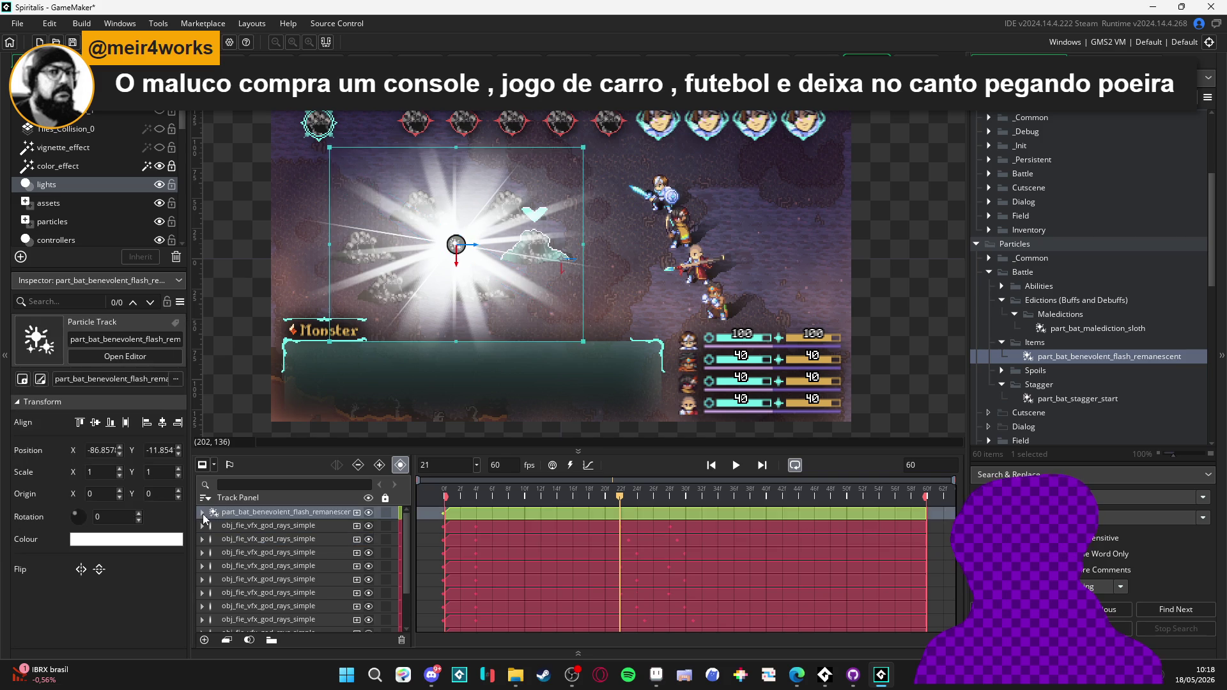
pyautogui.press('space')
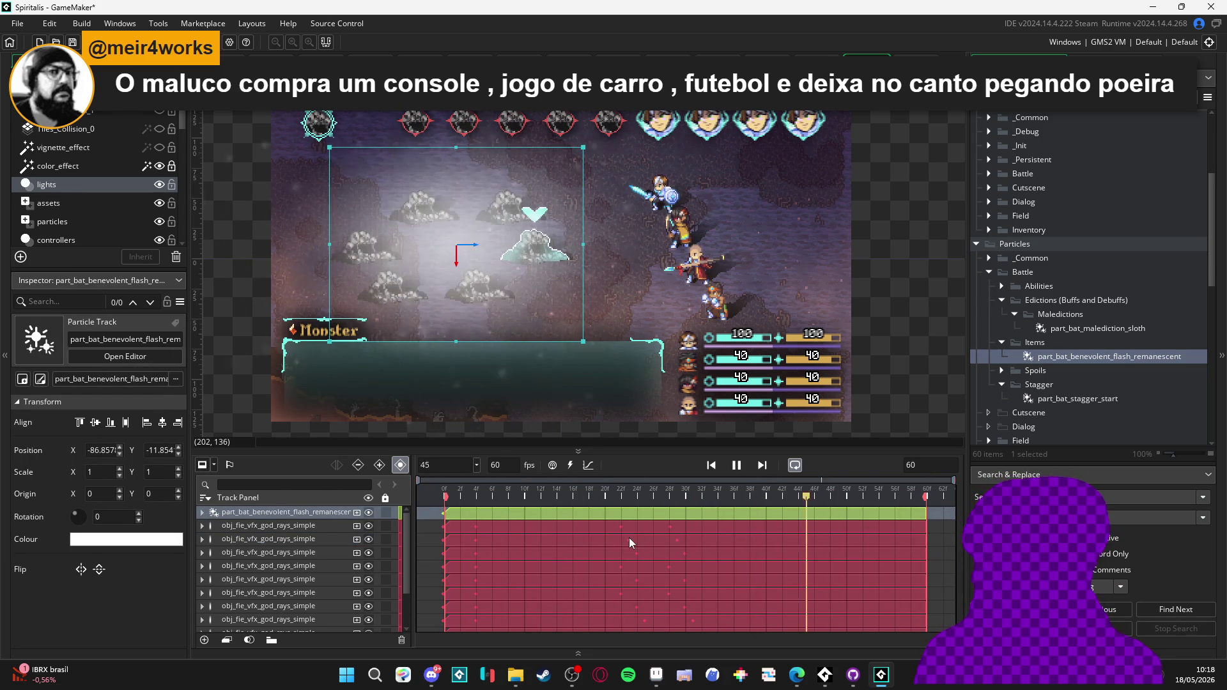
pyautogui.press('space')
pyautogui.press('space')
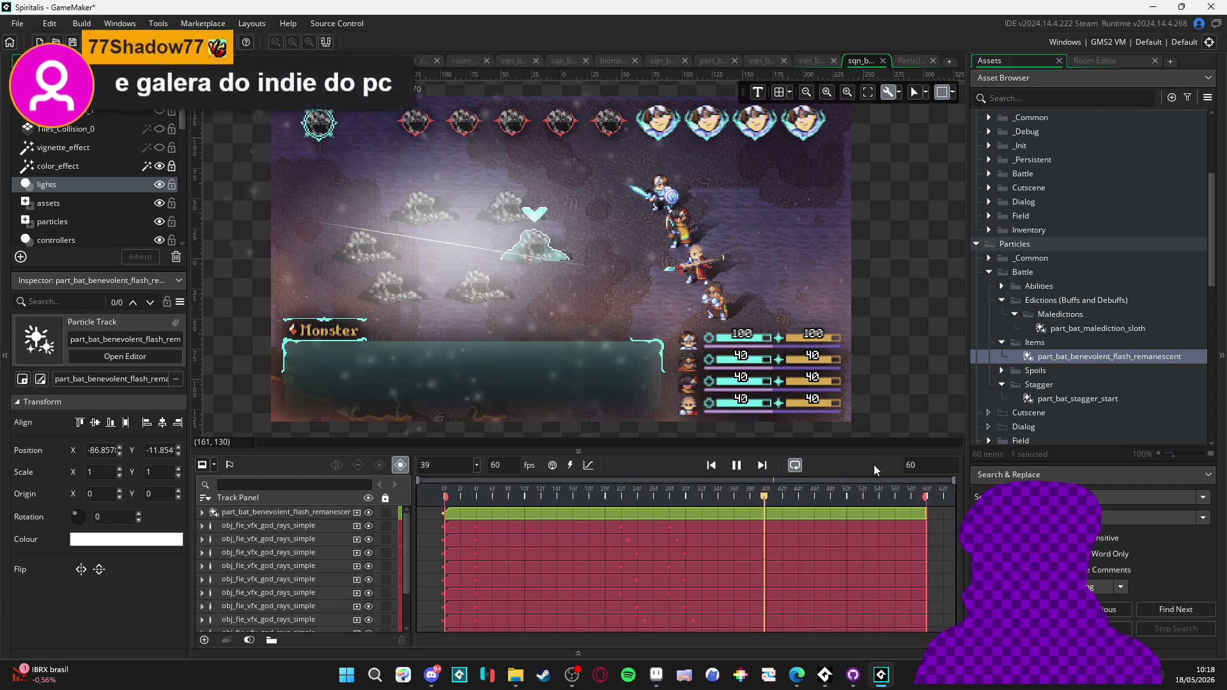
pyautogui.press('space')
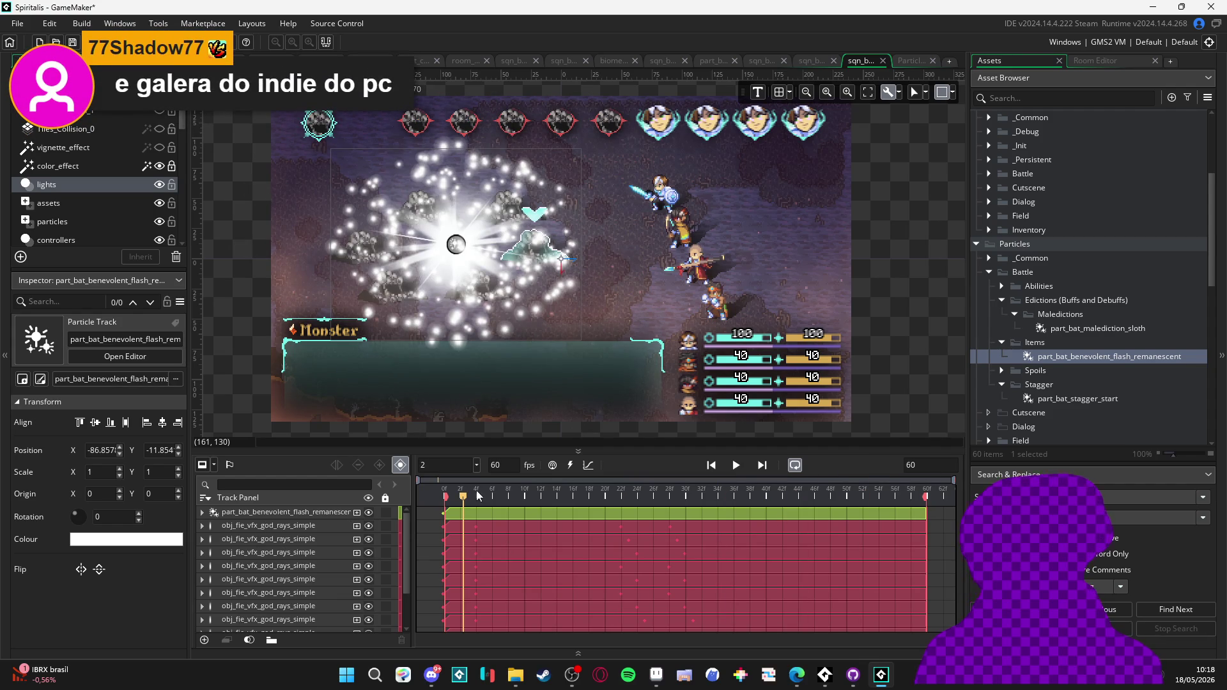
pyautogui.press('space')
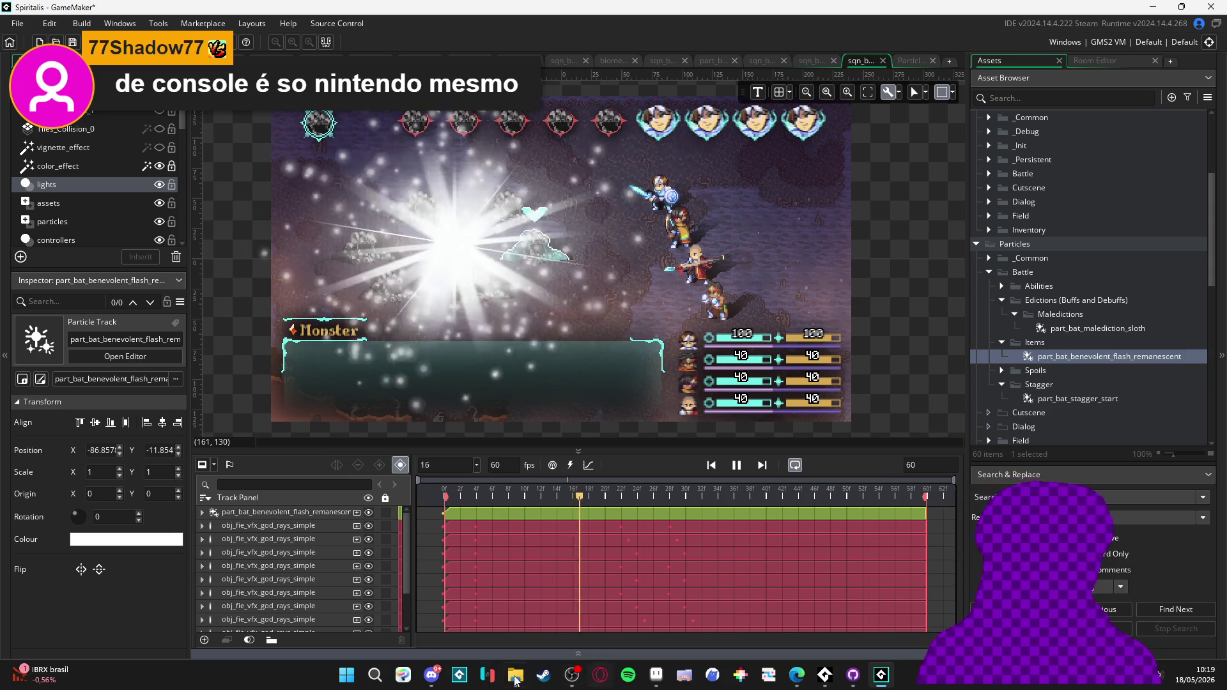
pyautogui.moveTo(429, 679)
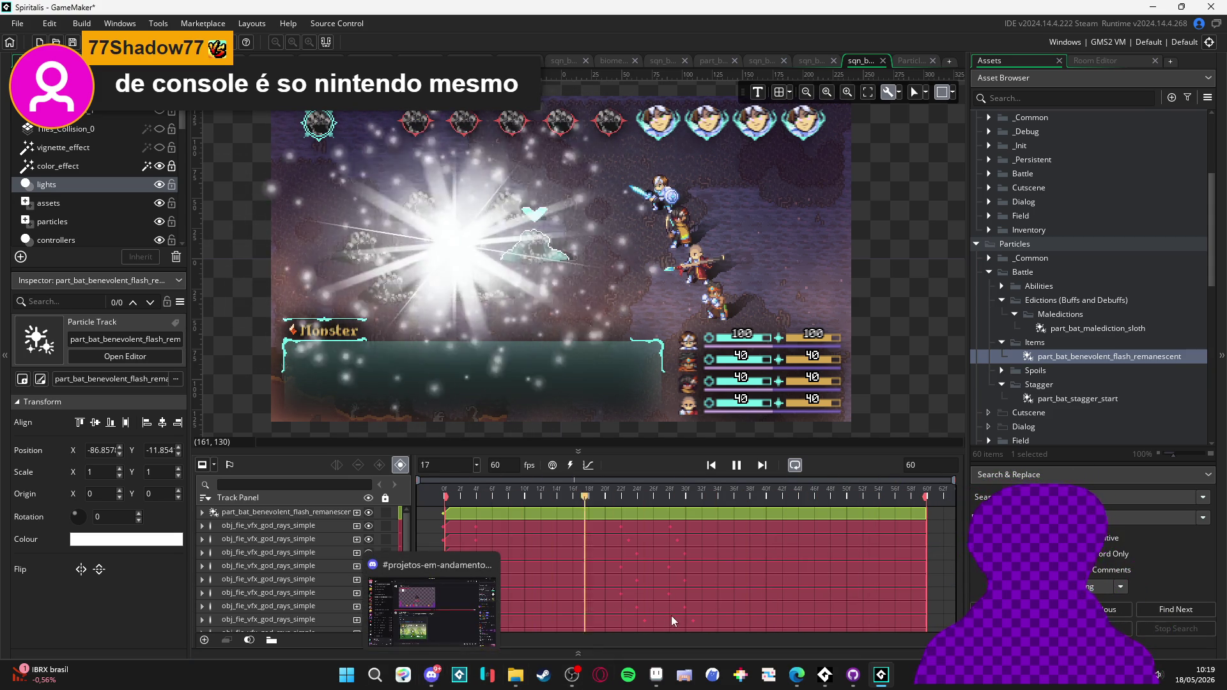
pyautogui.click(737, 467)
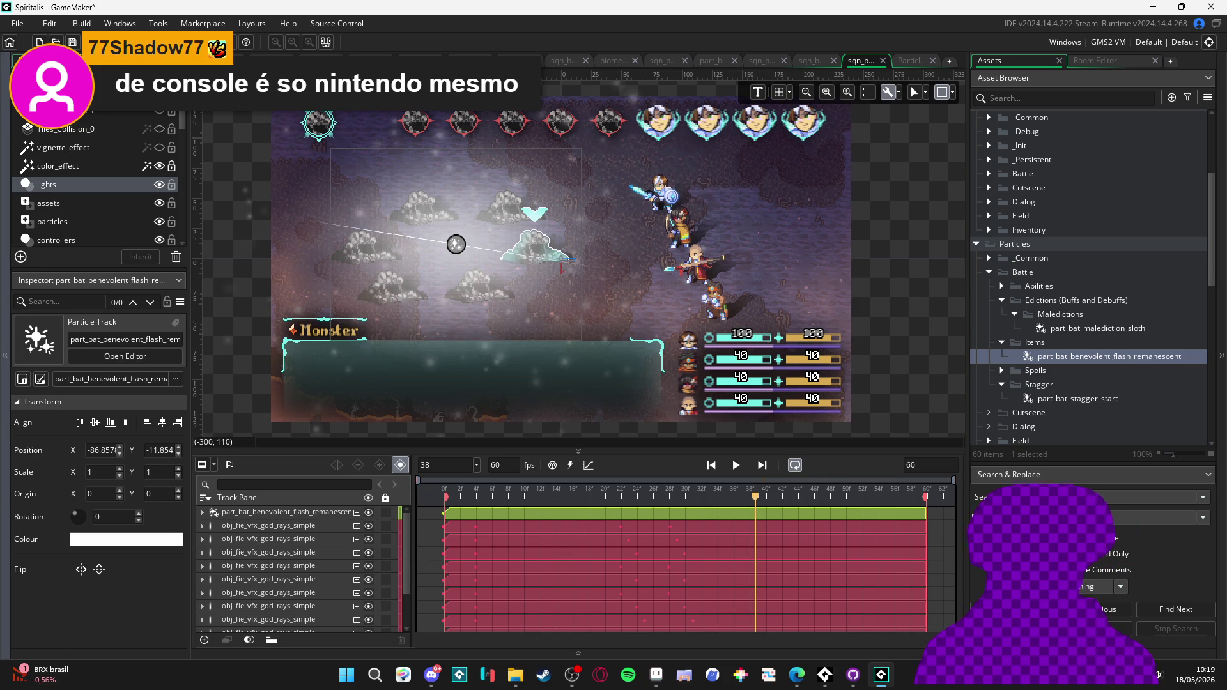
pyautogui.moveTo(477, 496); pyautogui.dragTo(694, 496)
pyautogui.hotkey('alt', 'Tab')
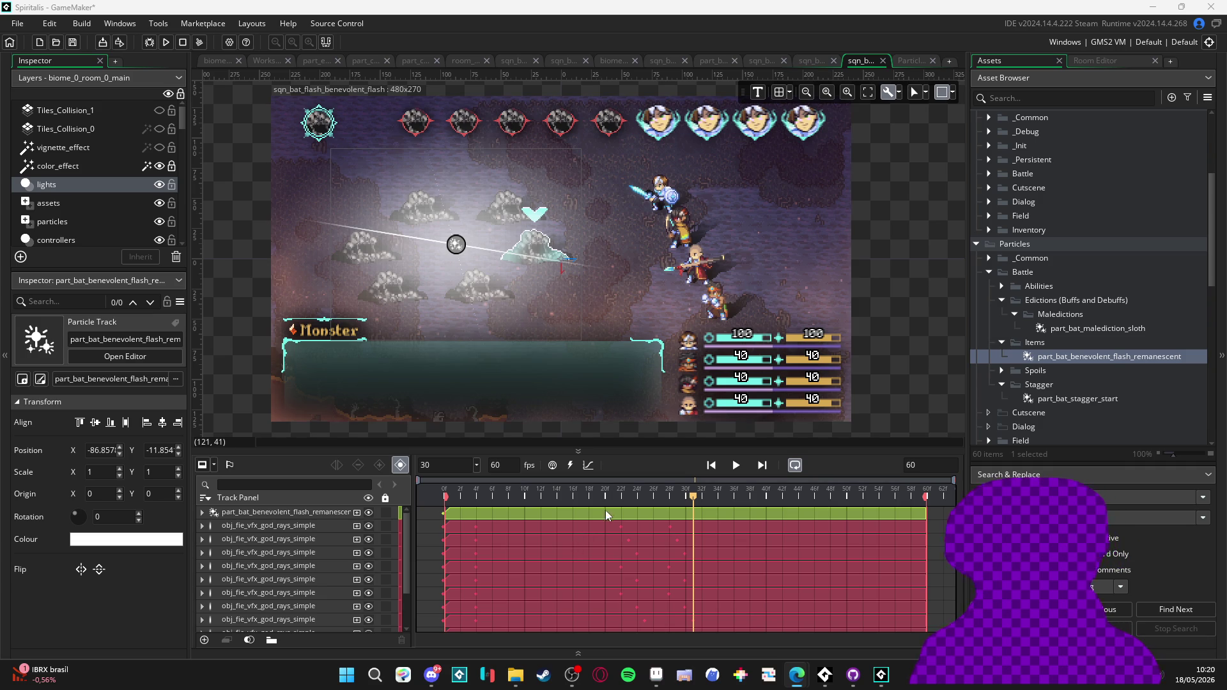
pyautogui.press('space')
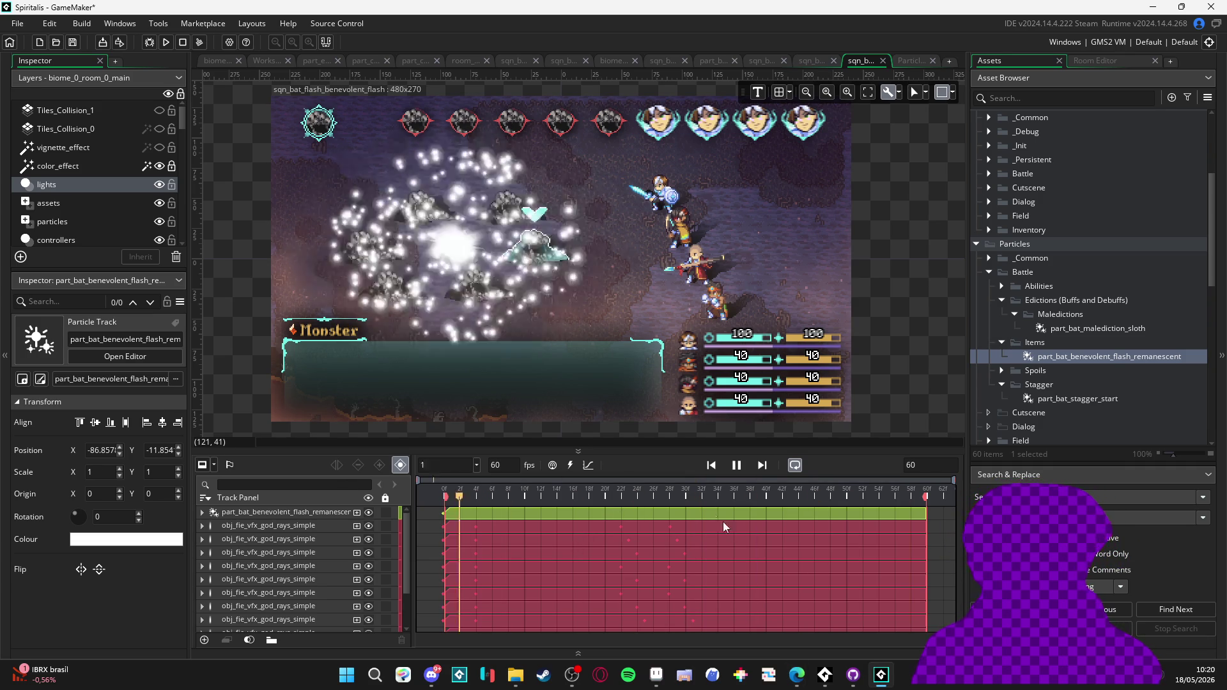
# - Move the last god rays track's two Scale keyframes to frames 23 and 29
pyautogui.press('space')
pyautogui.scroll(-2, 722, 547)
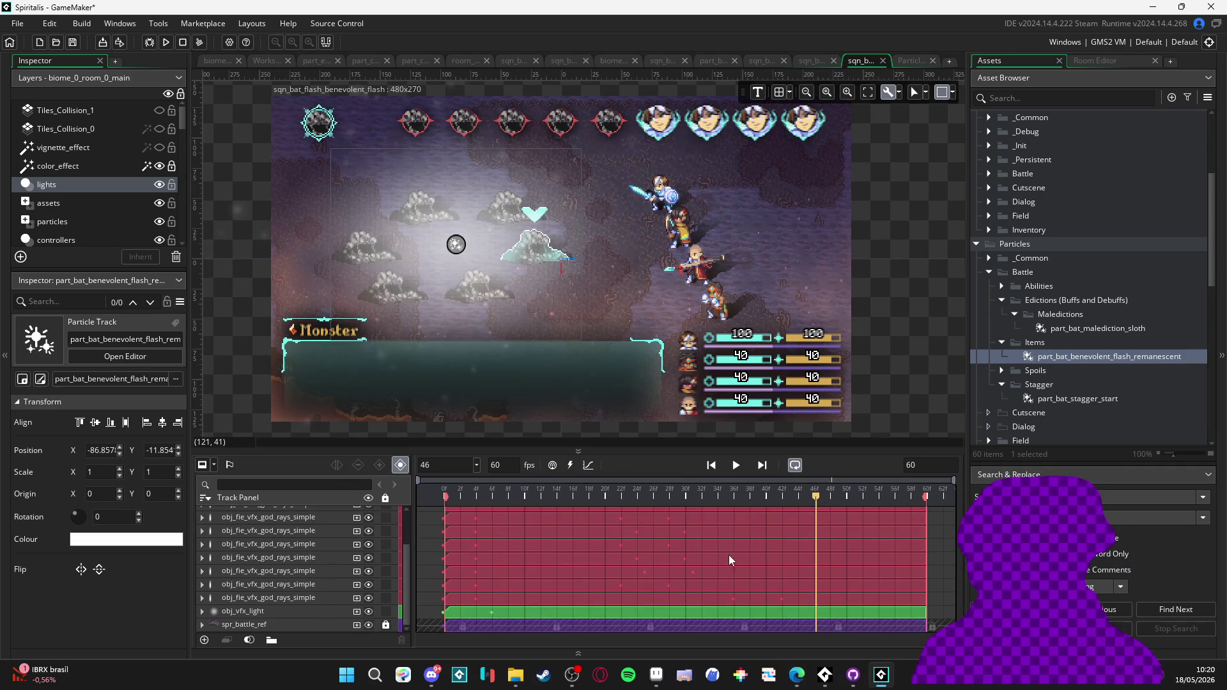
pyautogui.click(451, 600)
pyautogui.scroll(-1, 773, 605)
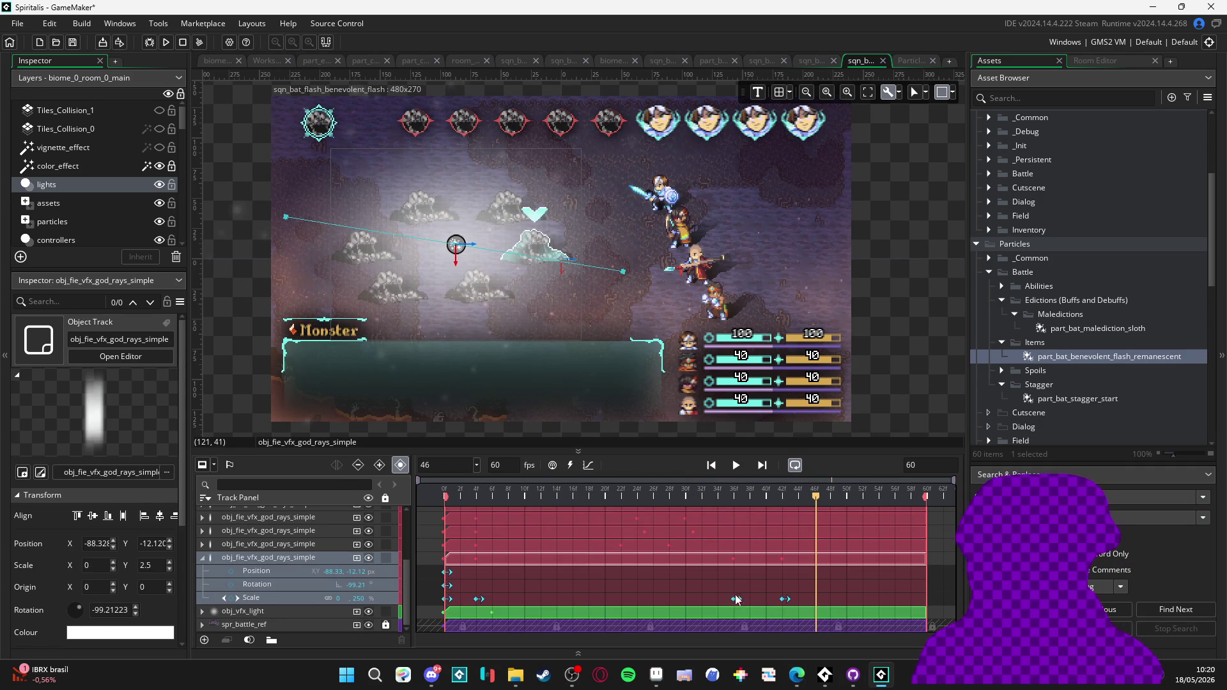
pyautogui.click(734, 598)
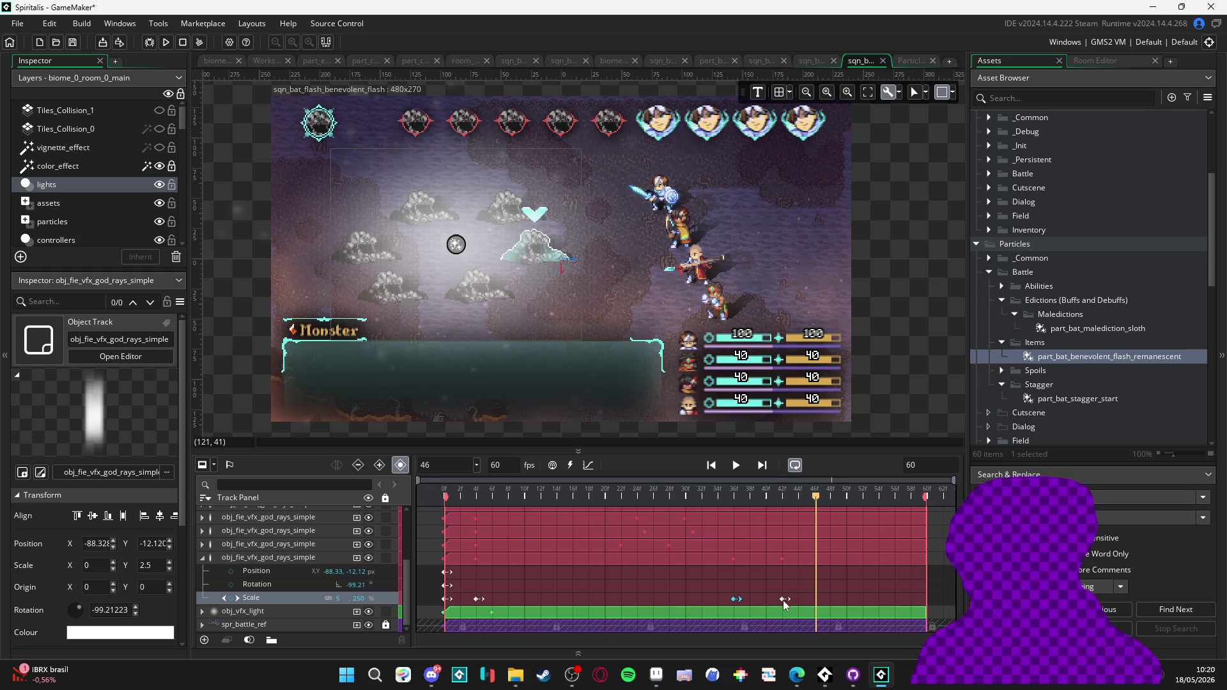
pyautogui.click(736, 599)
pyautogui.moveTo(712, 605); pyautogui.dragTo(633, 603)
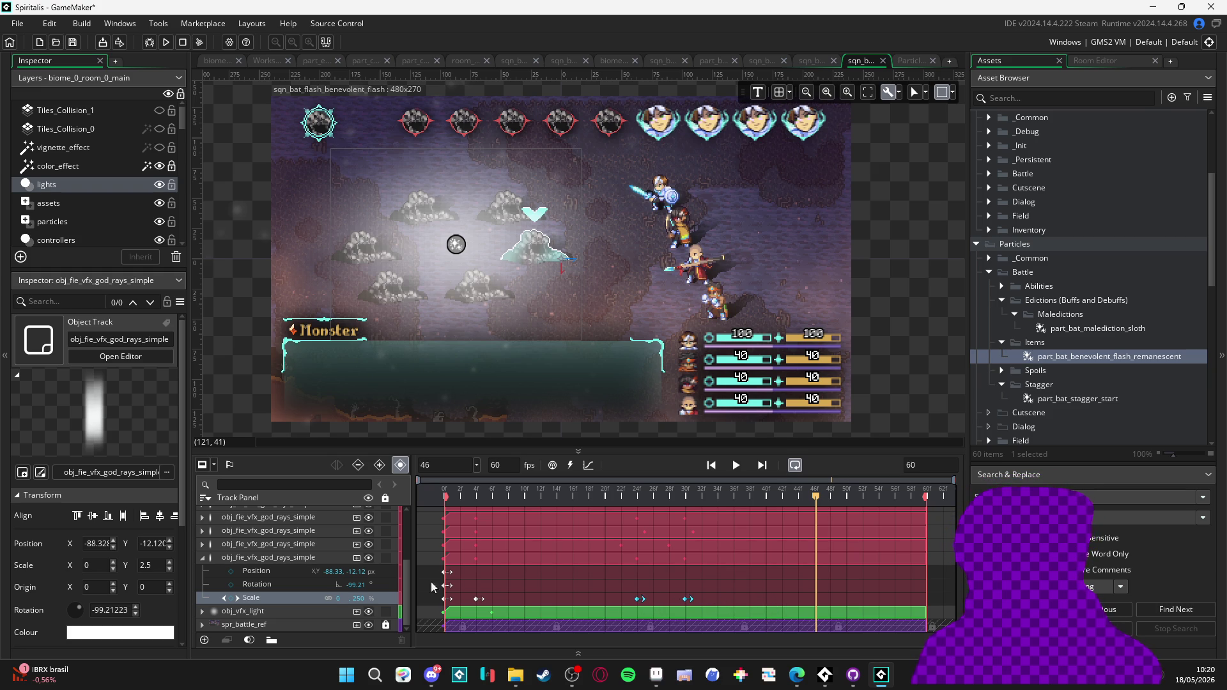
pyautogui.click(205, 558)
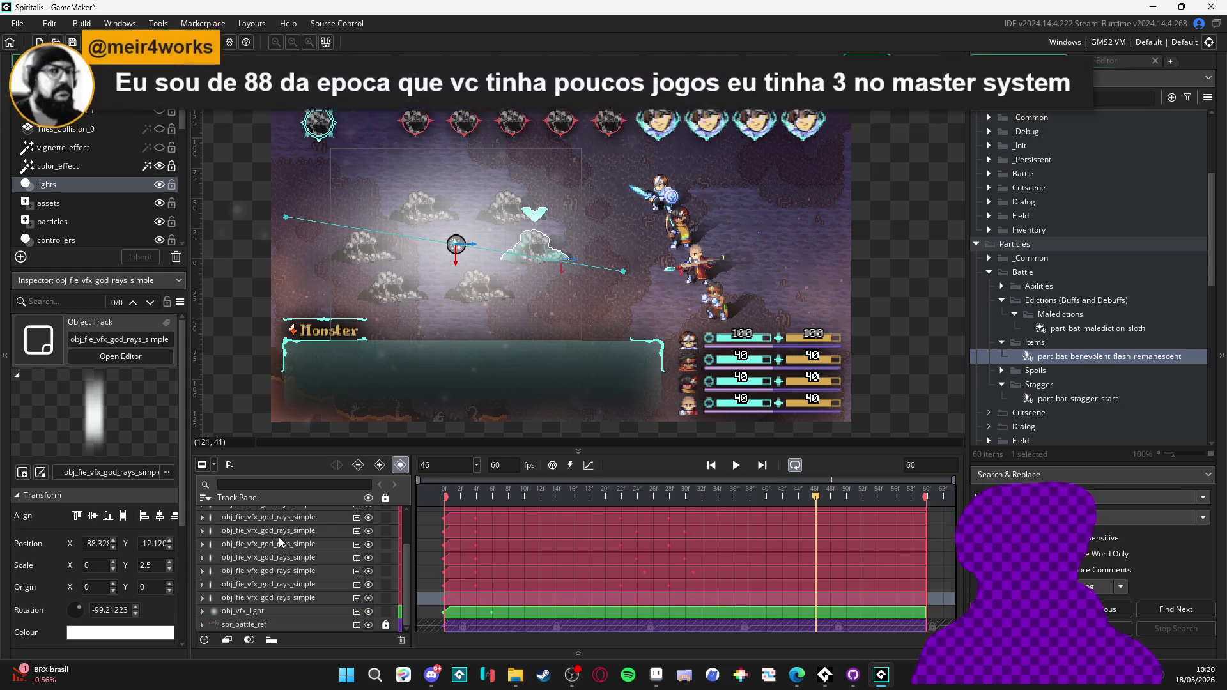
# - Replay the sequence to check the earlier god rays timing
pyautogui.press('space')
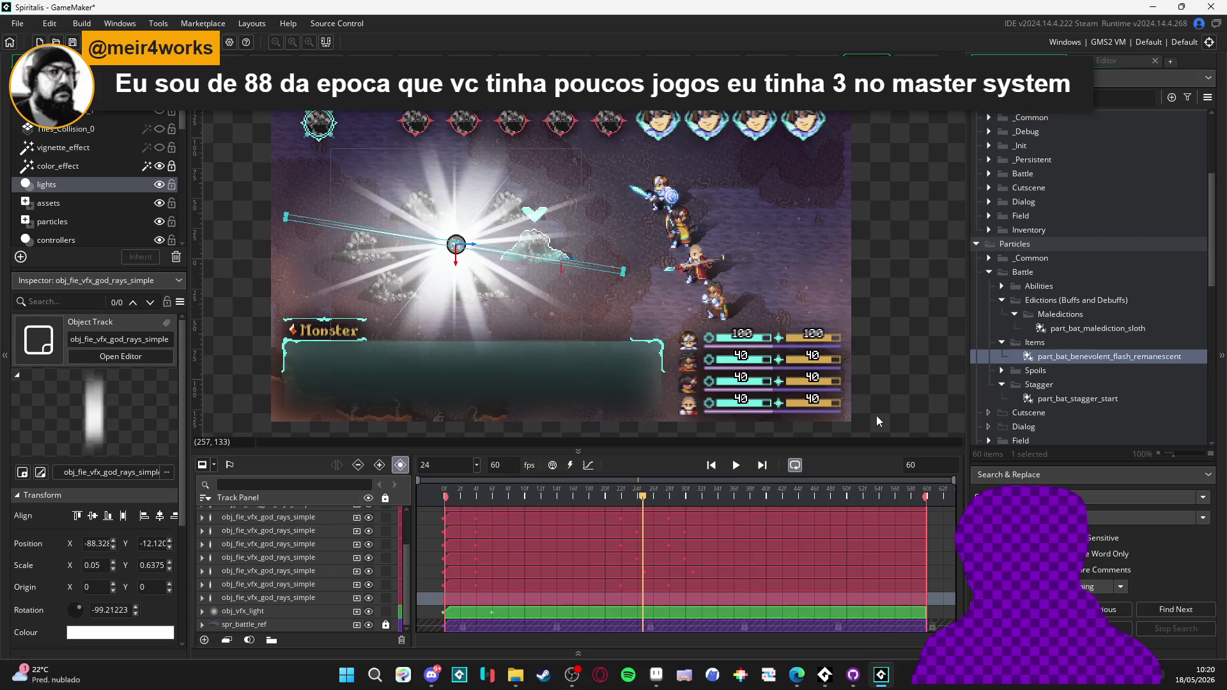
pyautogui.press('space')
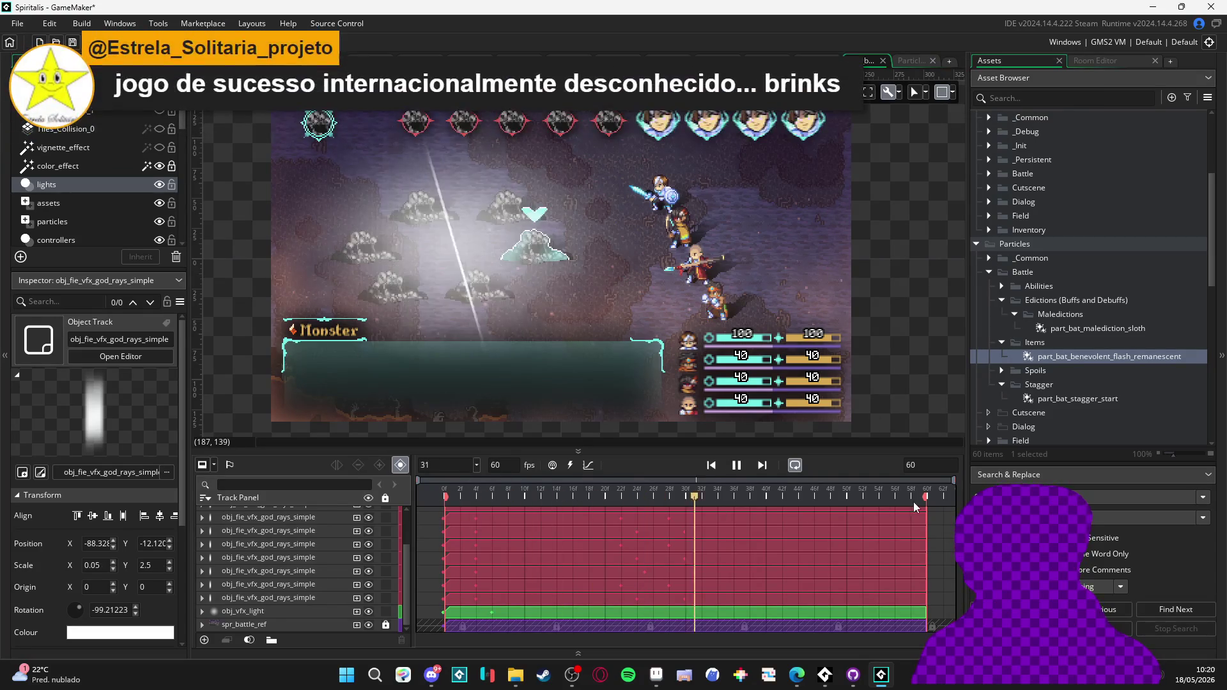
pyautogui.press('space')
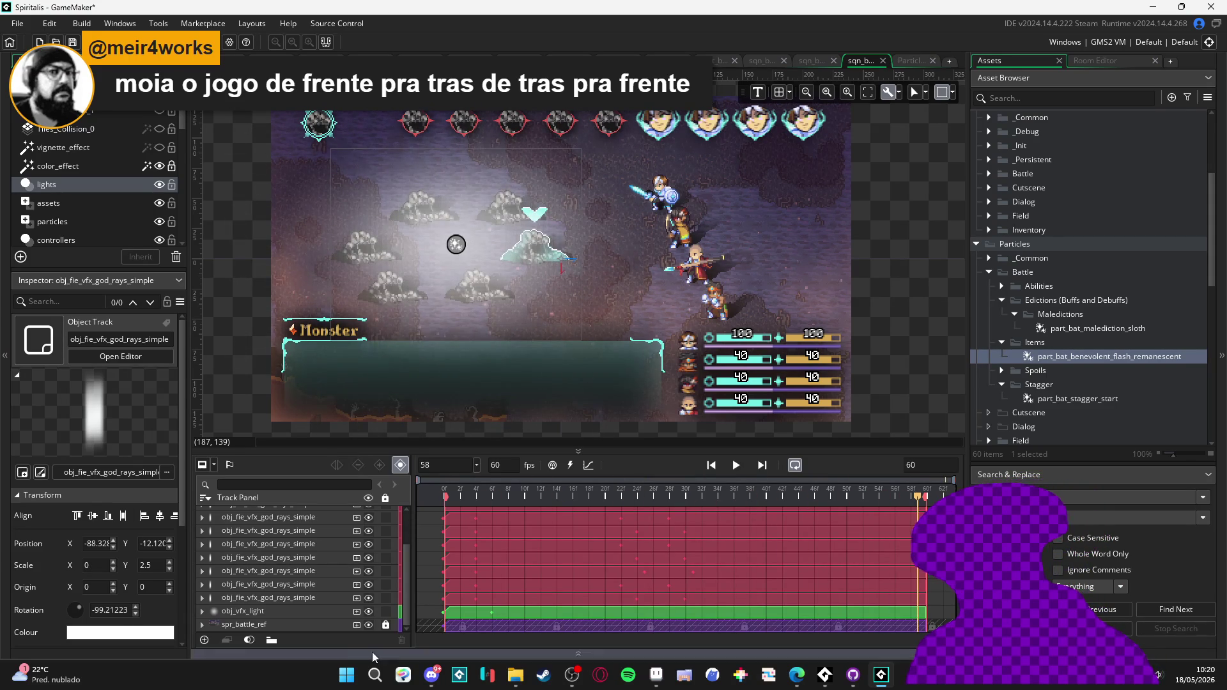
pyautogui.click(283, 612)
# - Expand obj_vfx_light from frame 0, preview, and scrub to frame 27 where the flash peaks
pyautogui.moveTo(528, 497); pyautogui.dragTo(412, 490)
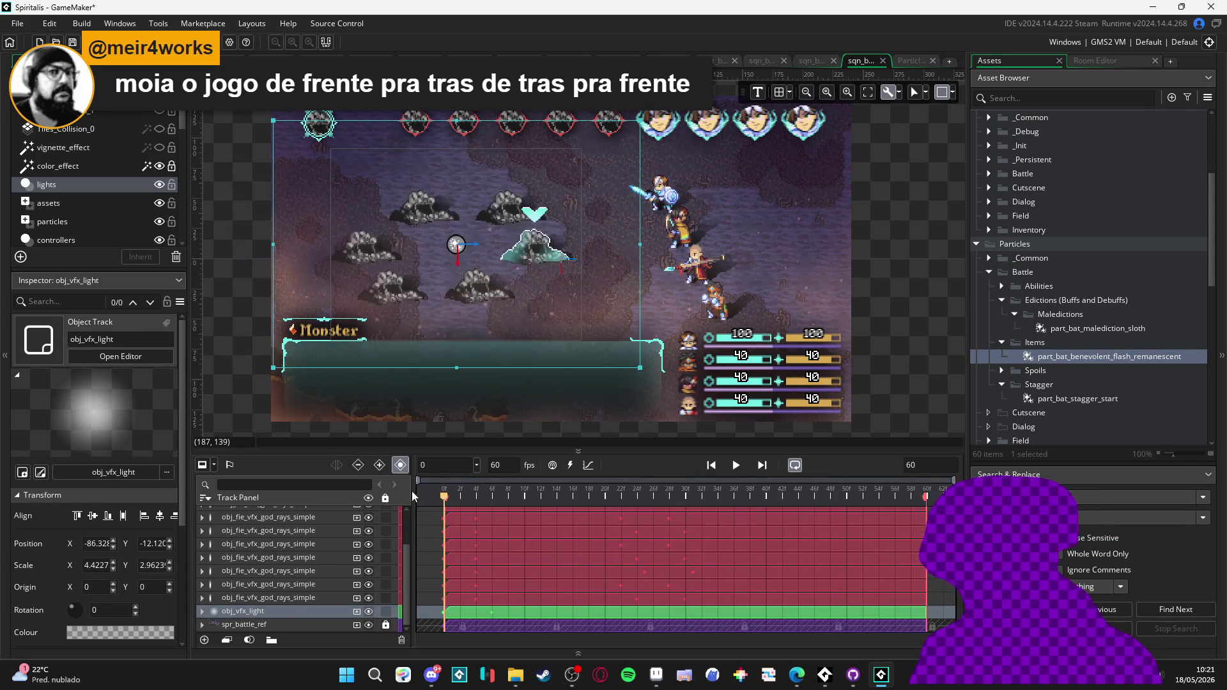
pyautogui.doubleClick(493, 612)
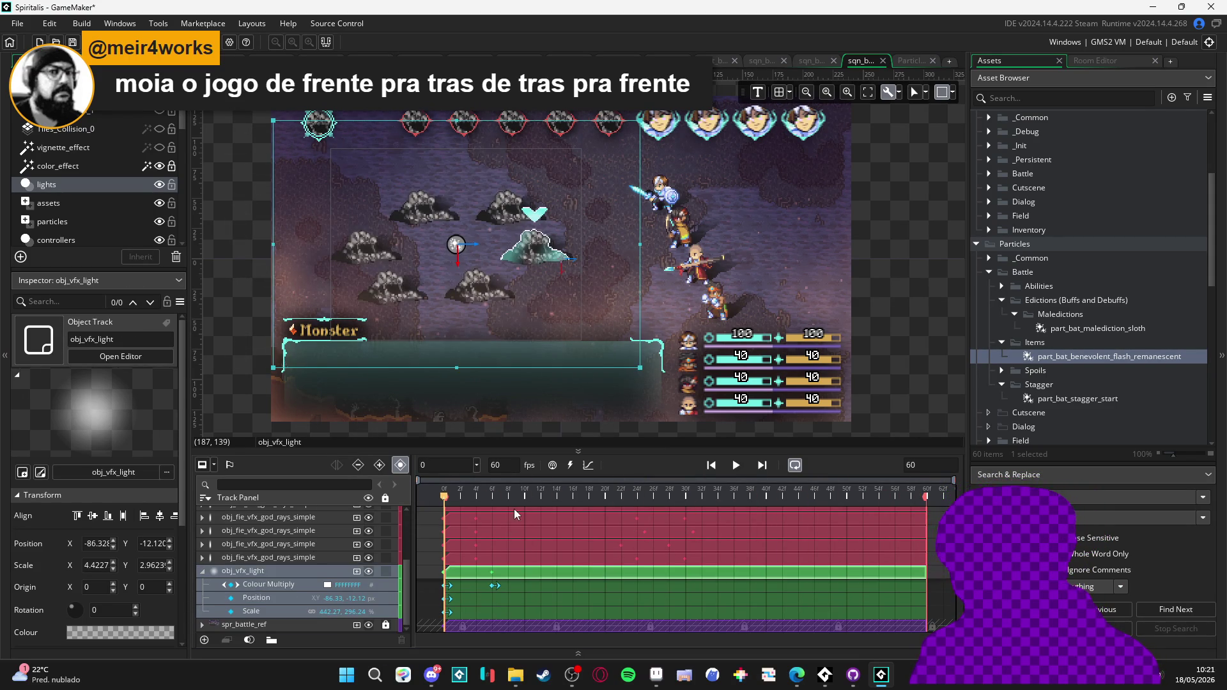
pyautogui.press('space')
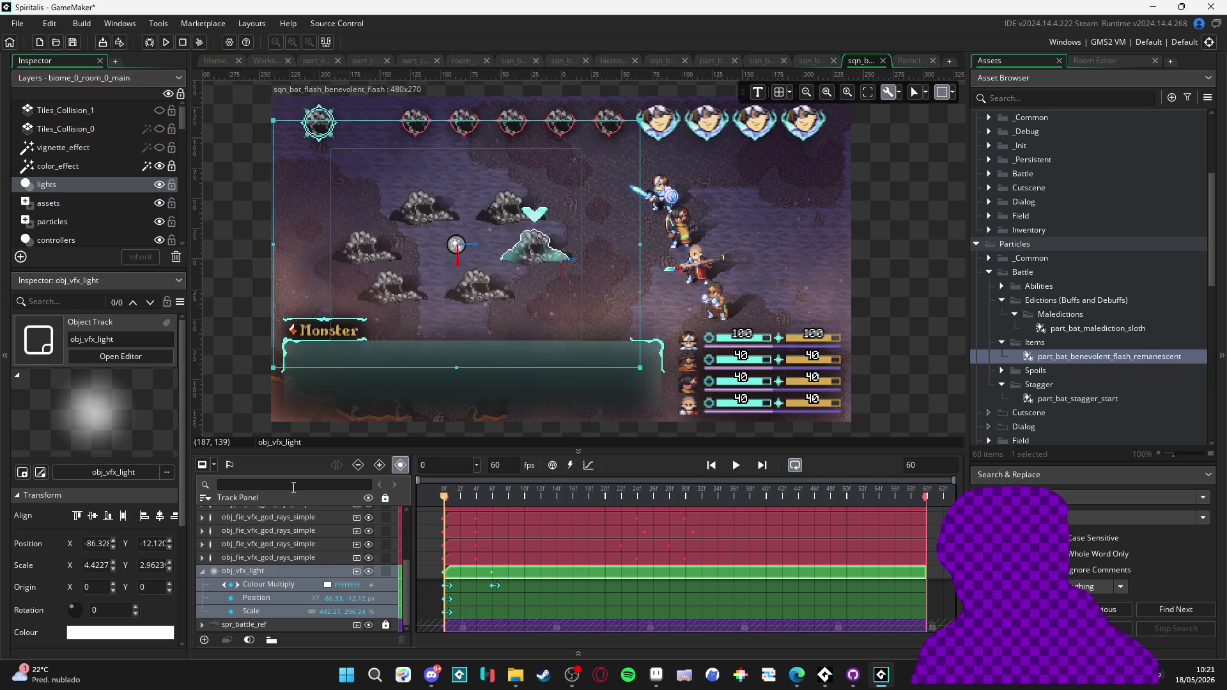
pyautogui.press('space')
pyautogui.press('space')
pyautogui.press('space')
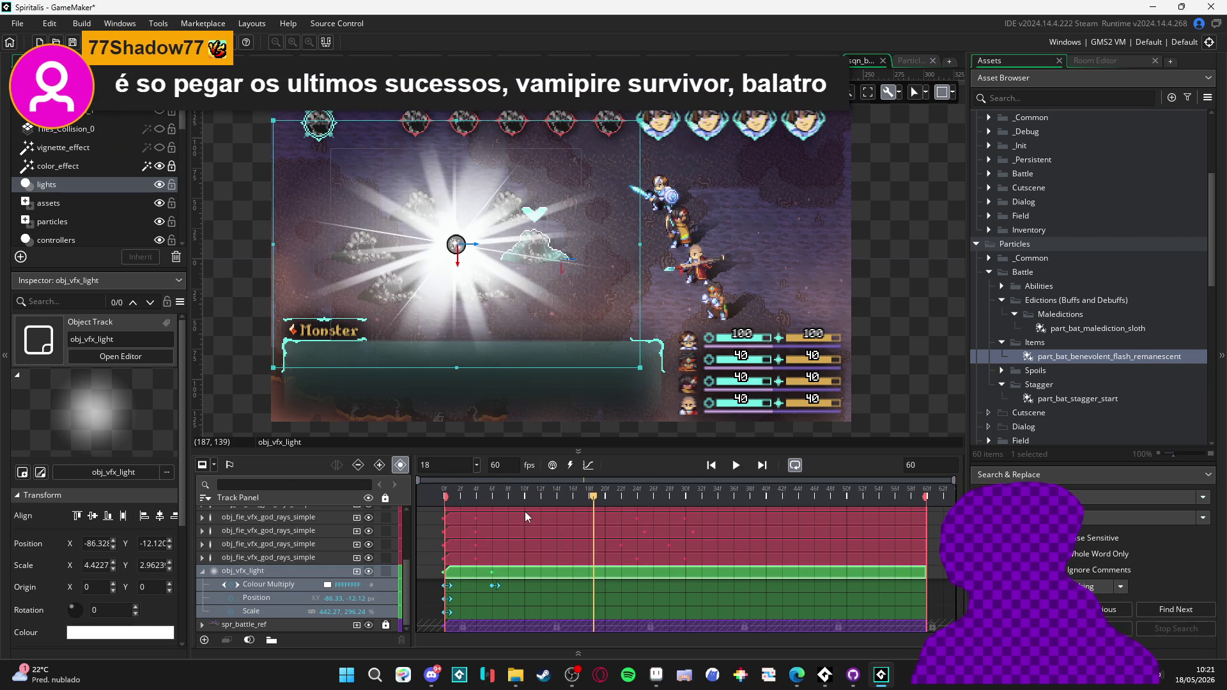
pyautogui.press('space')
pyautogui.press('space')
pyautogui.moveTo(687, 495)
pyautogui.mouseDown()
pyautogui.moveTo(646, 501)
pyautogui.moveTo(662, 501)
pyautogui.mouseUp()
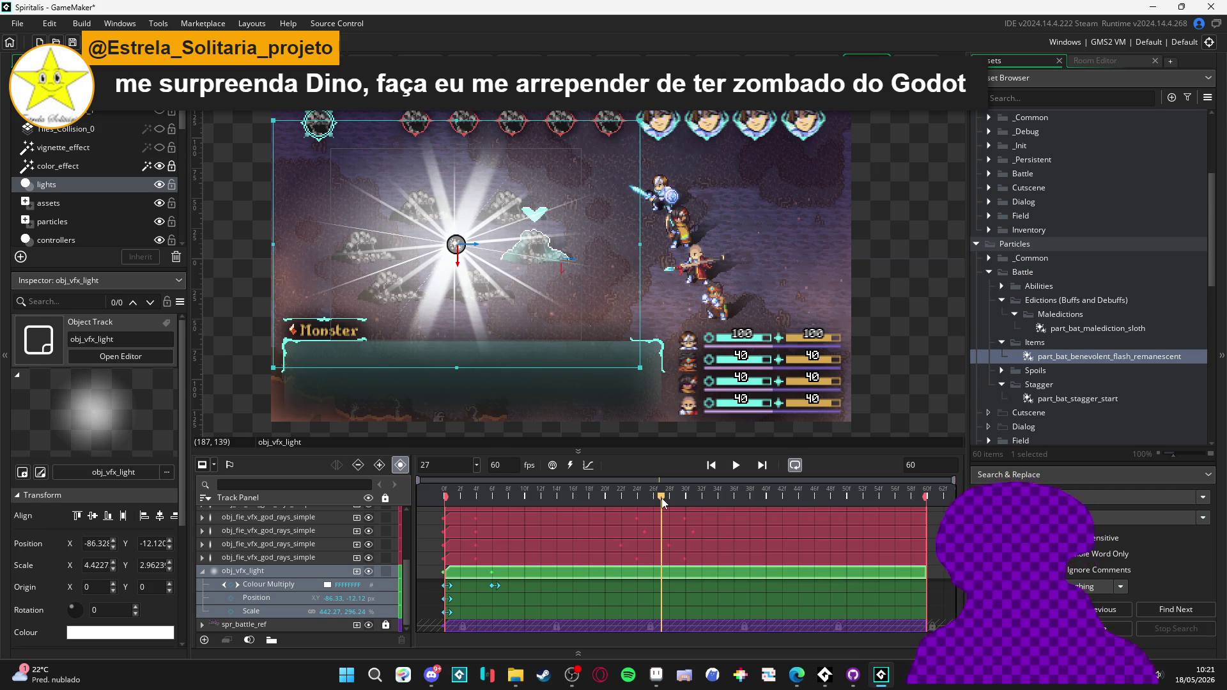
# - Key obj_vfx_light's Scale at frame 27 and its Colour Multiply at frame 28
pyautogui.click(230, 612)
pyautogui.moveTo(683, 500); pyautogui.dragTo(717, 501)
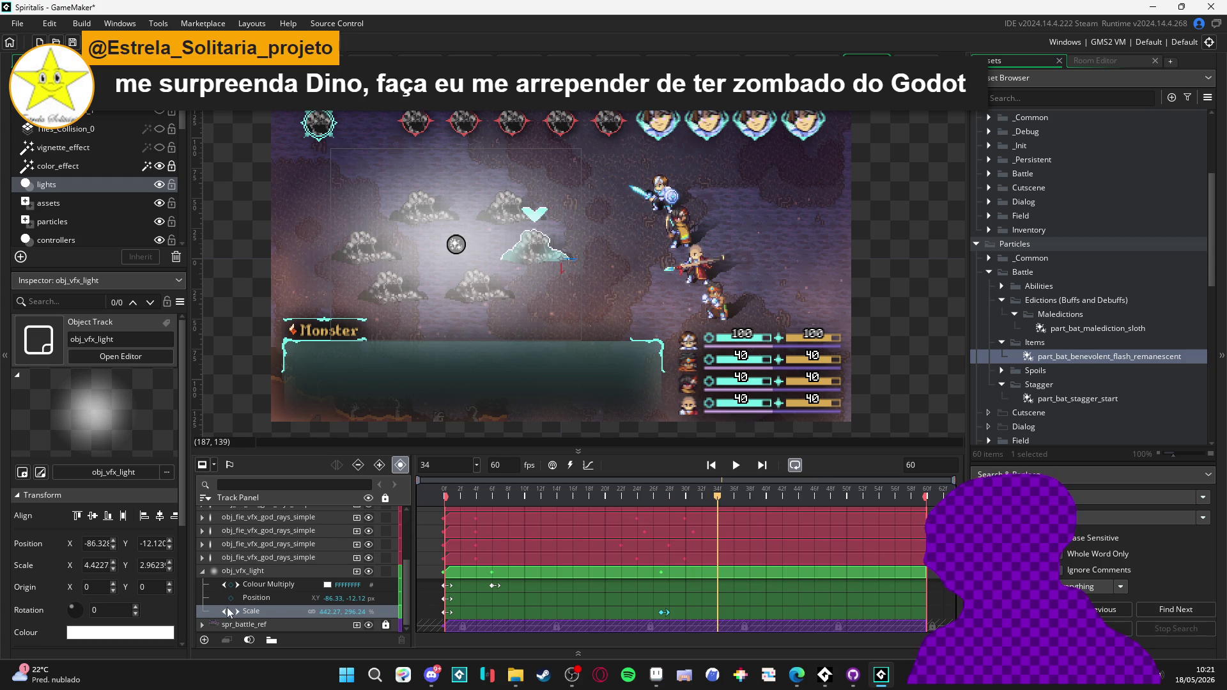
pyautogui.click(667, 500)
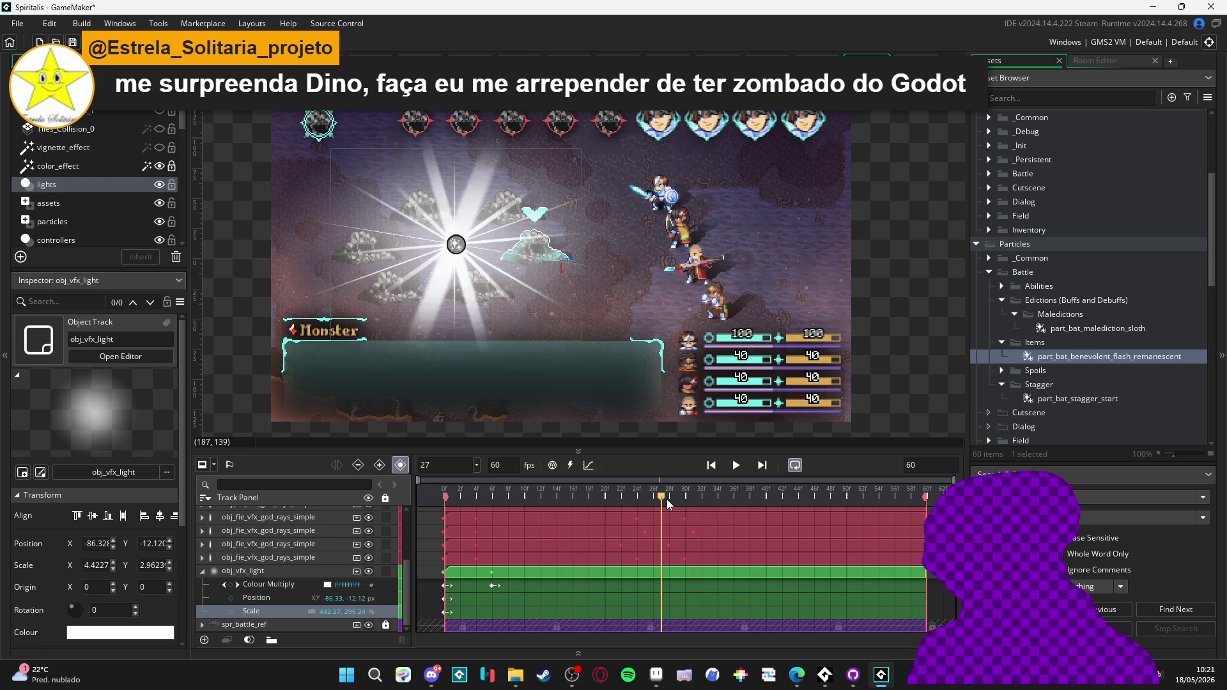
pyautogui.click(668, 499)
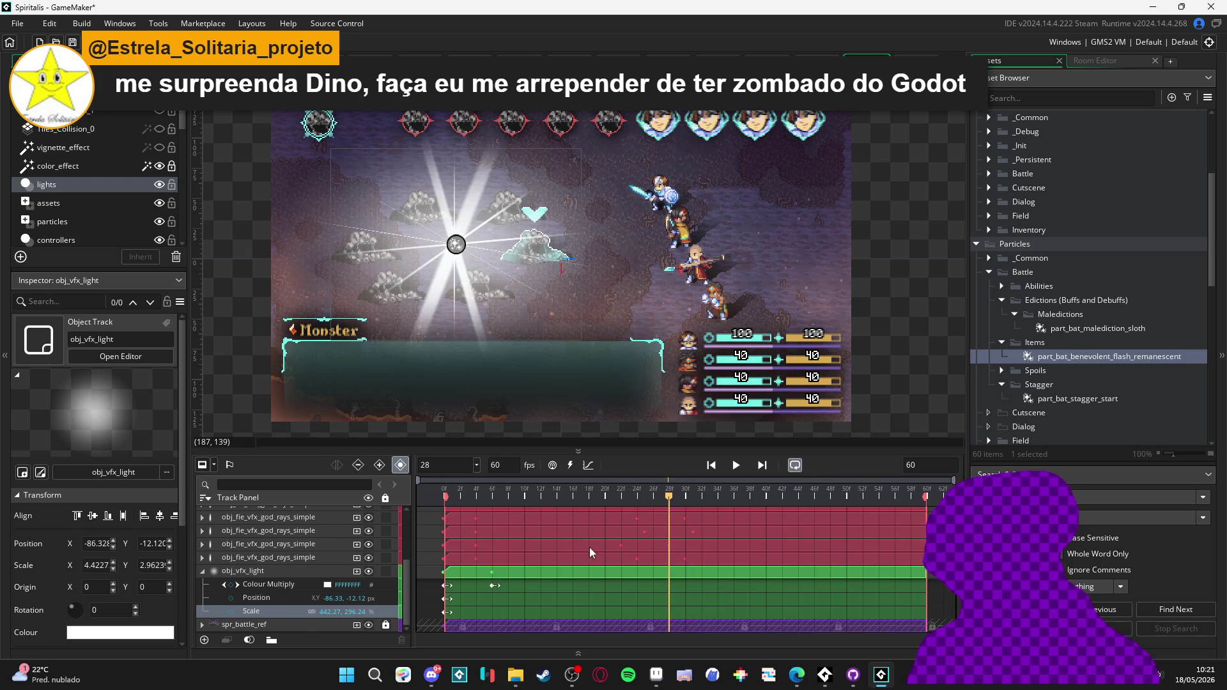
pyautogui.click(230, 585)
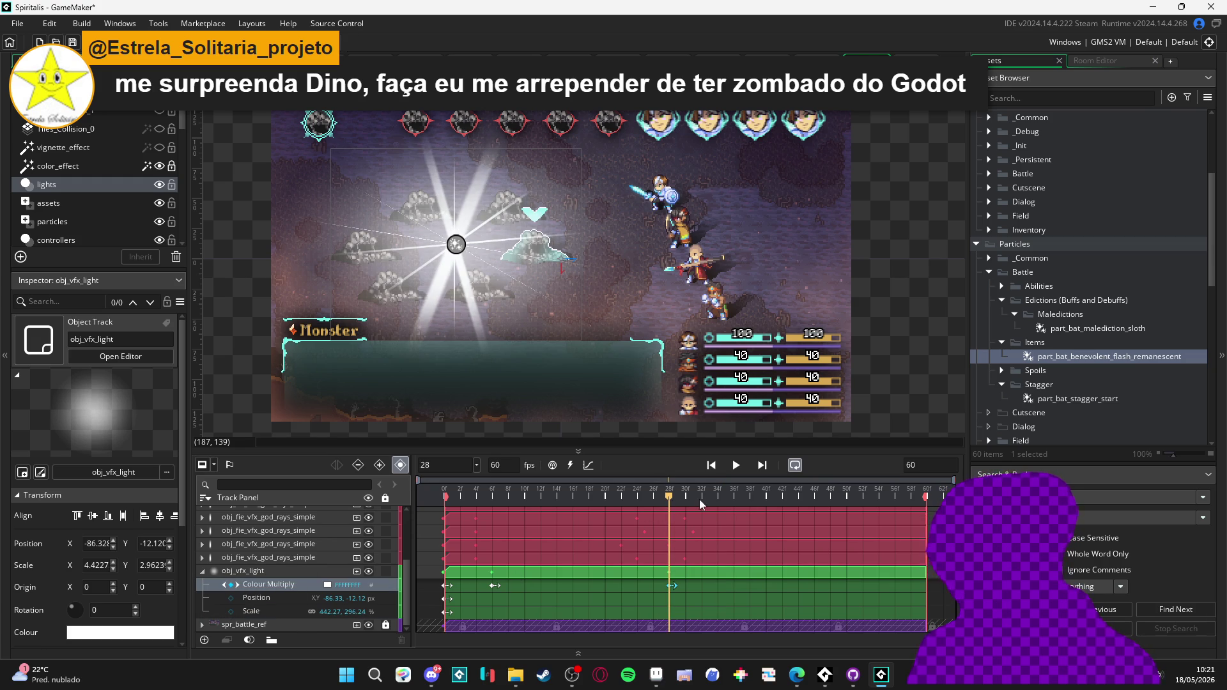
# - Add a Colour Multiply key at frame 36 with alpha 0 so the light fades out
pyautogui.click(723, 500)
pyautogui.click(733, 499)
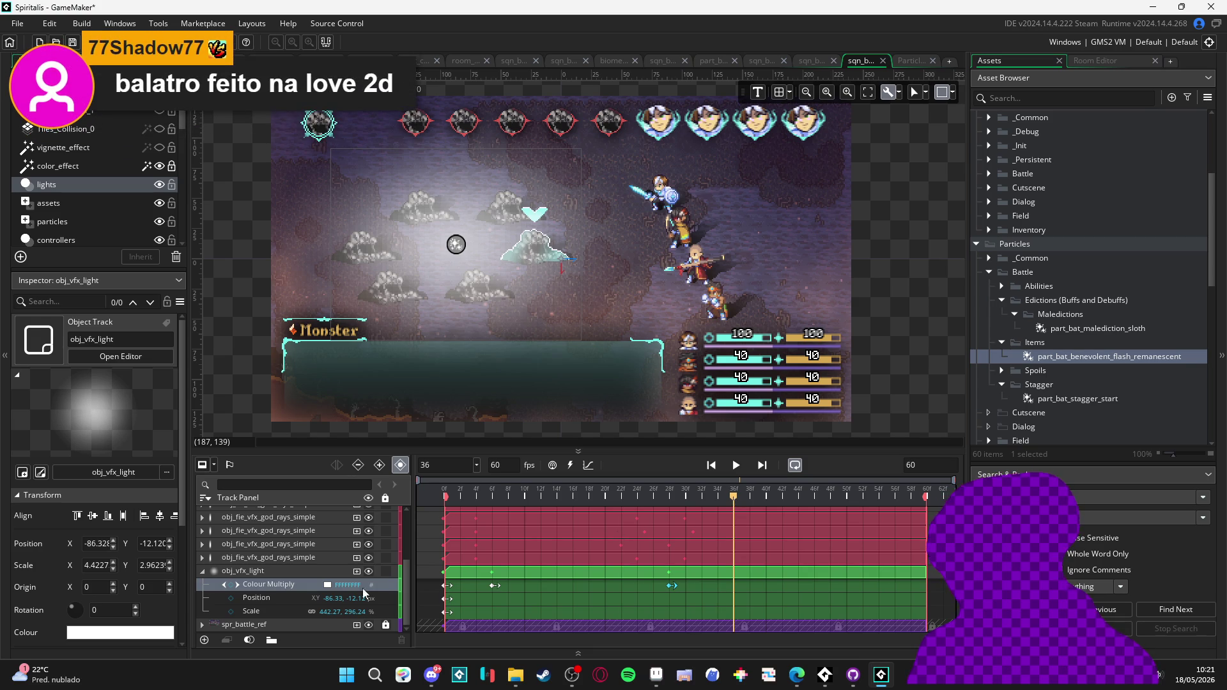
pyautogui.click(327, 586)
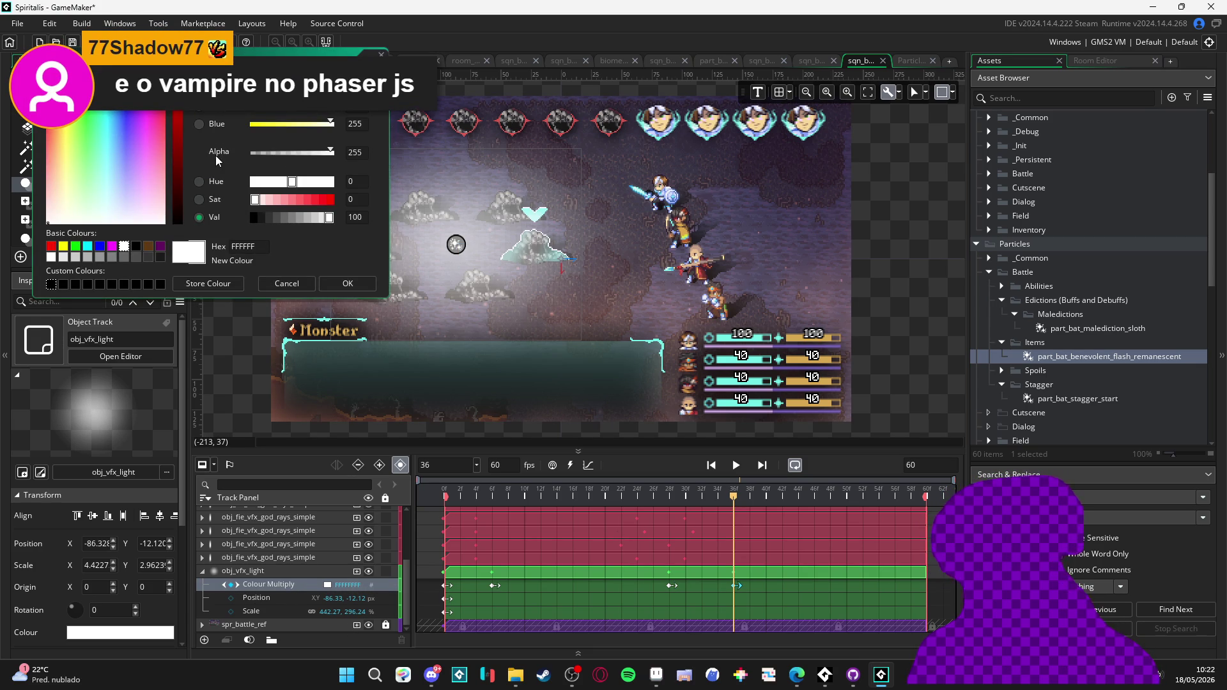
pyautogui.moveTo(258, 153); pyautogui.dragTo(237, 170)
pyautogui.click(348, 283)
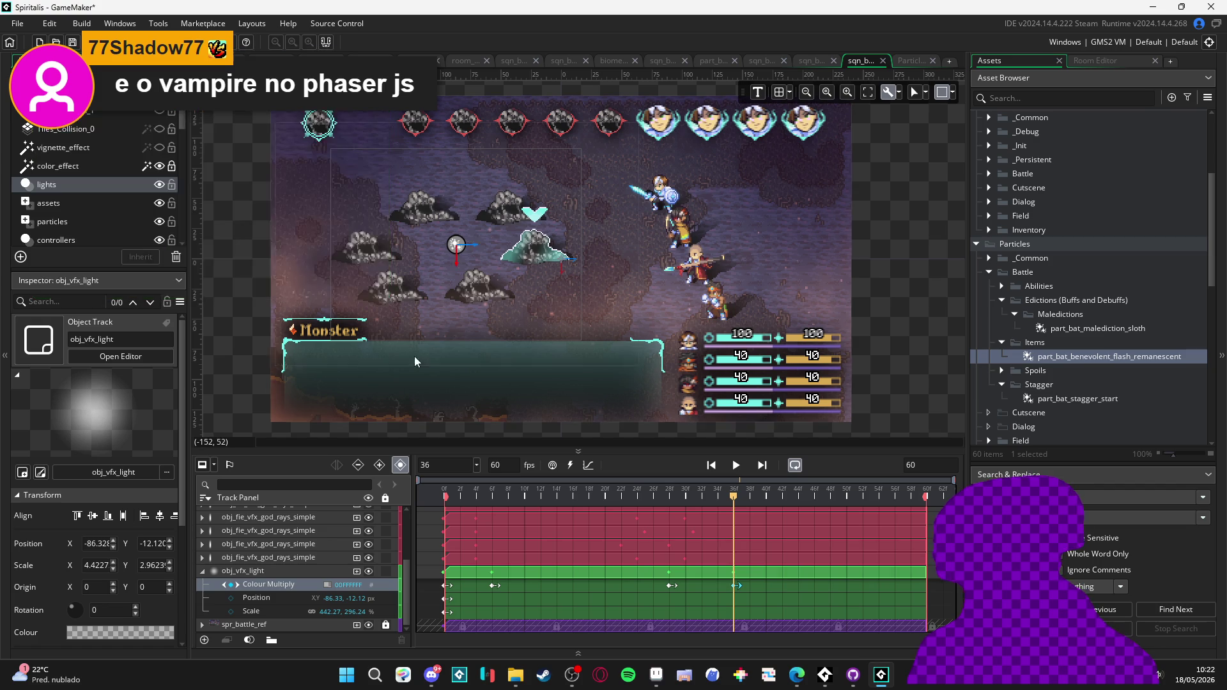
pyautogui.press('Home')
pyautogui.press('space')
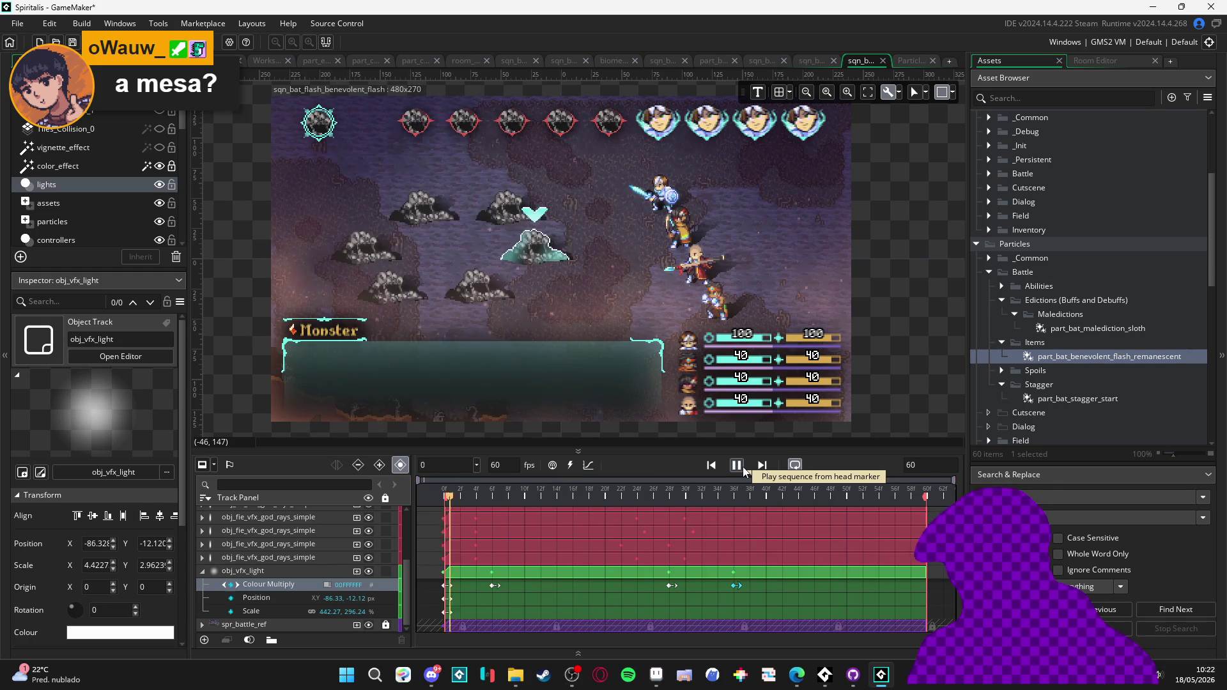
# - Scrub the opening flash frames to frame 10, then play and pause at frame 43
pyautogui.click(744, 471)
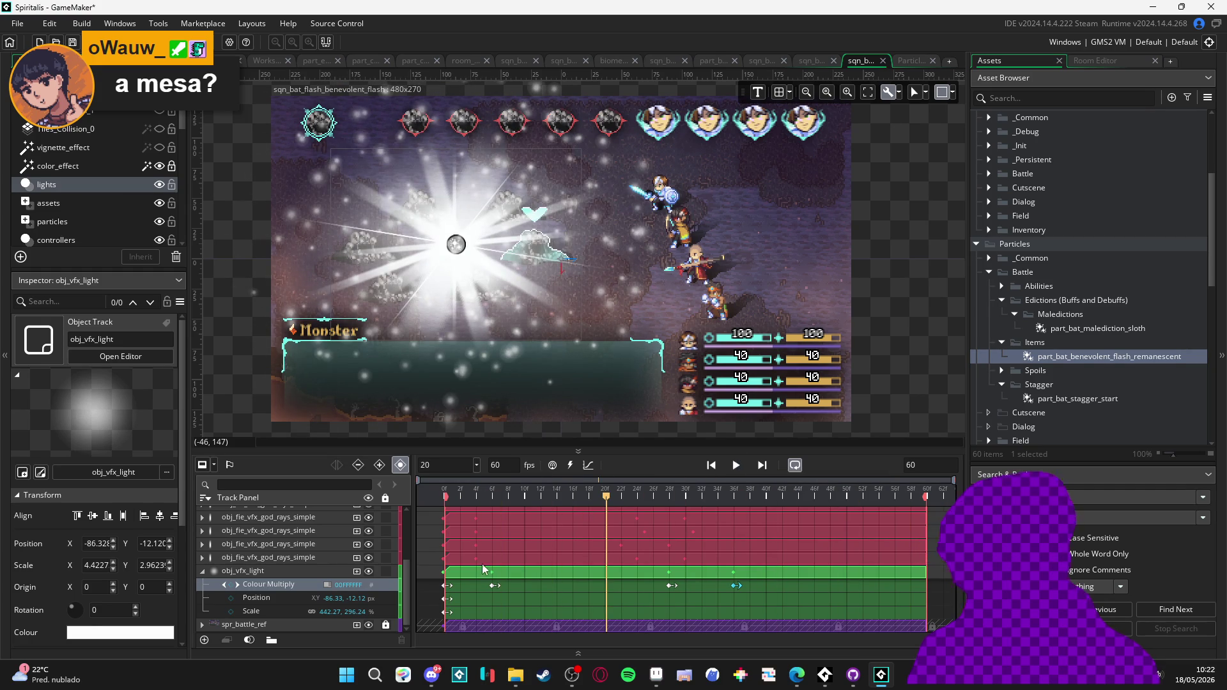
pyautogui.scroll(3, 474, 566)
pyautogui.scroll(1, 420, 569)
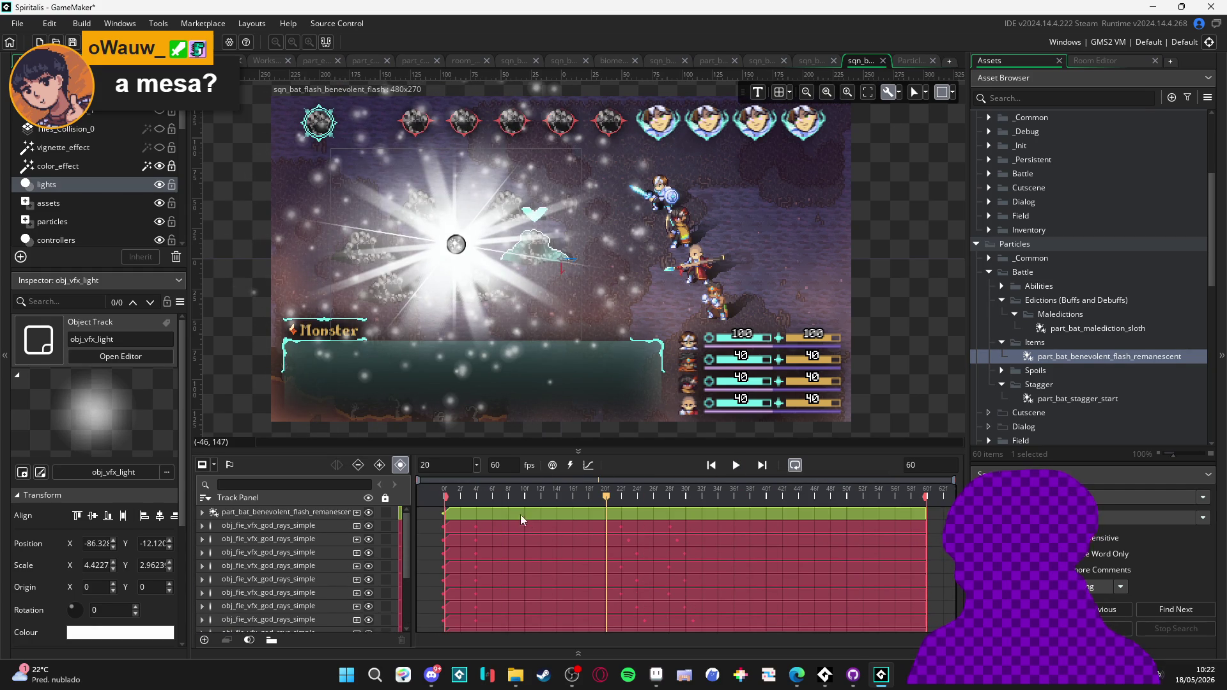
pyautogui.click(445, 493)
pyautogui.click(479, 493)
pyautogui.moveTo(479, 492); pyautogui.dragTo(541, 500)
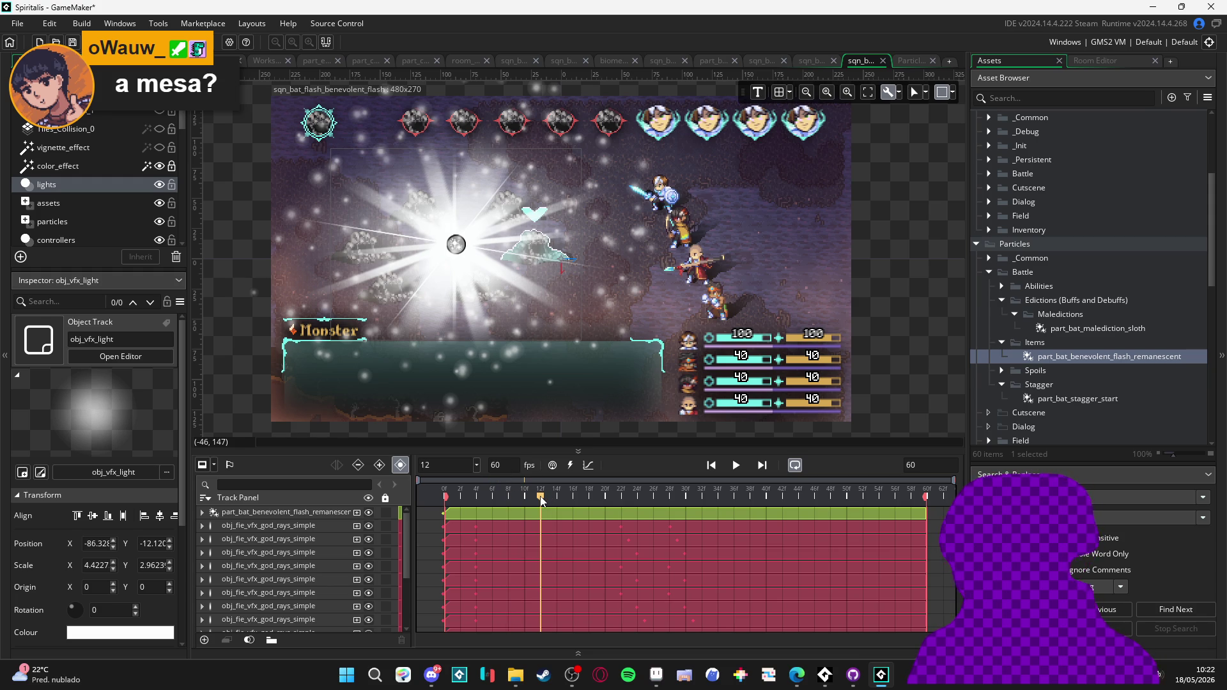
pyautogui.moveTo(545, 500)
pyautogui.mouseDown()
pyautogui.moveTo(555, 498)
pyautogui.moveTo(481, 498)
pyautogui.moveTo(522, 500)
pyautogui.mouseUp()
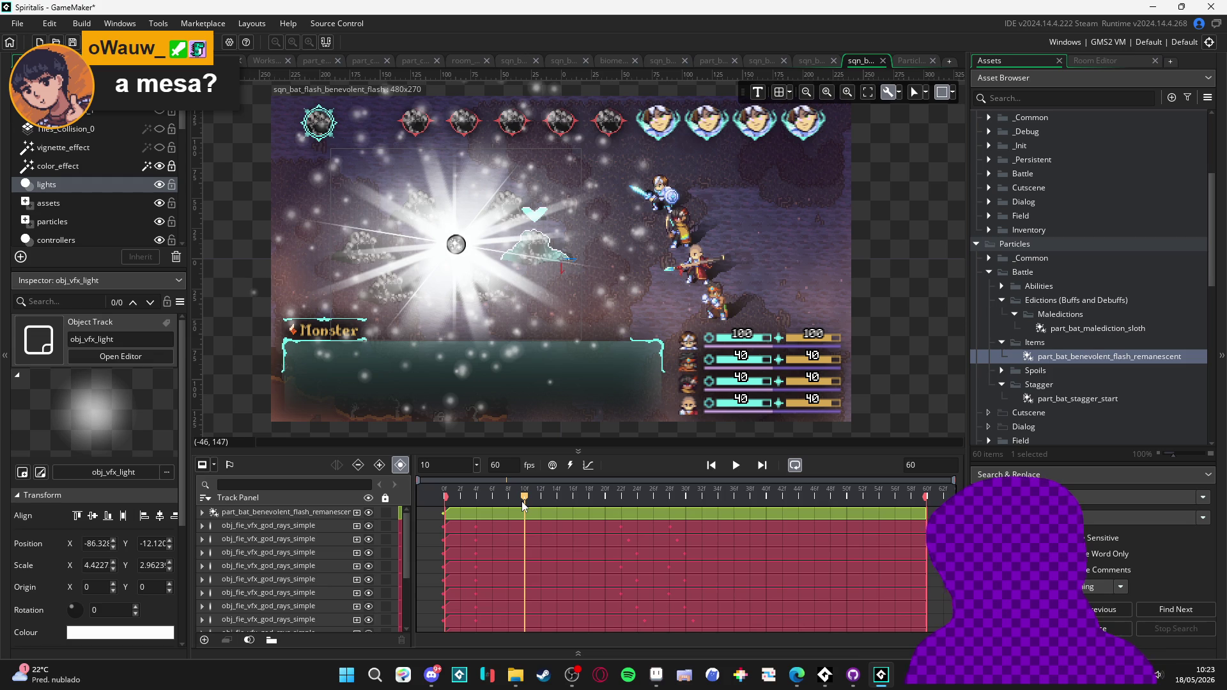
pyautogui.press('space')
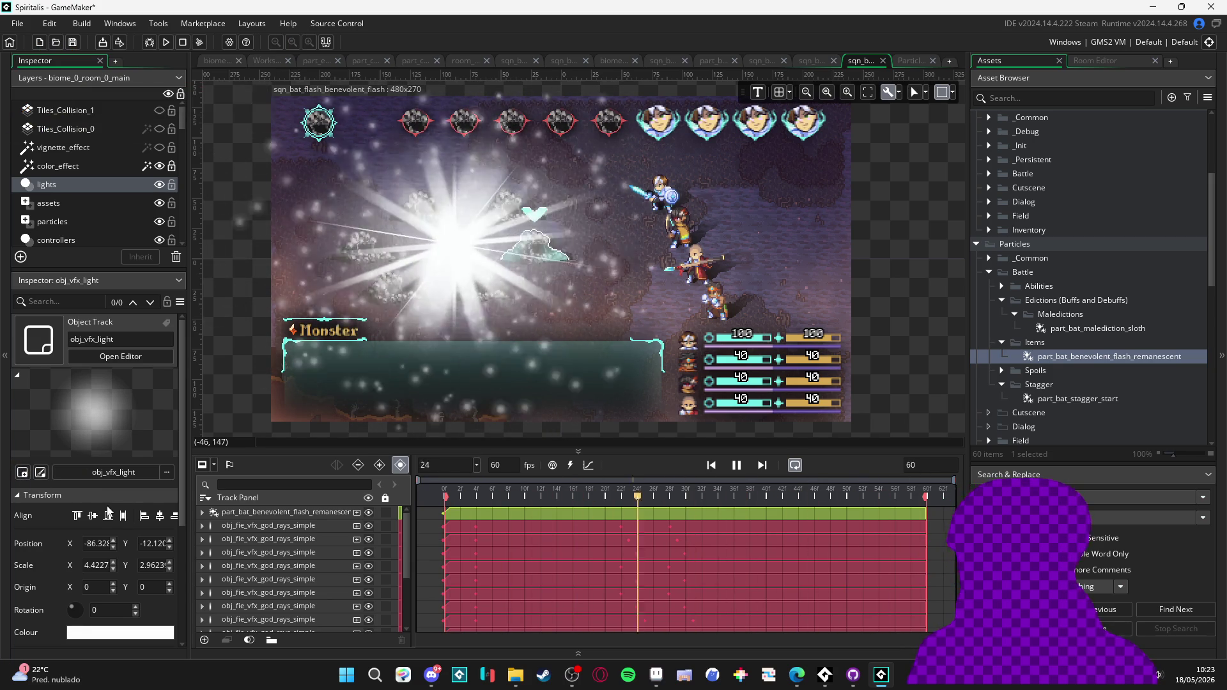
pyautogui.press('space')
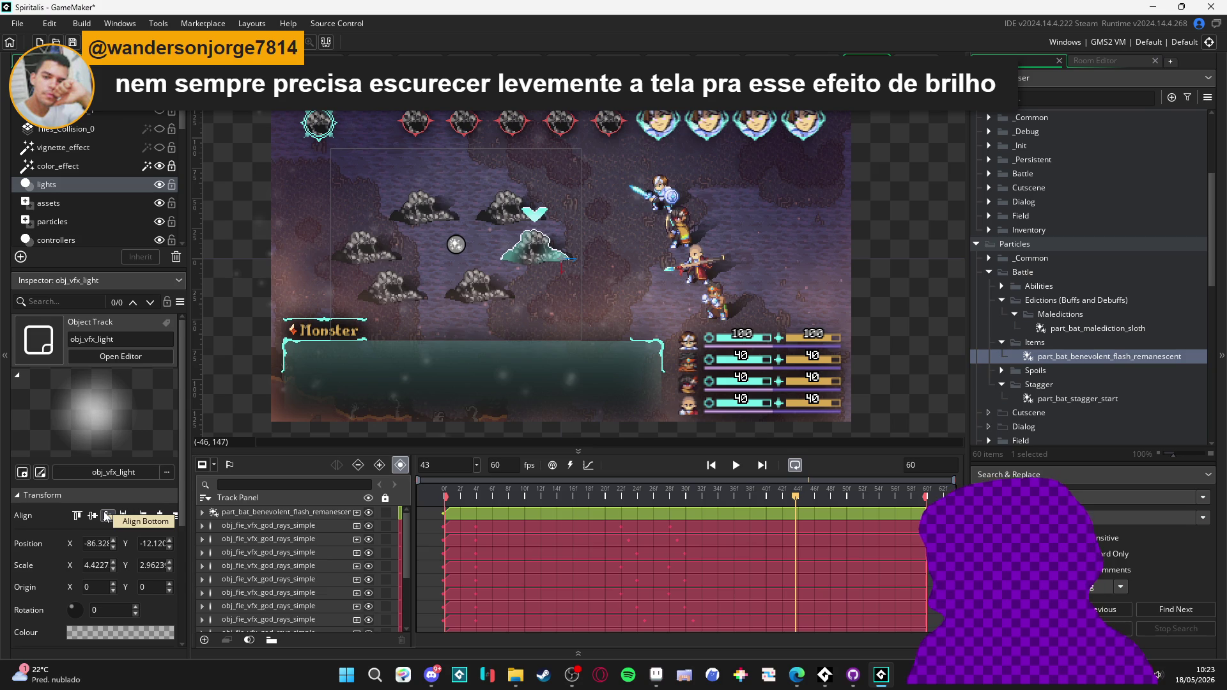
# - Replay the flash and pause at frame 29, where a single light ray shows
pyautogui.click(737, 466)
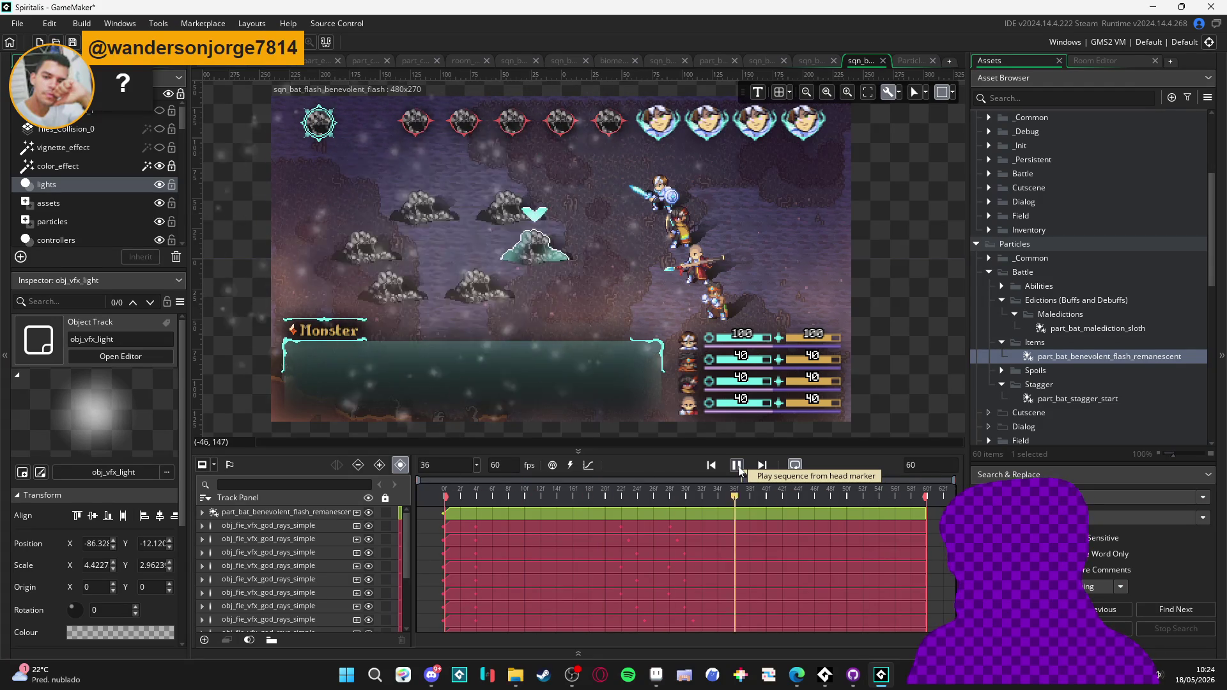
pyautogui.click(738, 469)
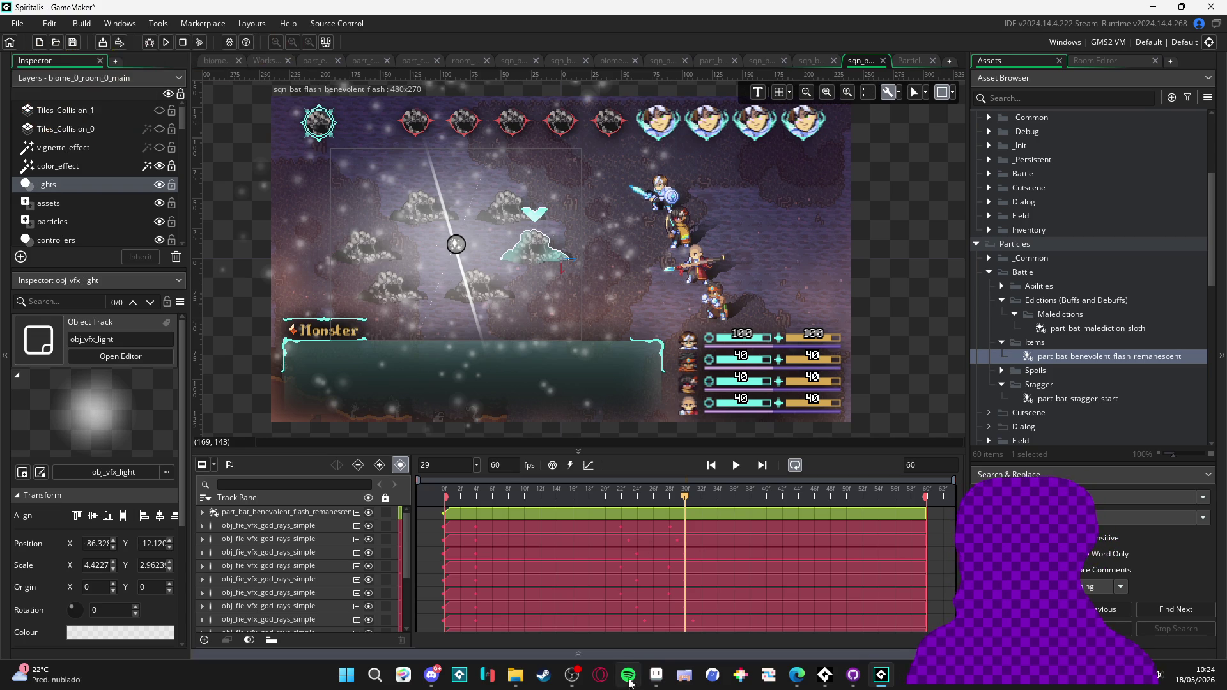
pyautogui.moveTo(648, 685)
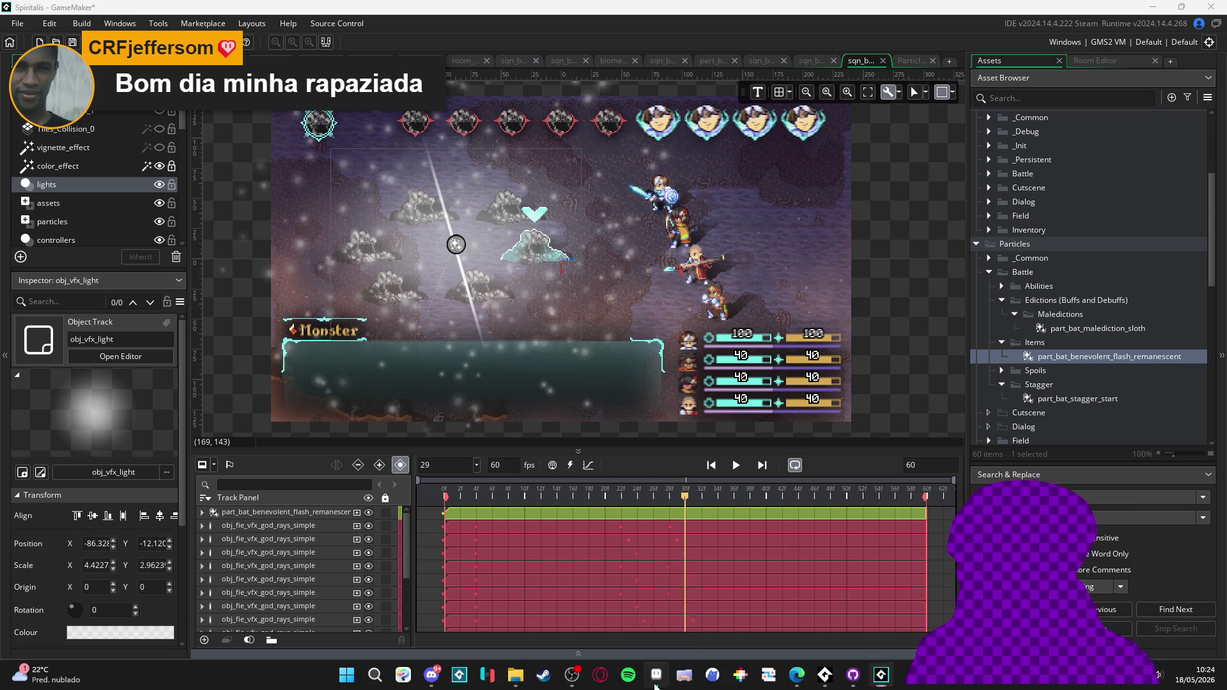
# - Pick the cyan 73efe8 swatch in the Aseprite mockup's palette, then return to GameMaker
pyautogui.click(656, 684)
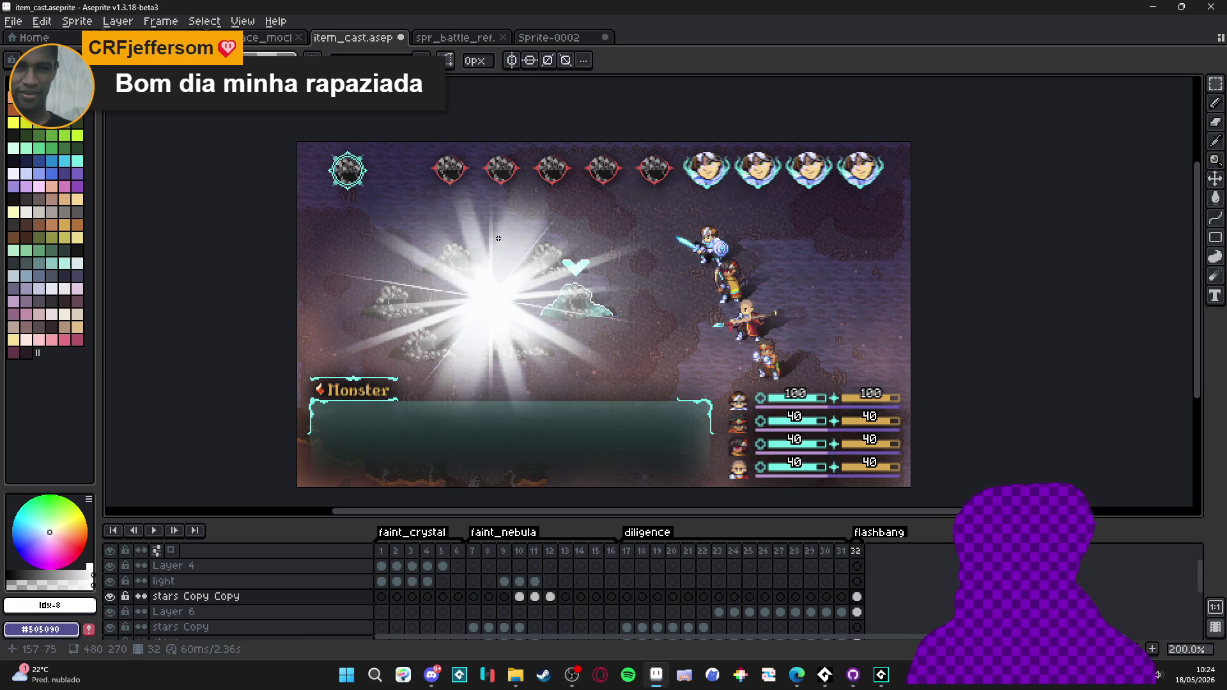
pyautogui.moveTo(490, 274); pyautogui.dragTo(474, 269)
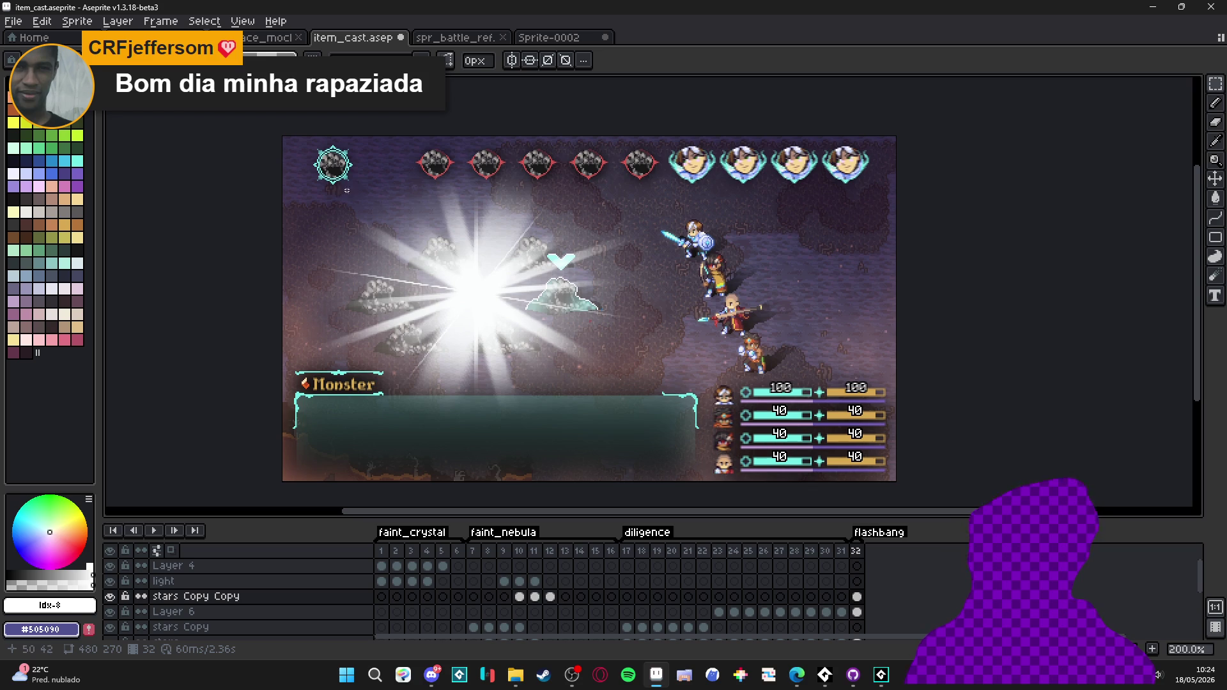
pyautogui.moveTo(458, 288); pyautogui.dragTo(456, 288)
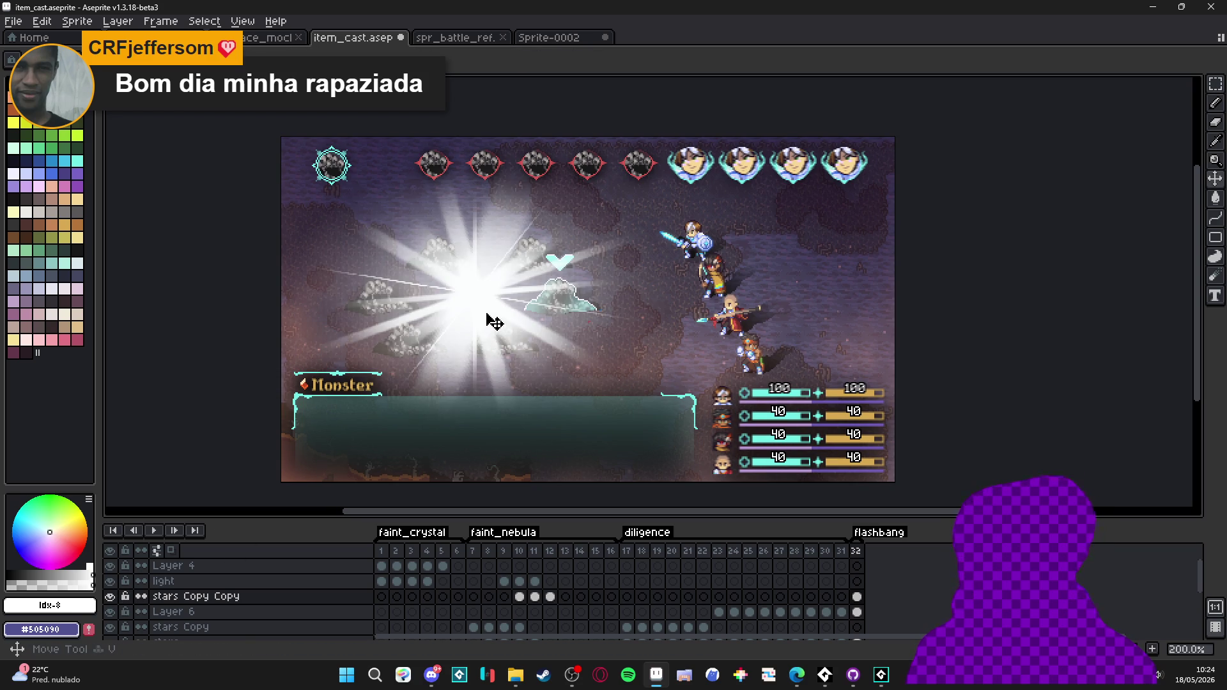
pyautogui.moveTo(733, 190); pyautogui.dragTo(717, 148)
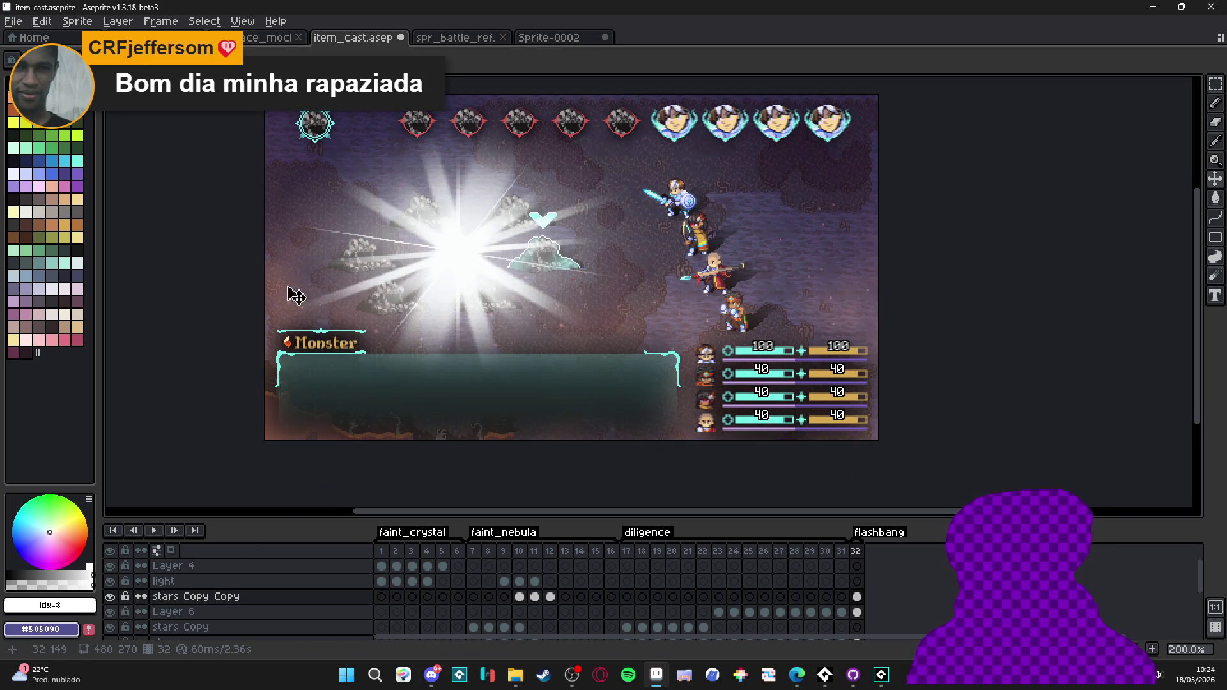
pyautogui.click(81, 164)
pyautogui.click(50, 605)
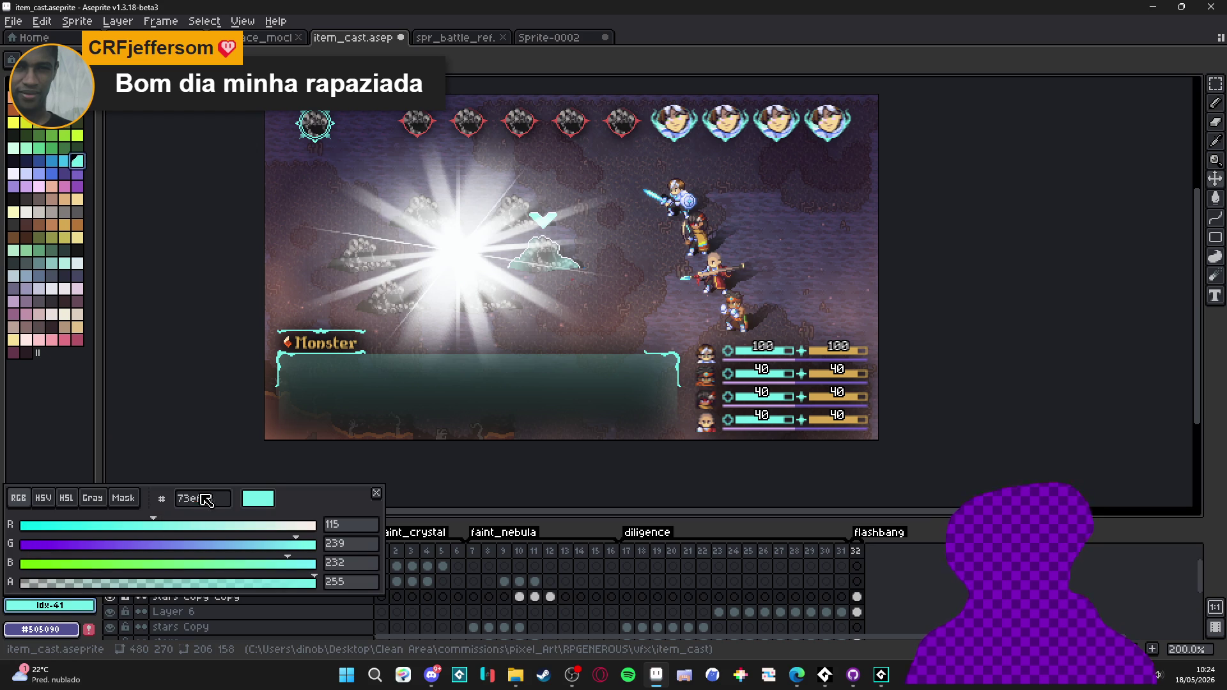
pyautogui.press('Escape')
pyautogui.hotkey('alt', 'Tab')
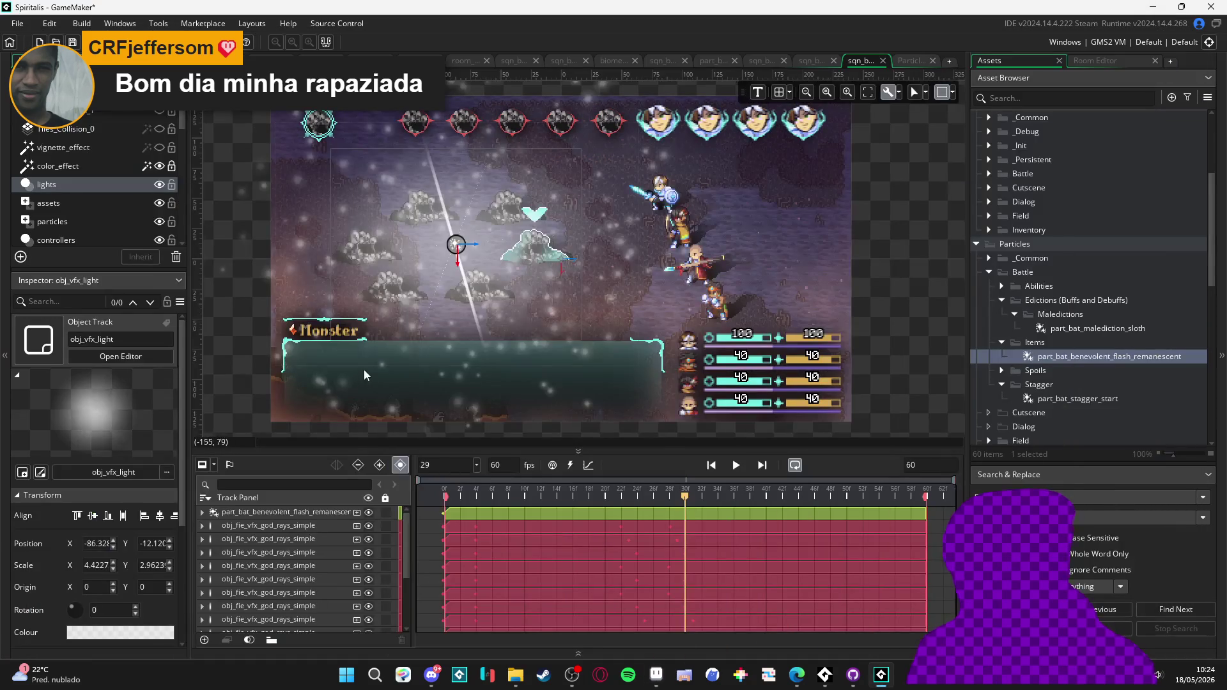
# - Preview the flash from the start and rewind to frame 0
pyautogui.scroll(-2, 390, 320)
pyautogui.click(444, 493)
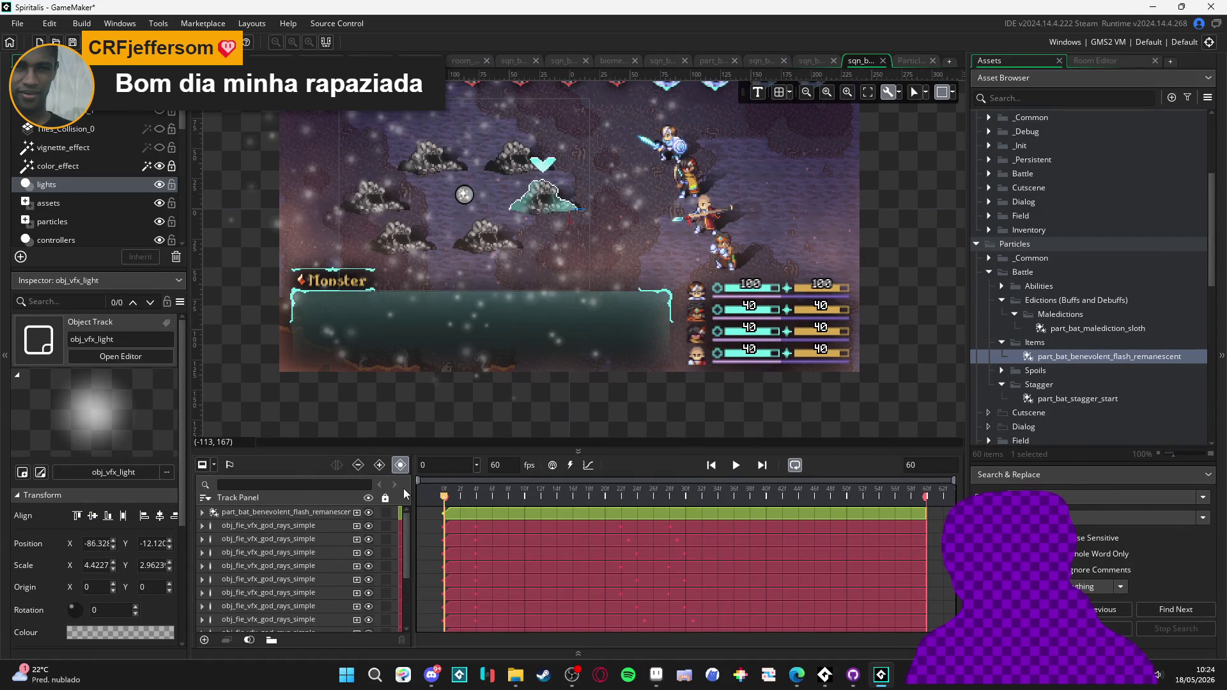
pyautogui.press('space')
pyautogui.press('space')
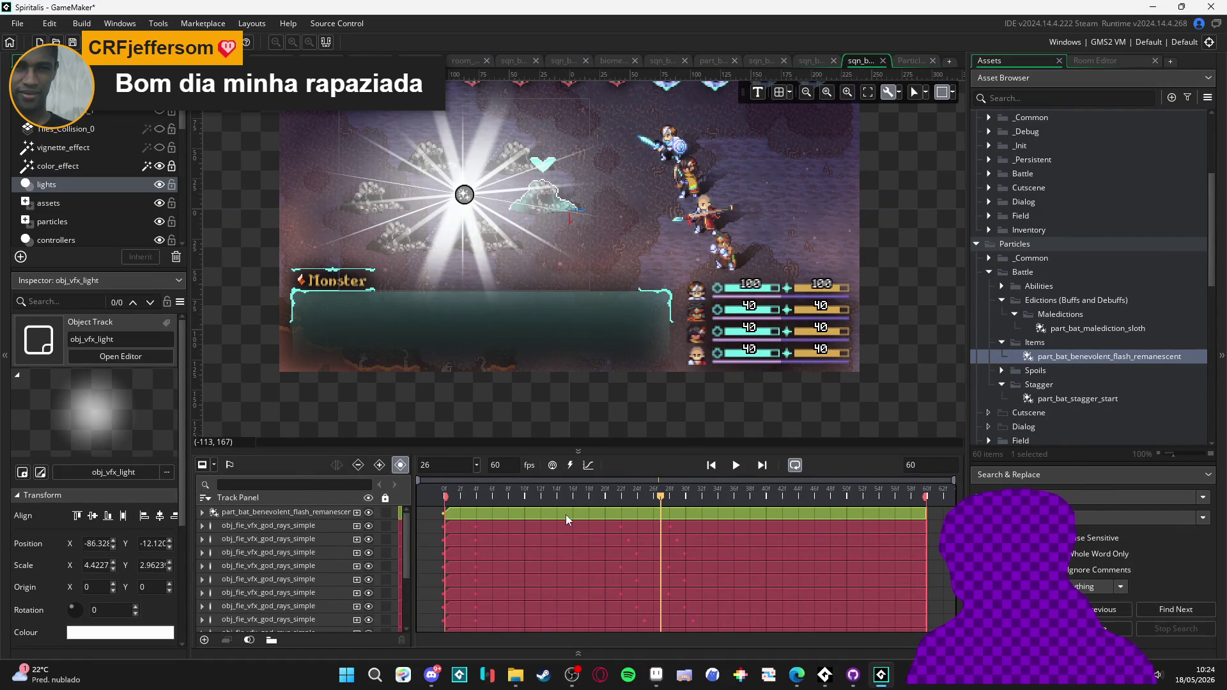
pyautogui.click(444, 493)
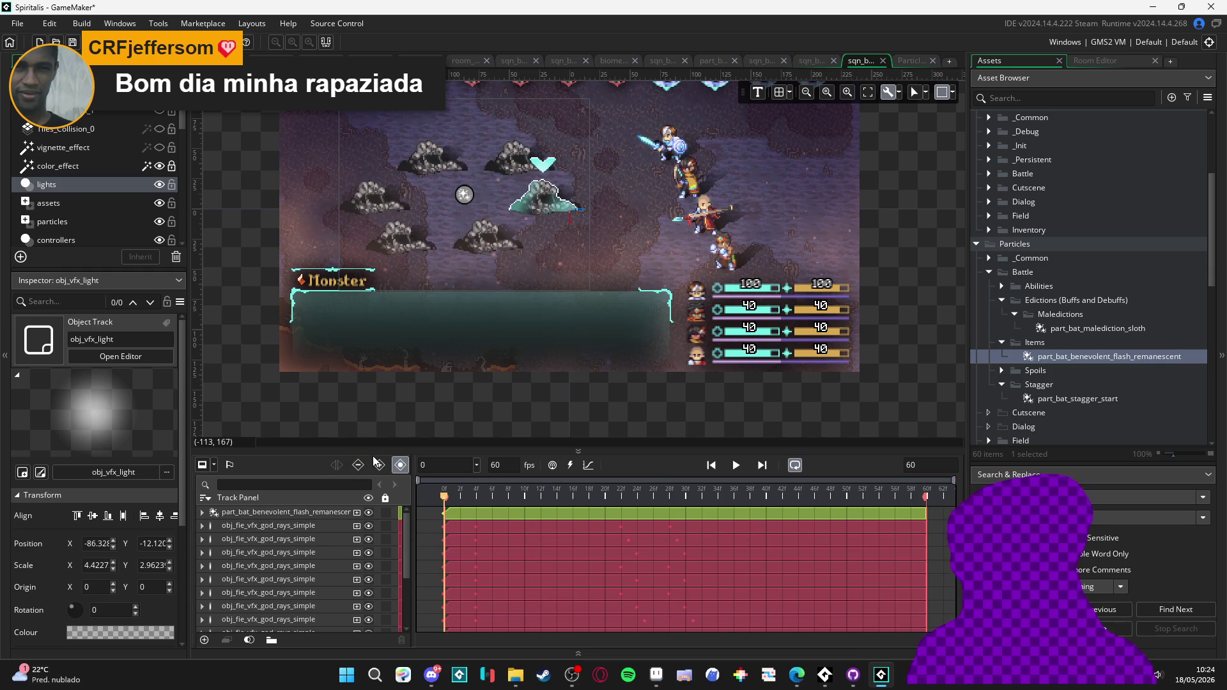
# - Add a cyan FF73EFE8 Colour Multiply track to the first god rays track
pyautogui.click(219, 526)
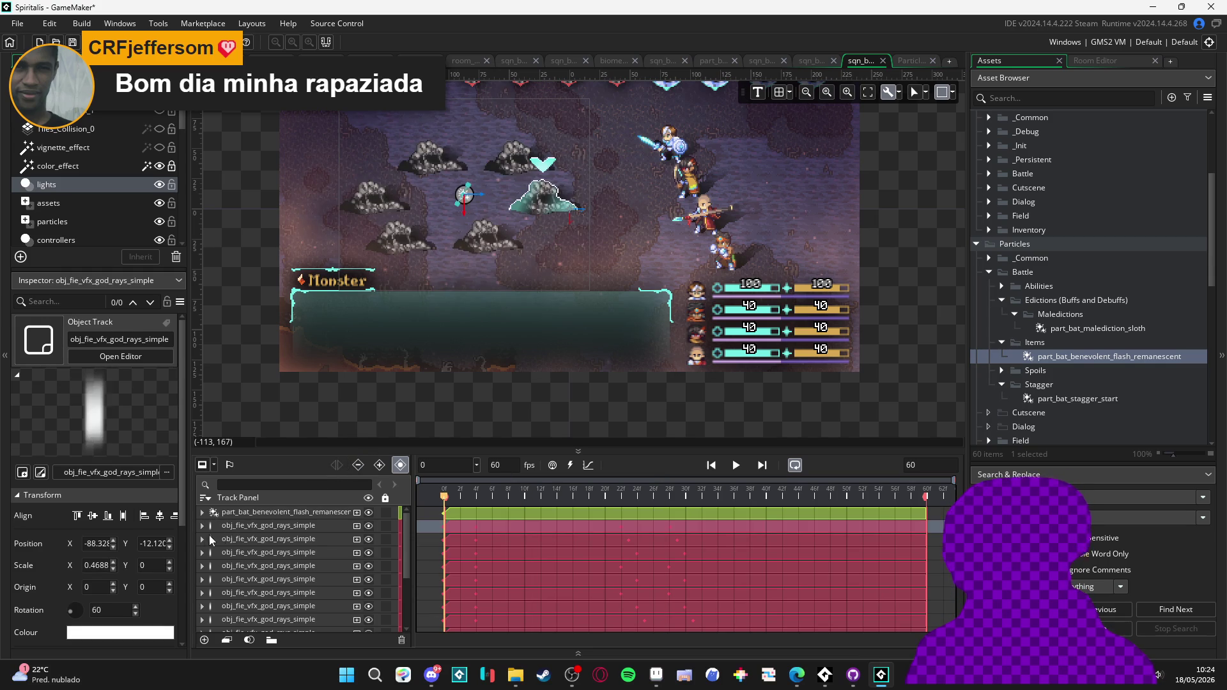
pyautogui.click(202, 526)
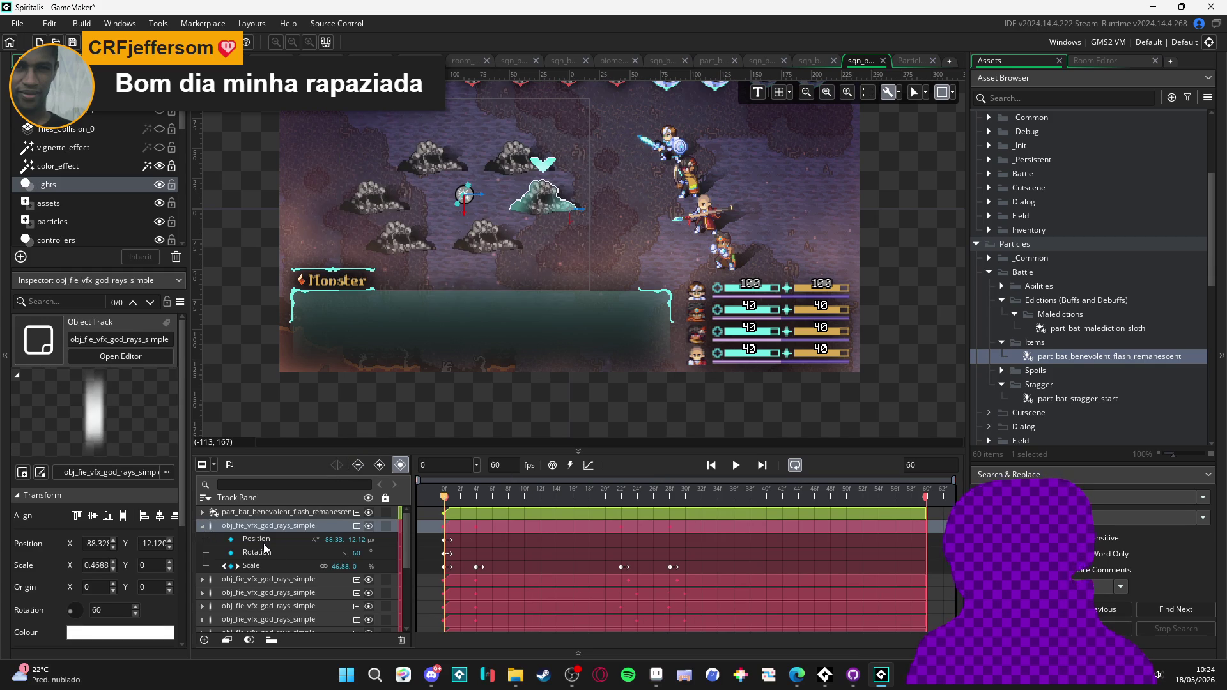
pyautogui.click(357, 526)
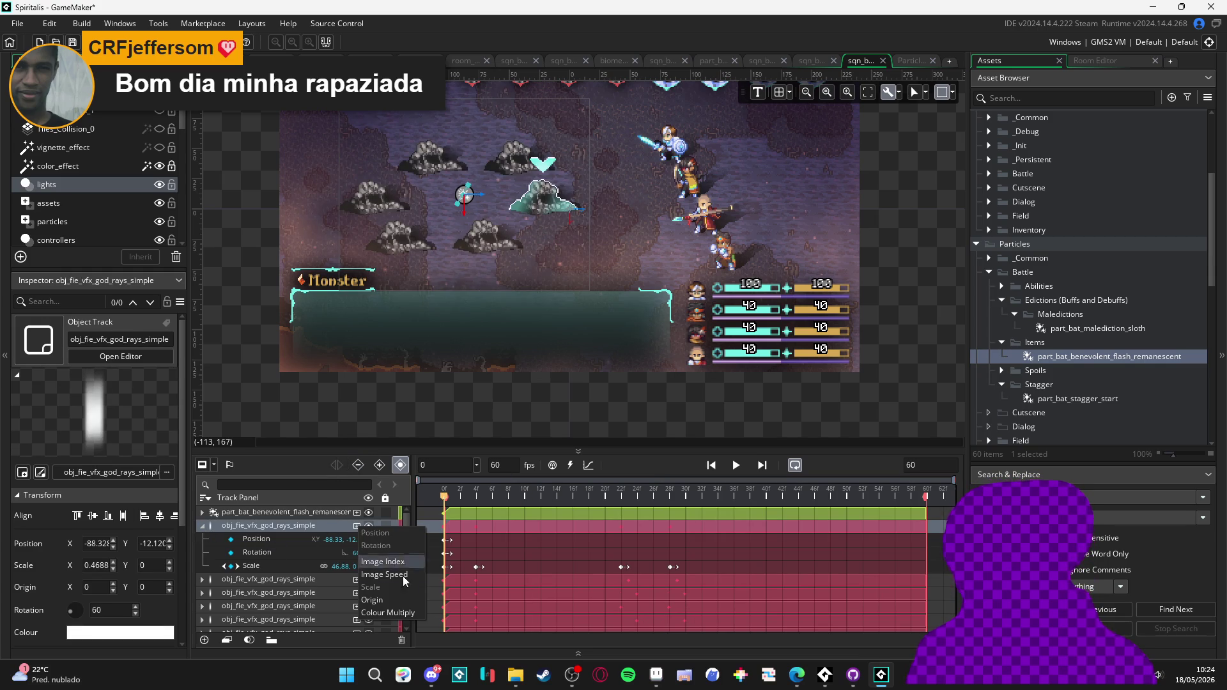
pyautogui.click(410, 612)
pyautogui.click(326, 540)
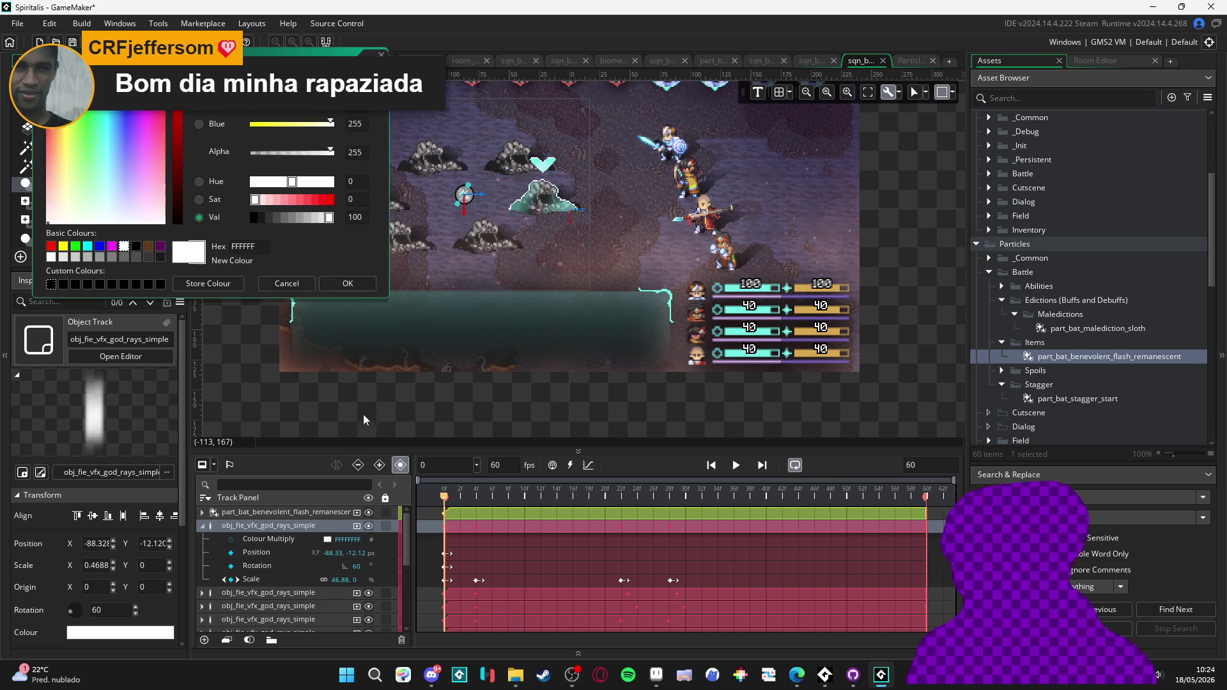
pyautogui.click(352, 283)
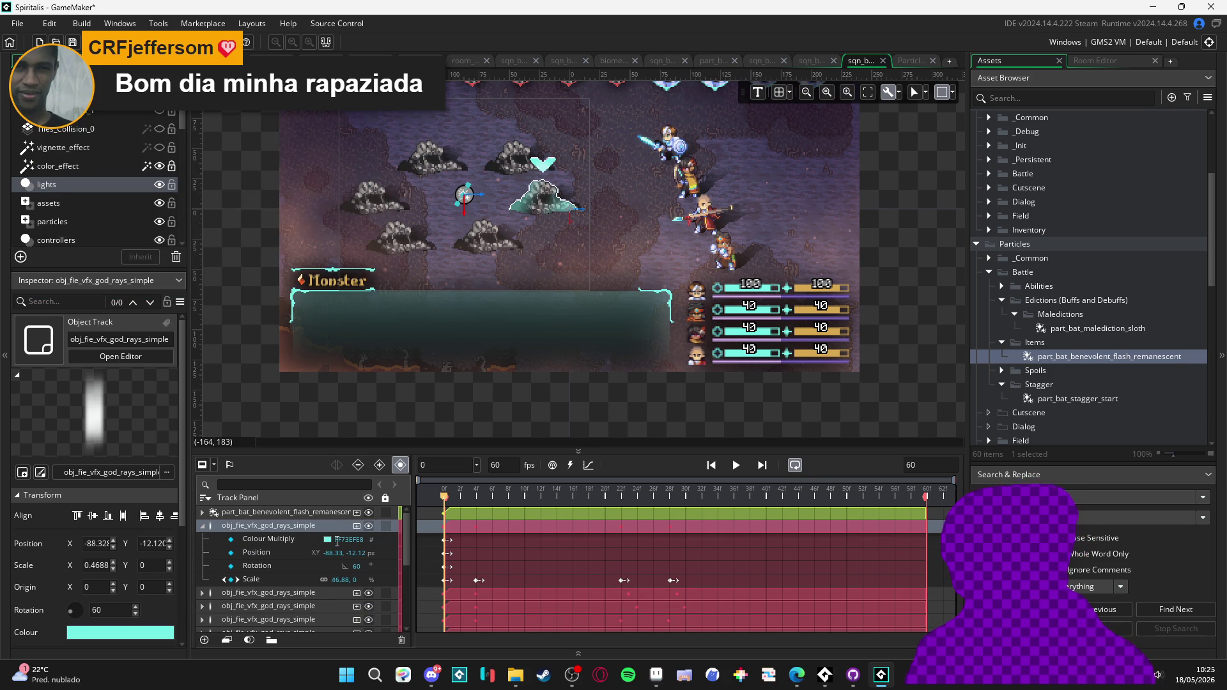
pyautogui.click(294, 542)
pyautogui.click(204, 526)
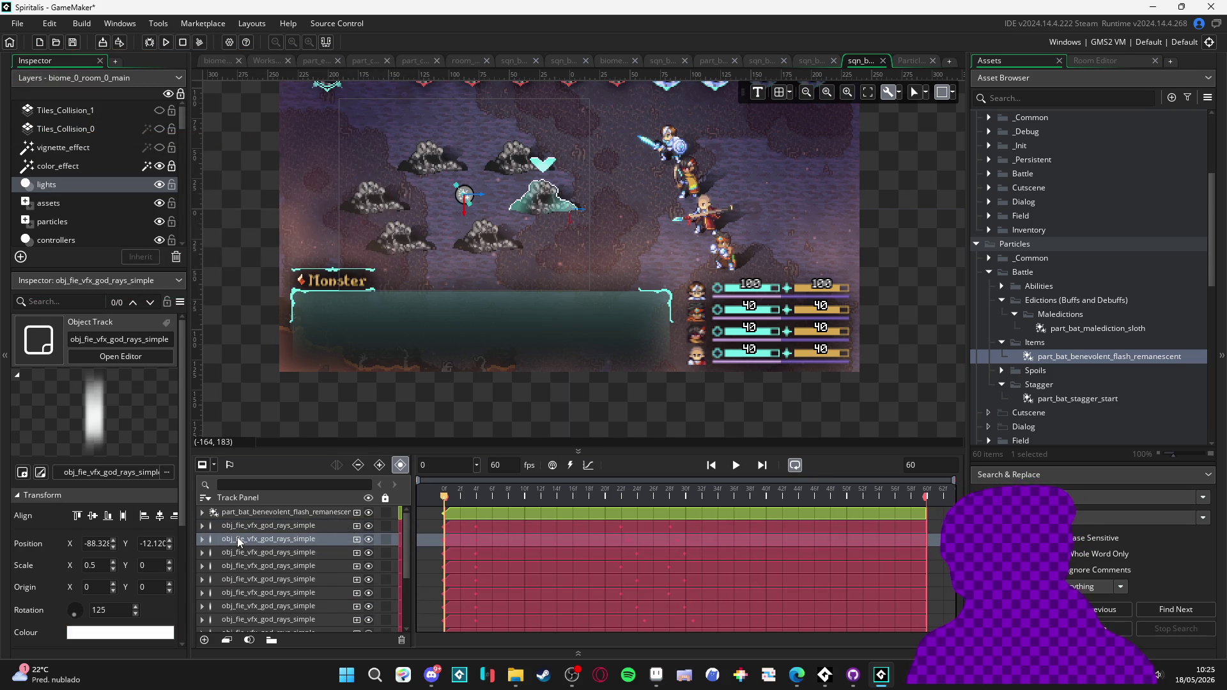
pyautogui.scroll(-3, 234, 559)
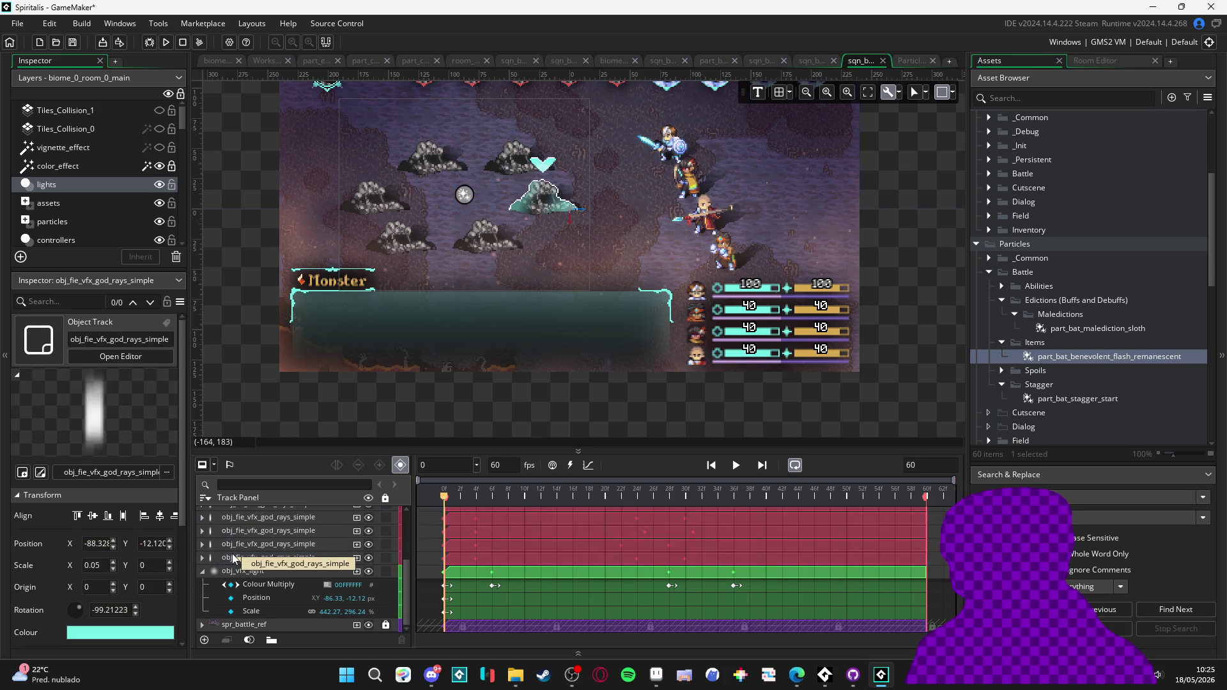
pyautogui.click(253, 571)
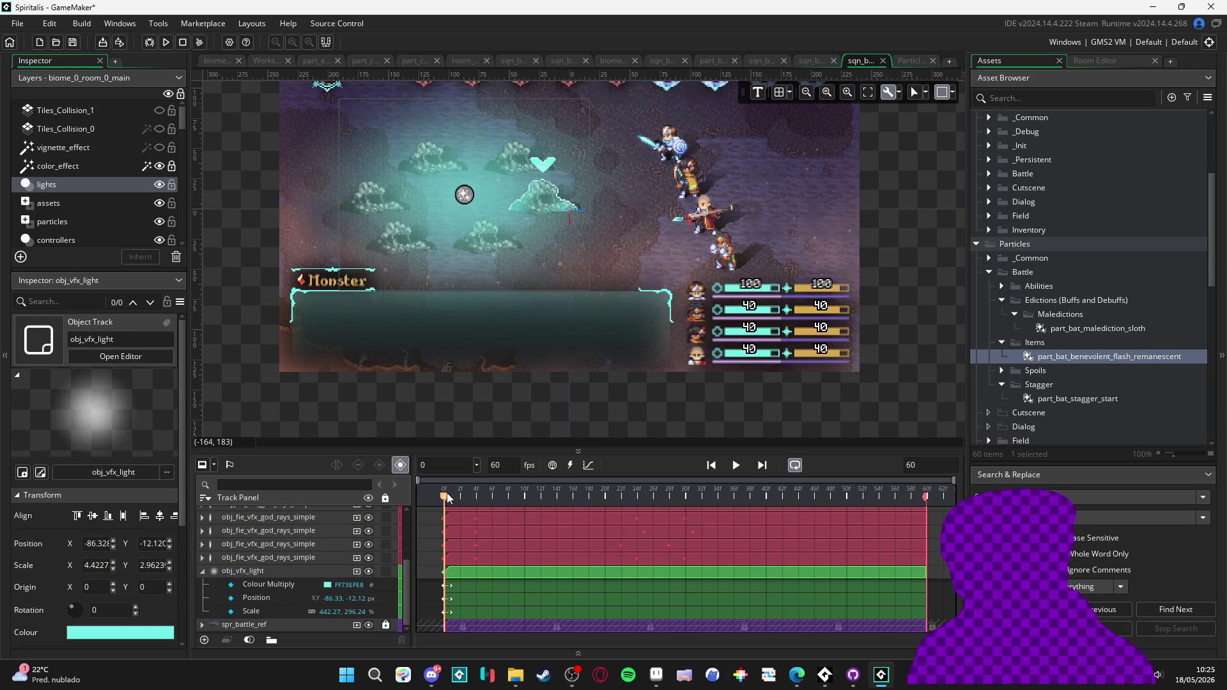
# - Undo to restore the light's Colour Multiply keyframes, then preview the cyan flash
pyautogui.hotkey('ctrl', 'z')
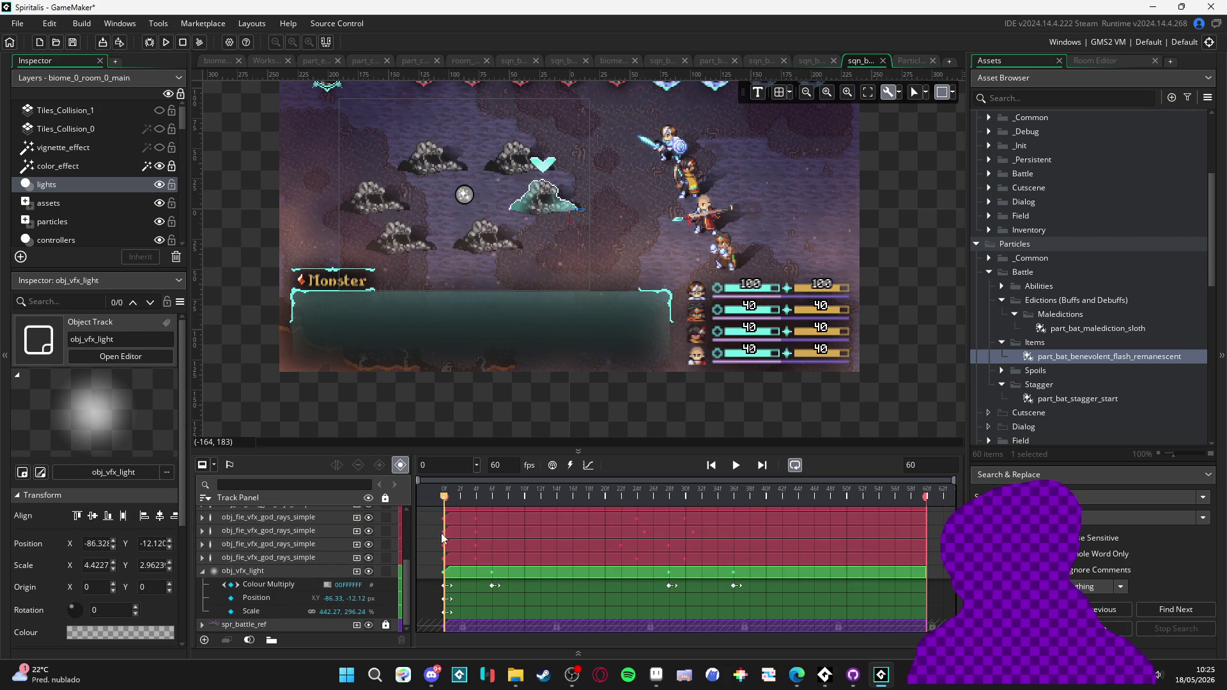
pyautogui.click(446, 586)
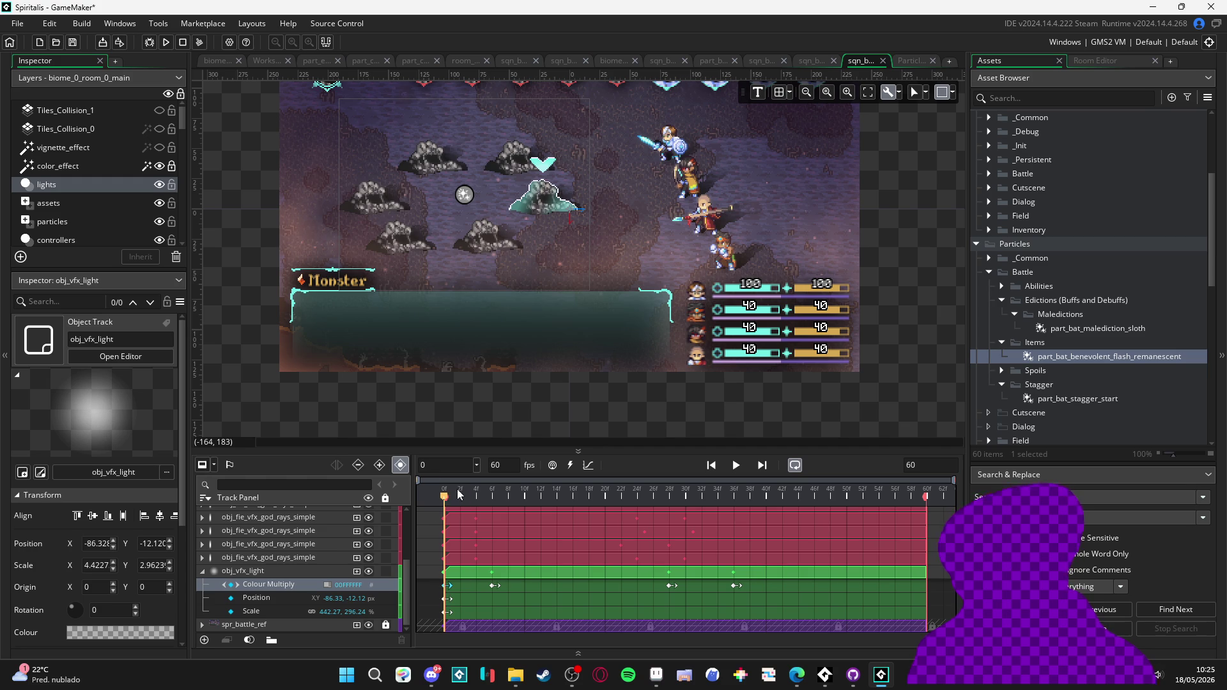
pyautogui.press('space')
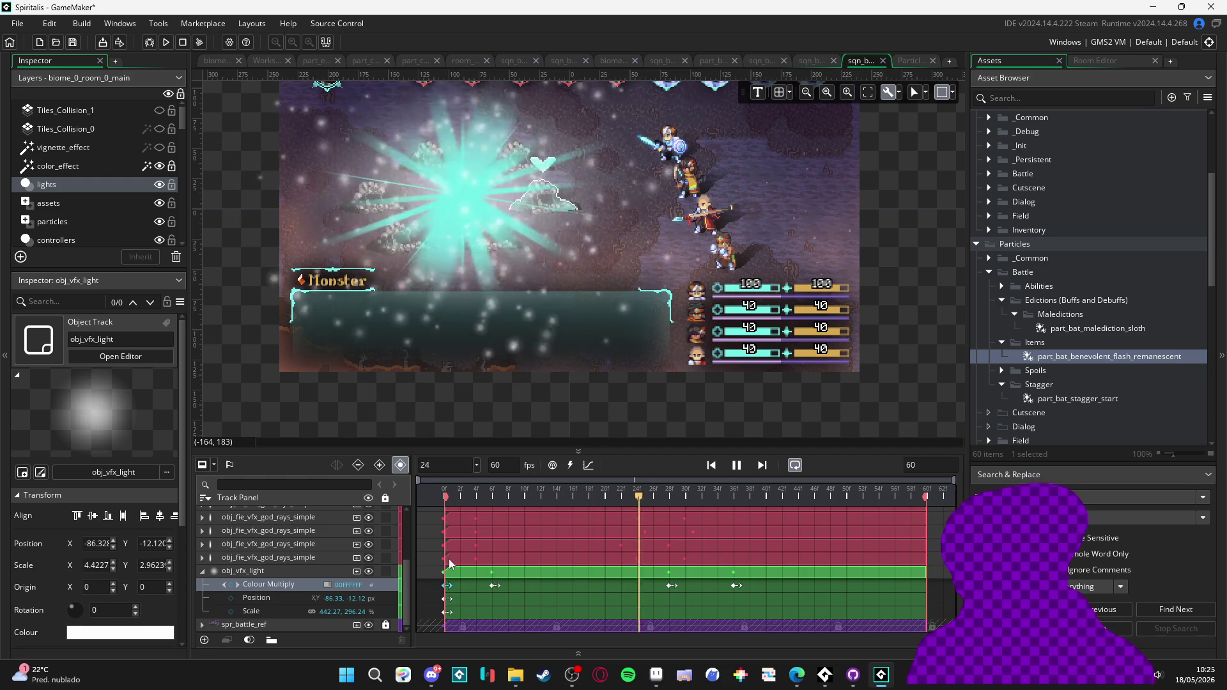
pyautogui.press('space')
pyautogui.scroll(3, 332, 581)
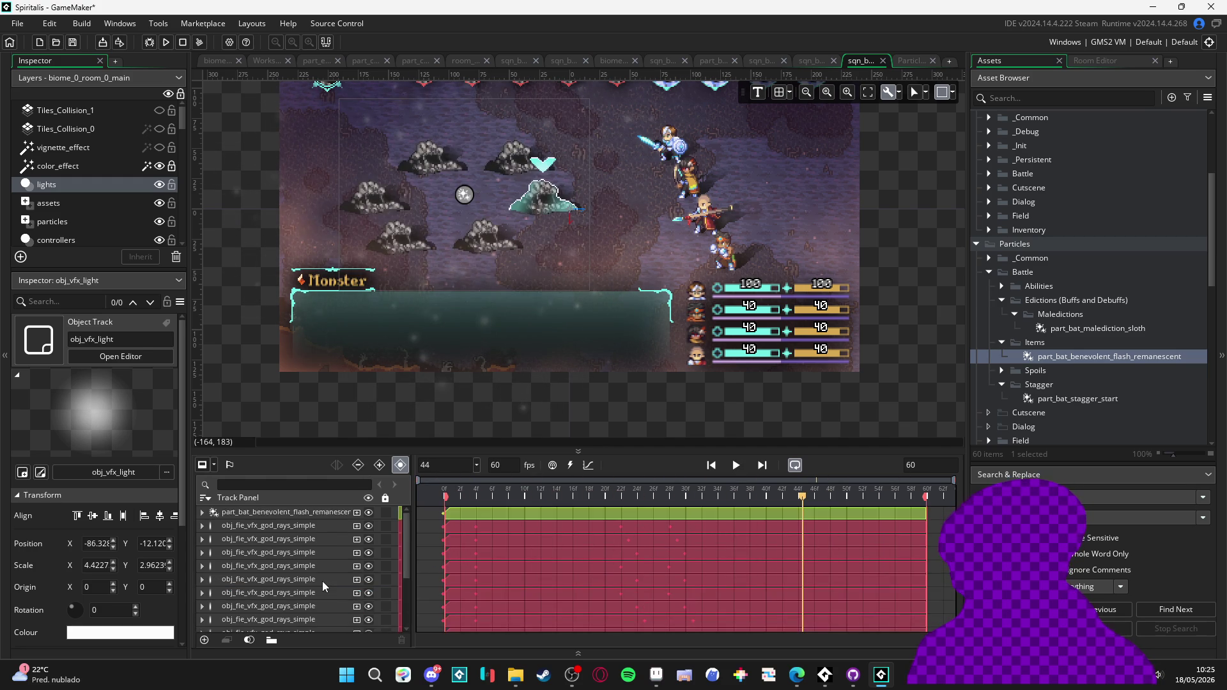
pyautogui.click(285, 508)
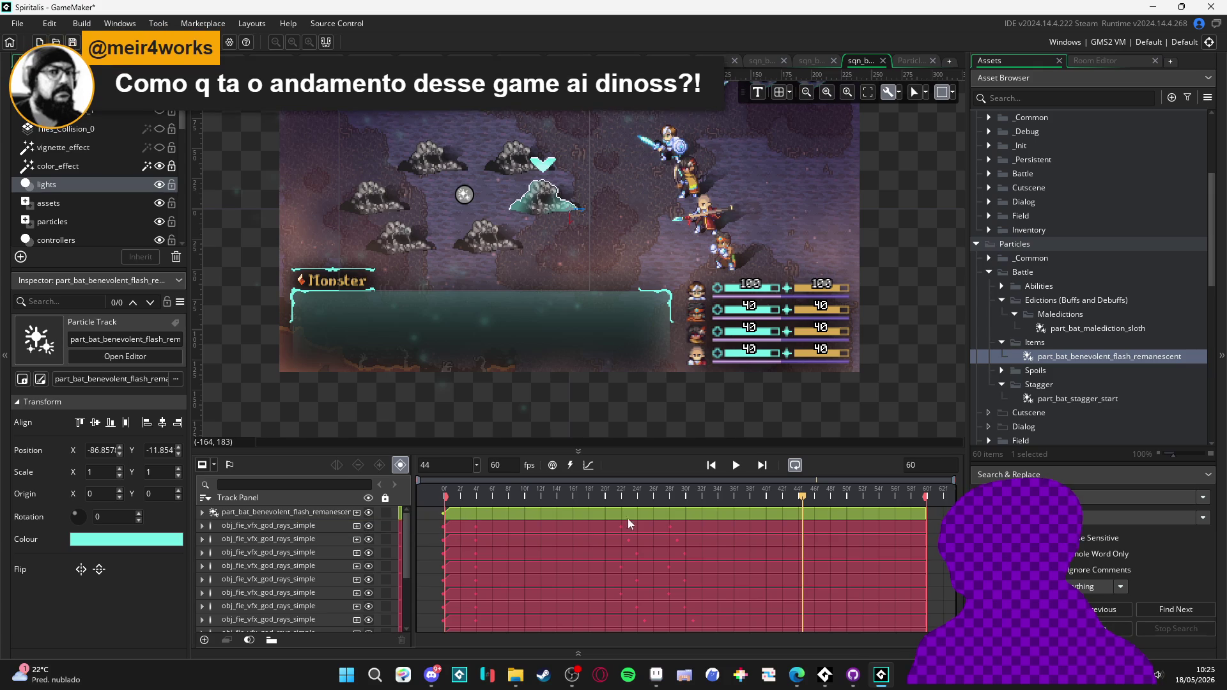
# - Tint the particle flash track cyan FF73EFE8, preview the sequence, then select the obj_vfx_light track
pyautogui.press('Home')
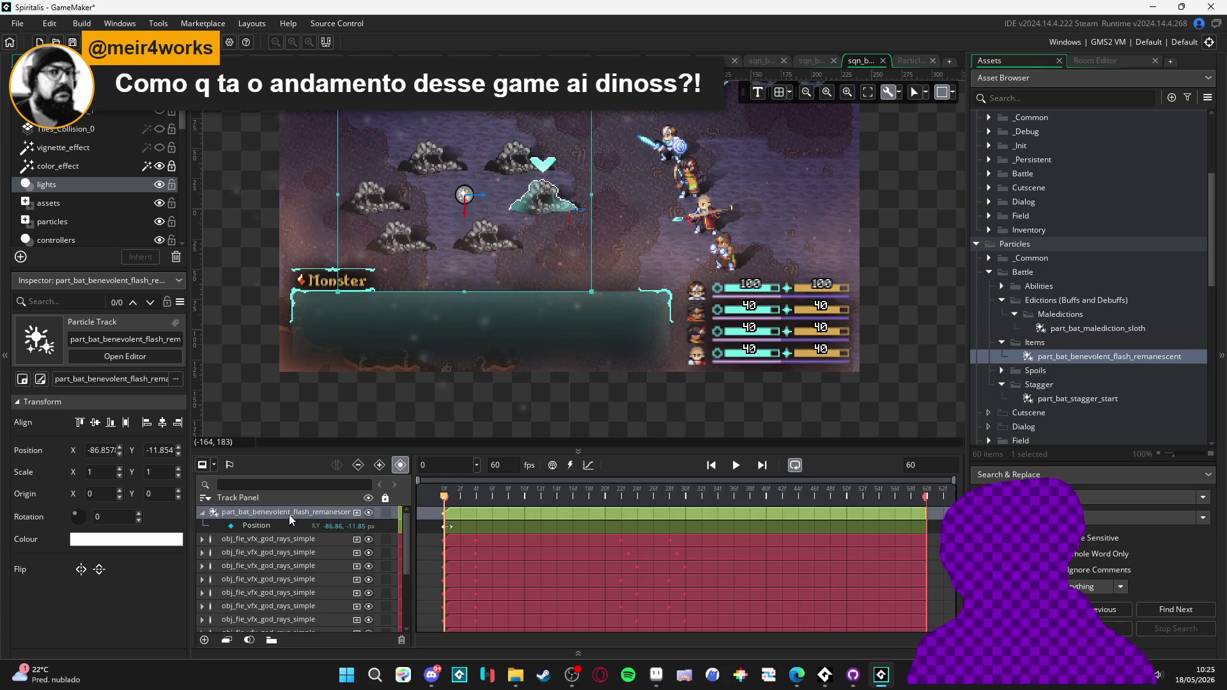
pyautogui.click(288, 515)
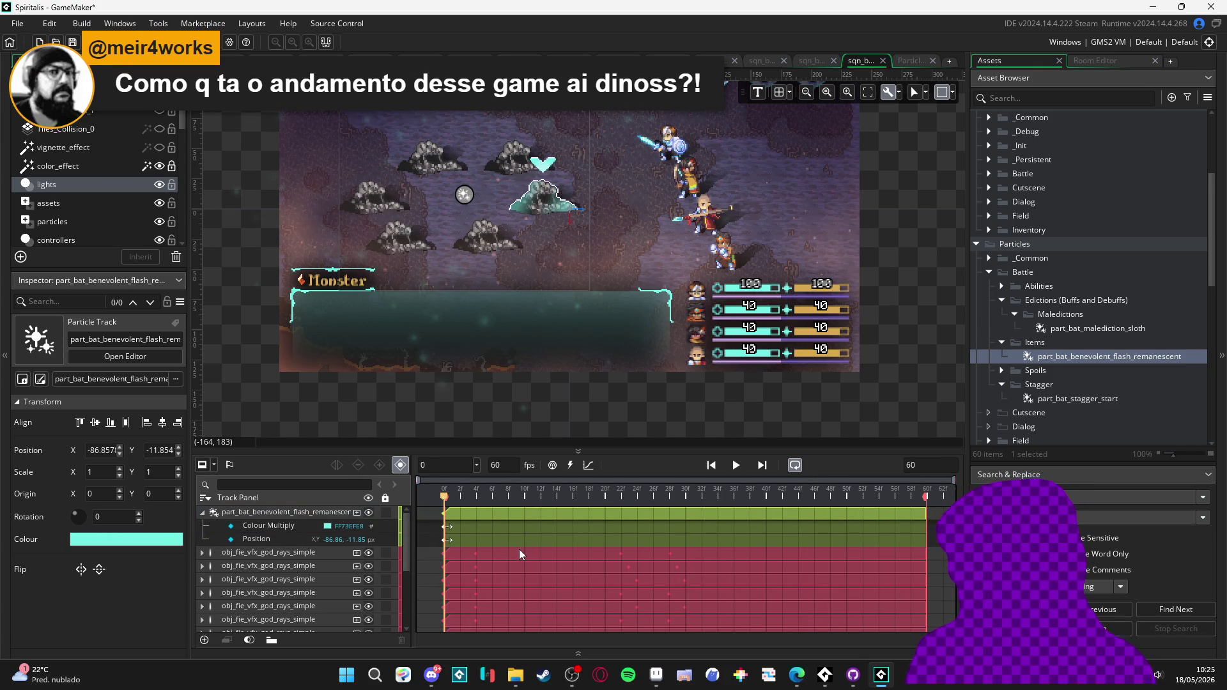
pyautogui.press('space')
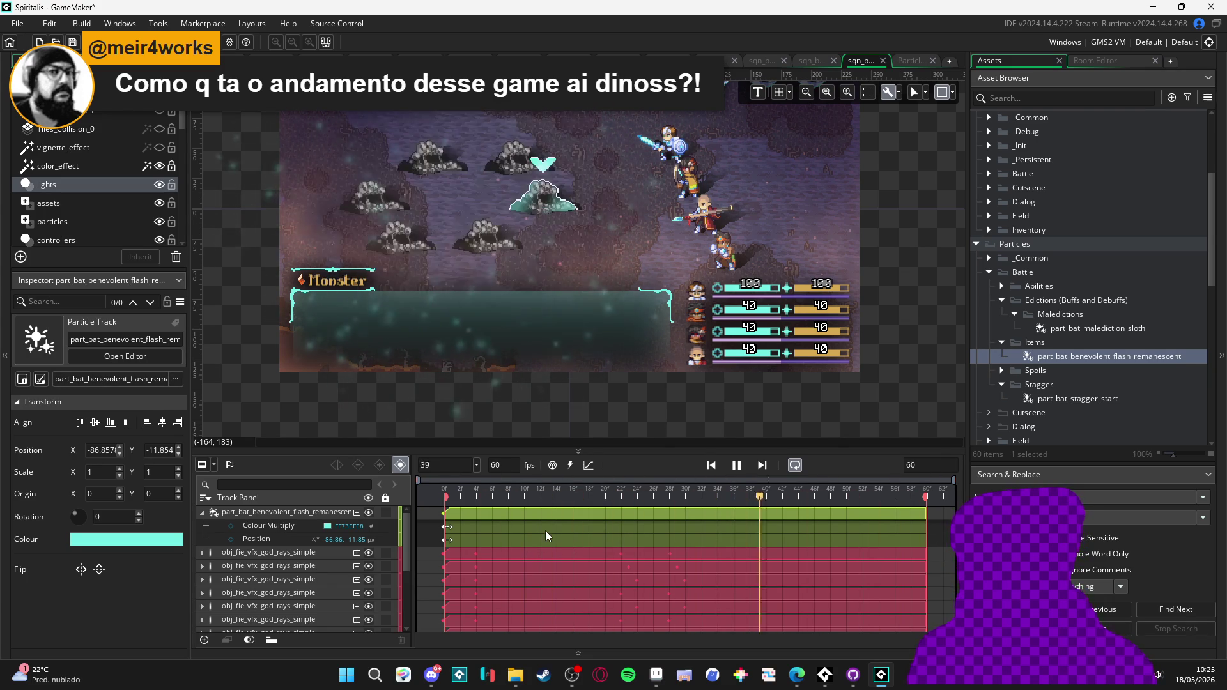
pyautogui.press('space')
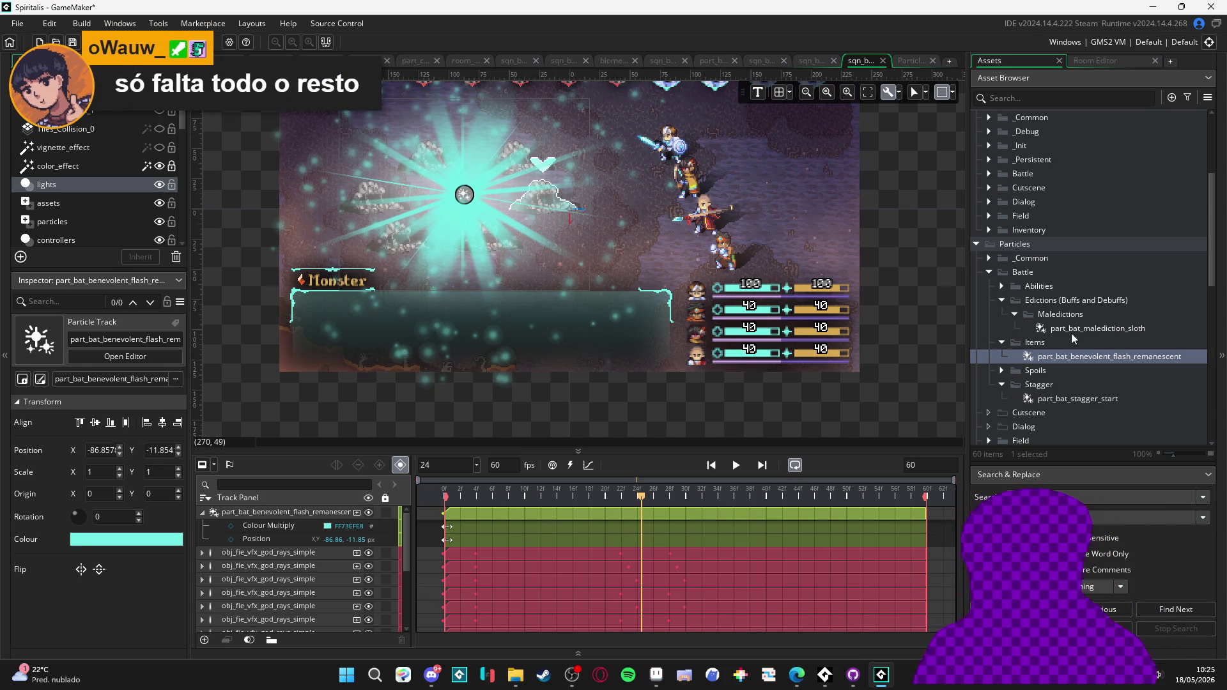
pyautogui.scroll(-5, 218, 562)
pyautogui.click(229, 570)
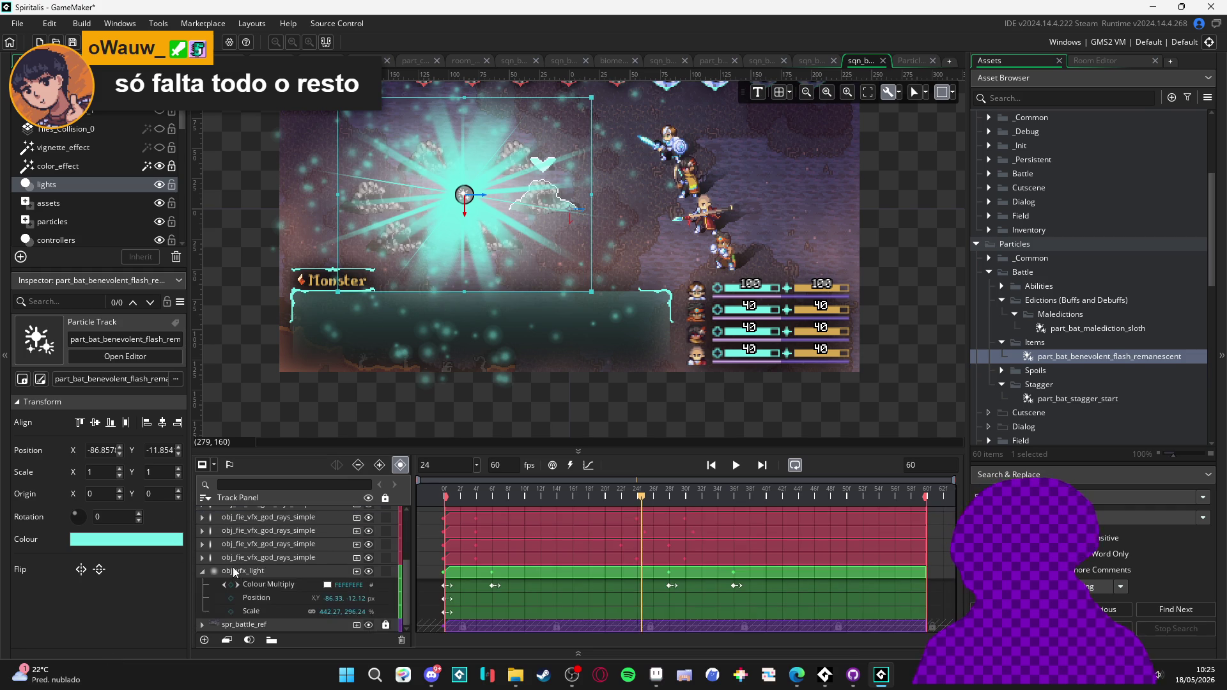
# - Hide the spr_battle_ref backdrop, switch to the biome_1_room_0_arrival room, and browse the Sequences assets
pyautogui.click(369, 624)
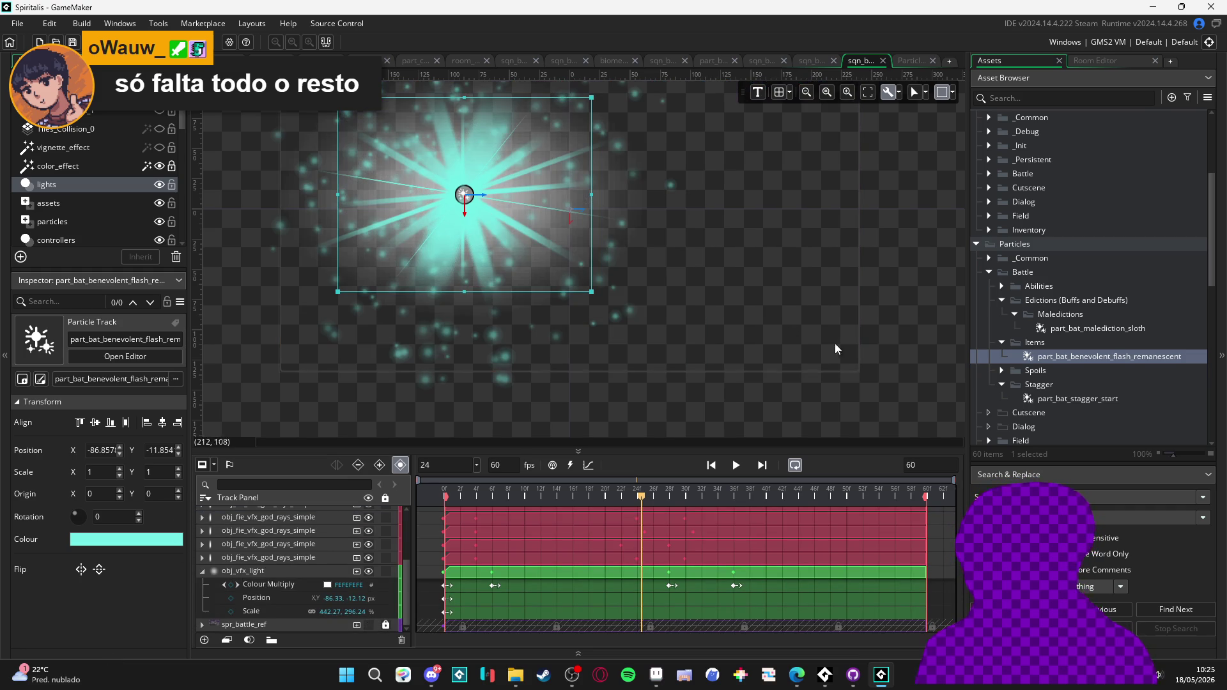
pyautogui.scroll(-1, 658, 275)
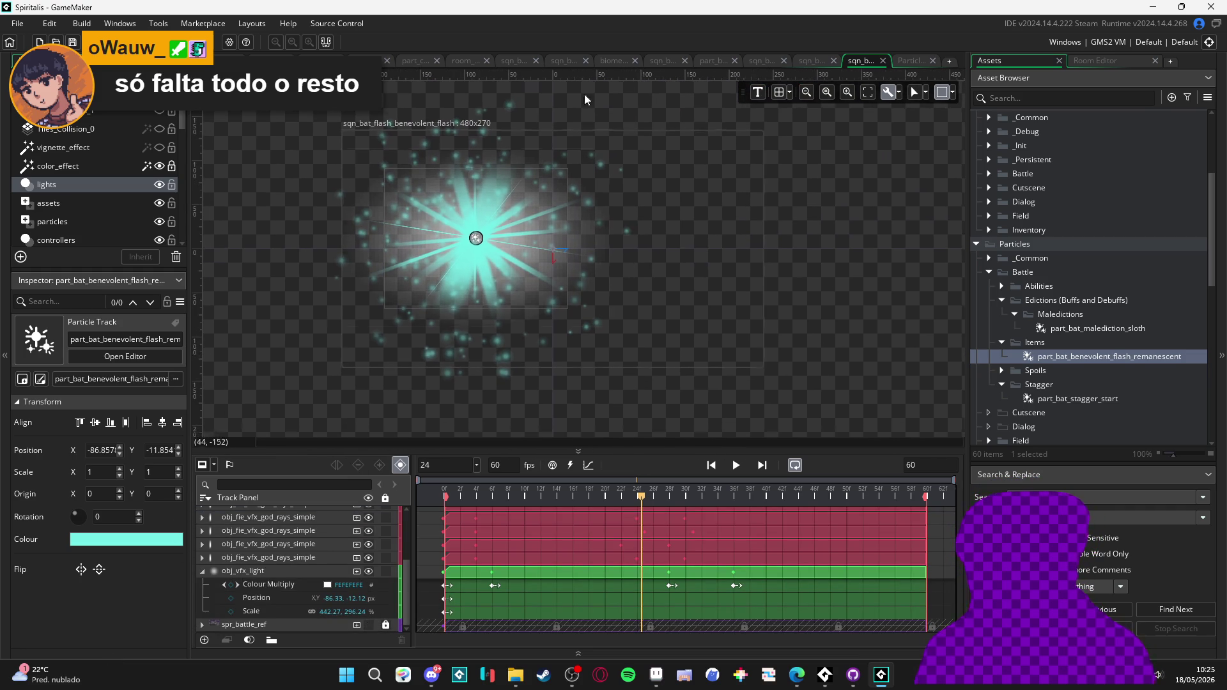
pyautogui.hotkey('ctrl', 'Tab')
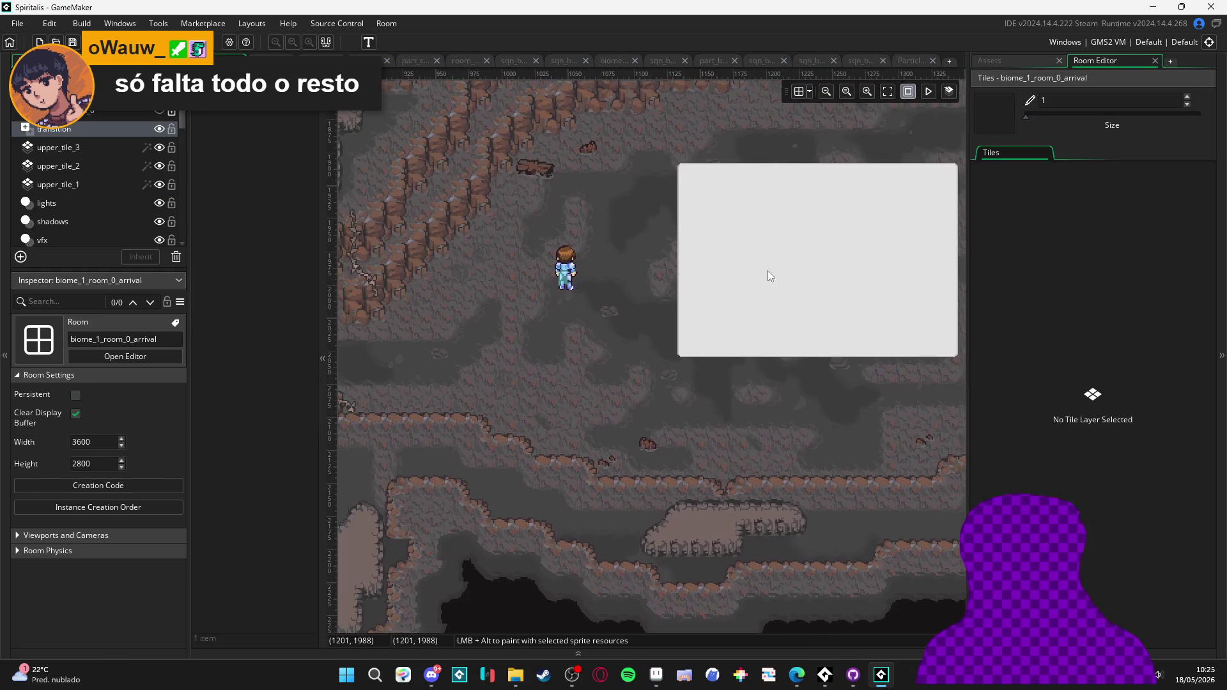
pyautogui.click(989, 61)
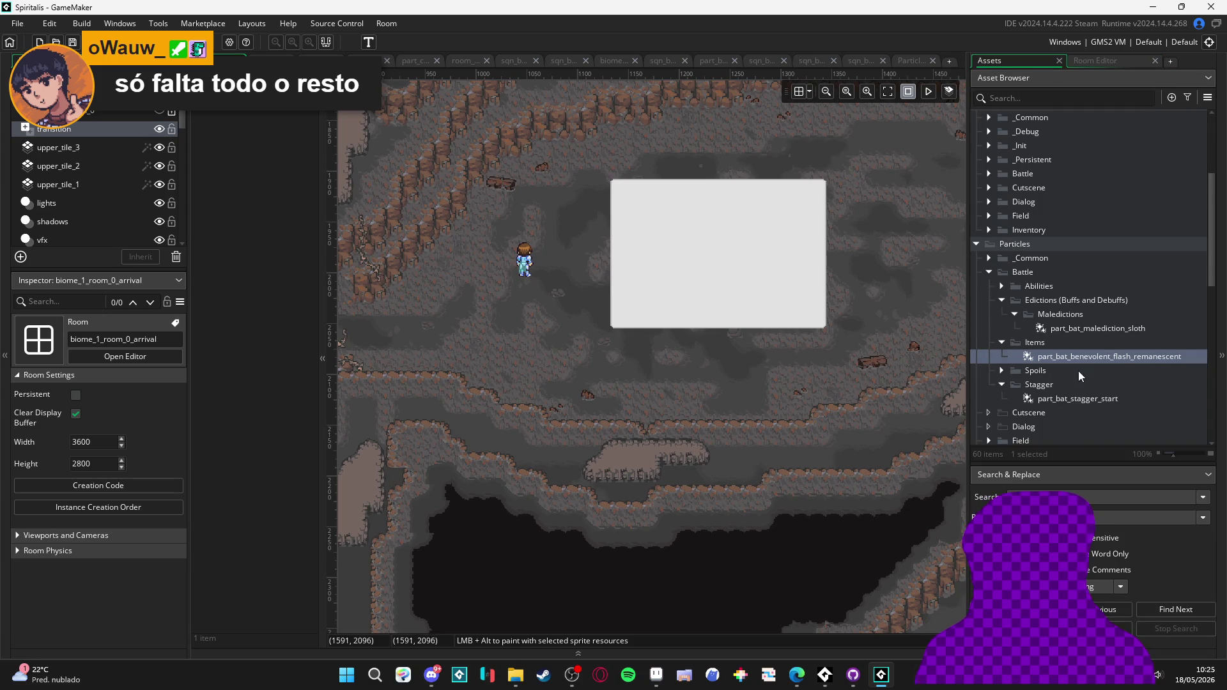
pyautogui.scroll(-10, 1072, 335)
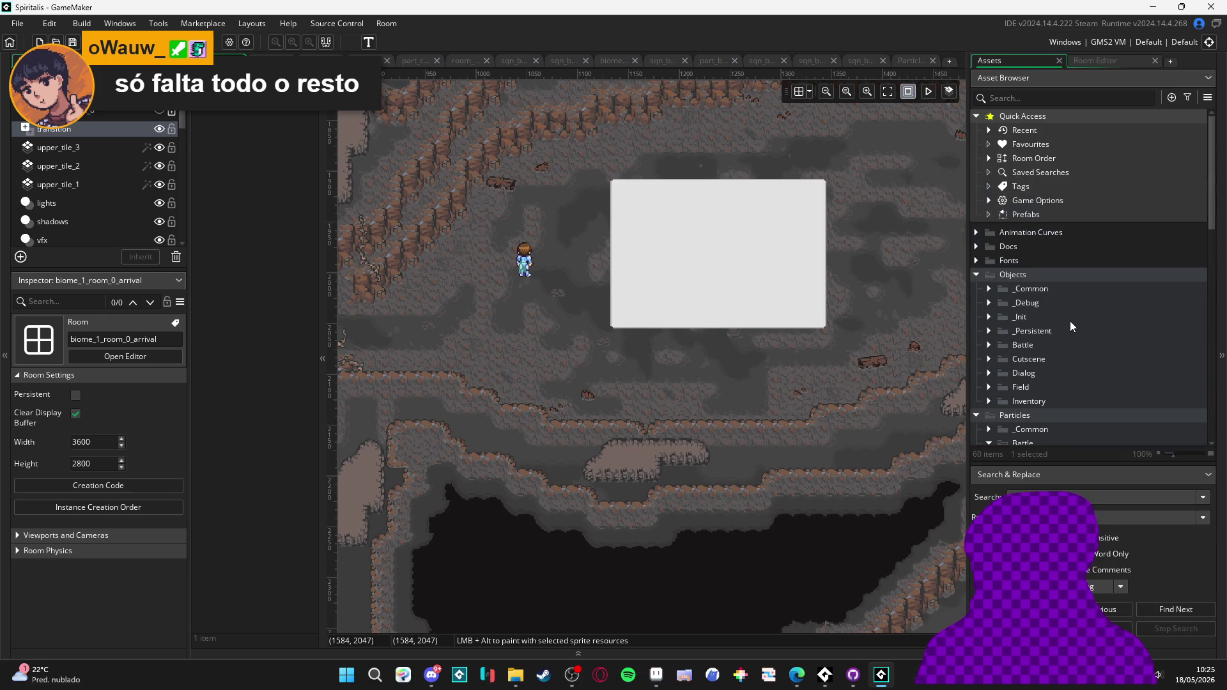
pyautogui.scroll(5, 1071, 312)
pyautogui.scroll(-5, 1078, 314)
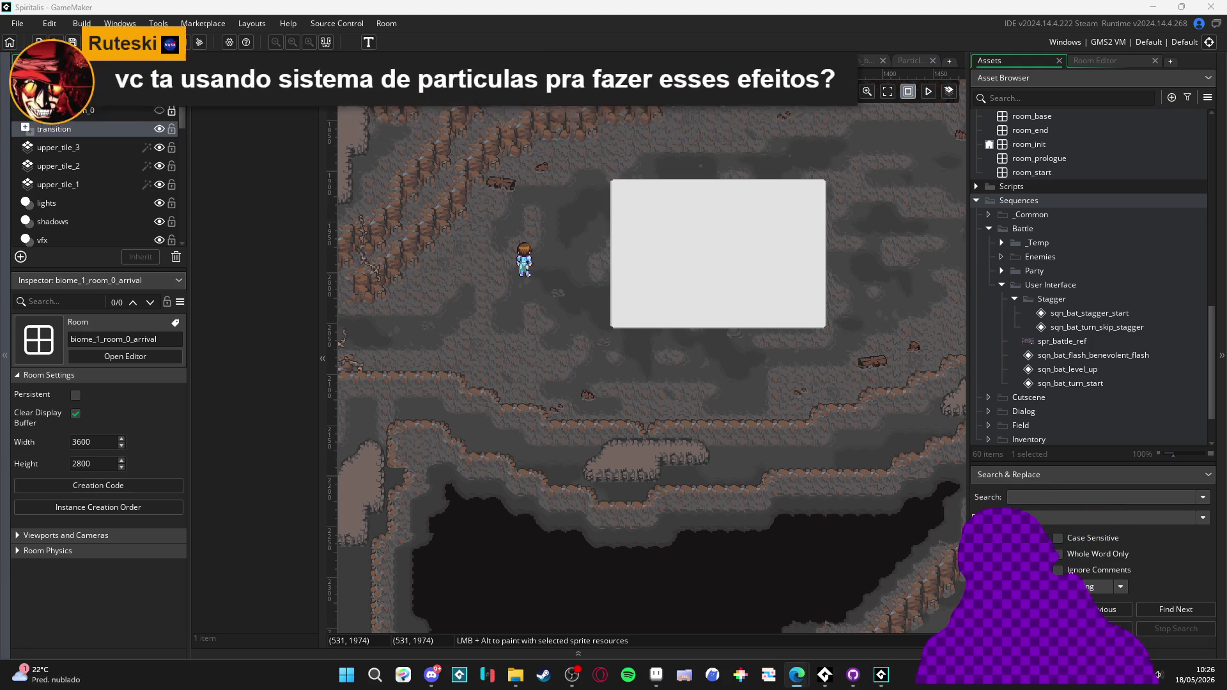
pyautogui.hotkey('alt', 'Tab')
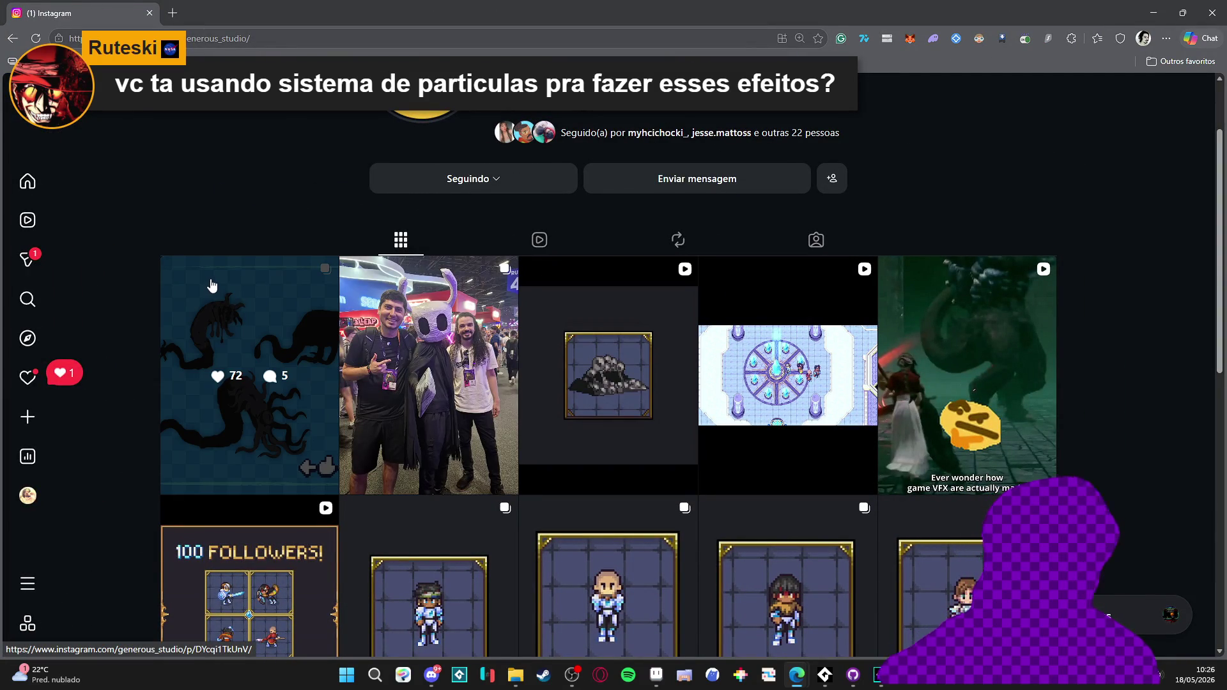
pyautogui.hotkey('ctrl', 'l')
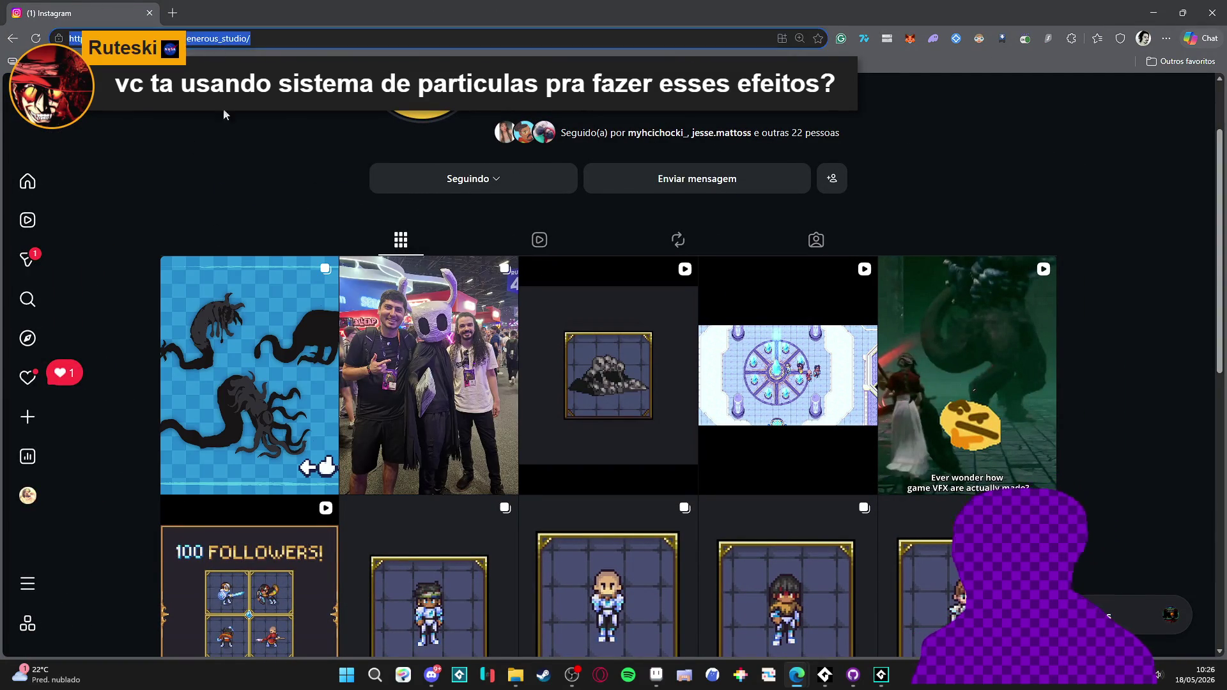
pyautogui.hotkey('alt', 'Tab')
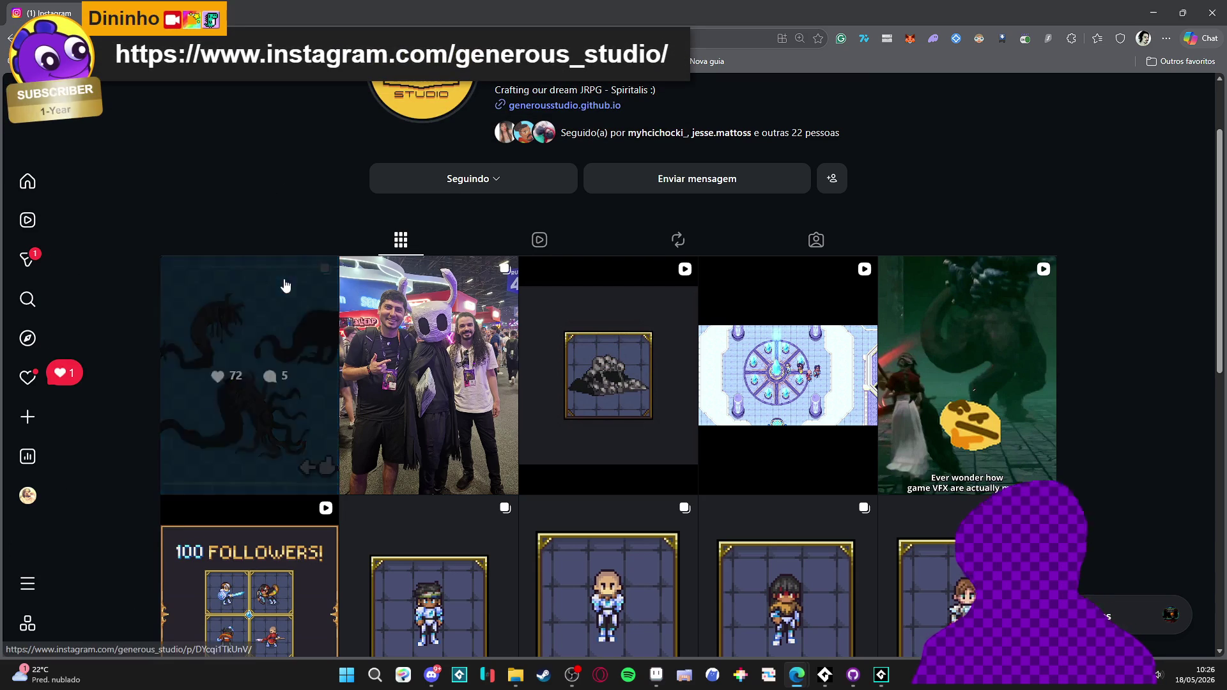
pyautogui.click(285, 286)
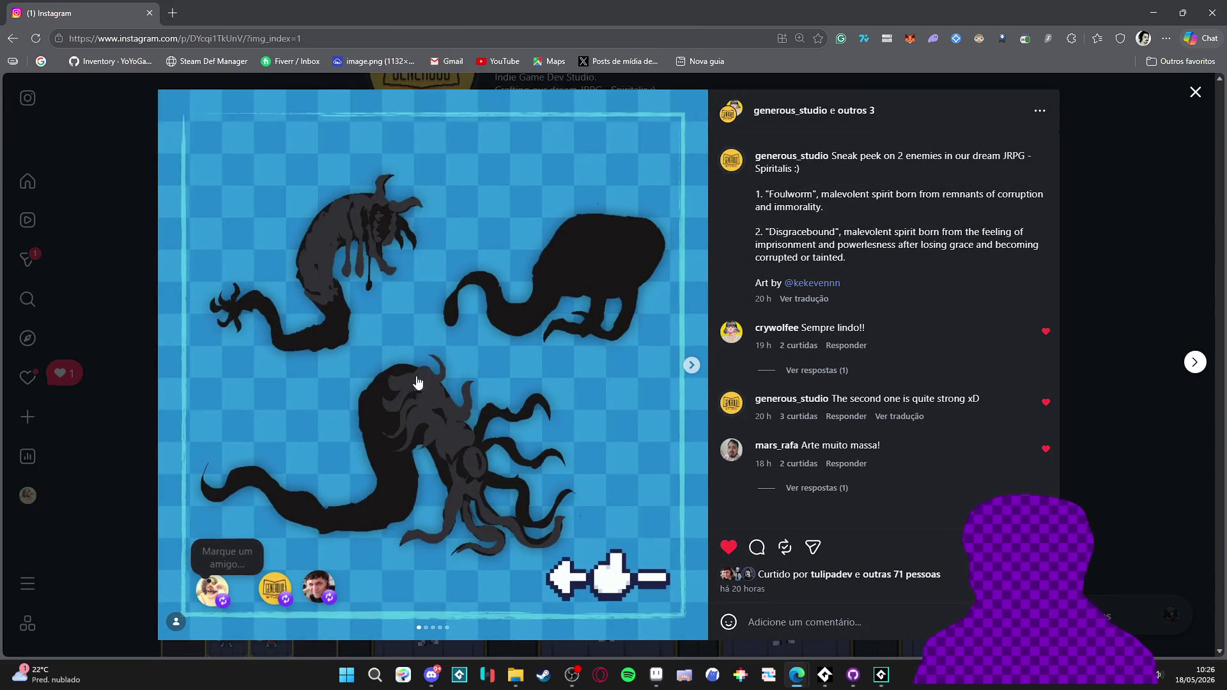
pyautogui.click(692, 366)
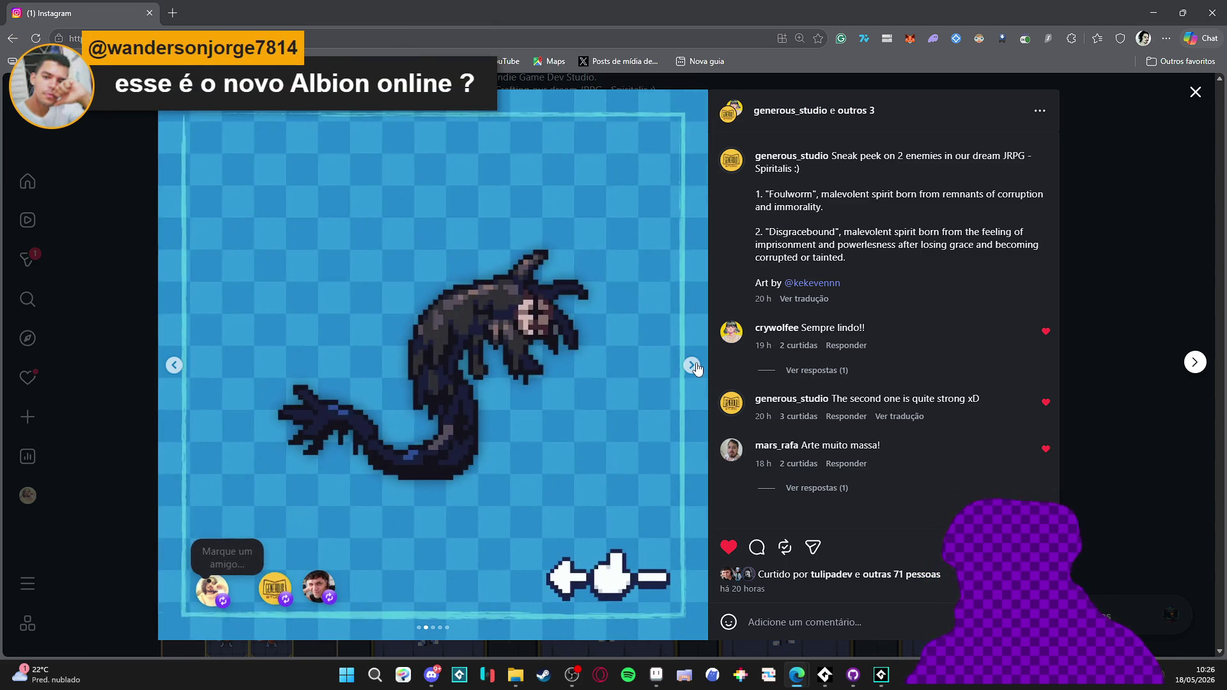
pyautogui.click(693, 366)
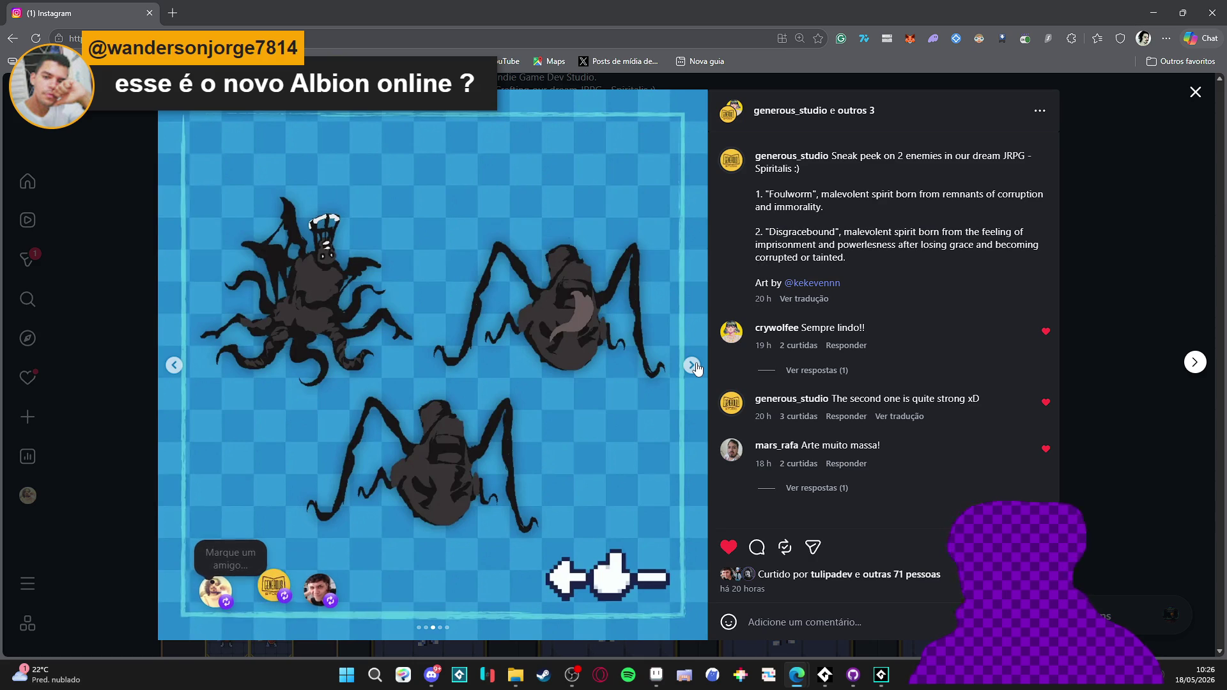
pyautogui.click(692, 366)
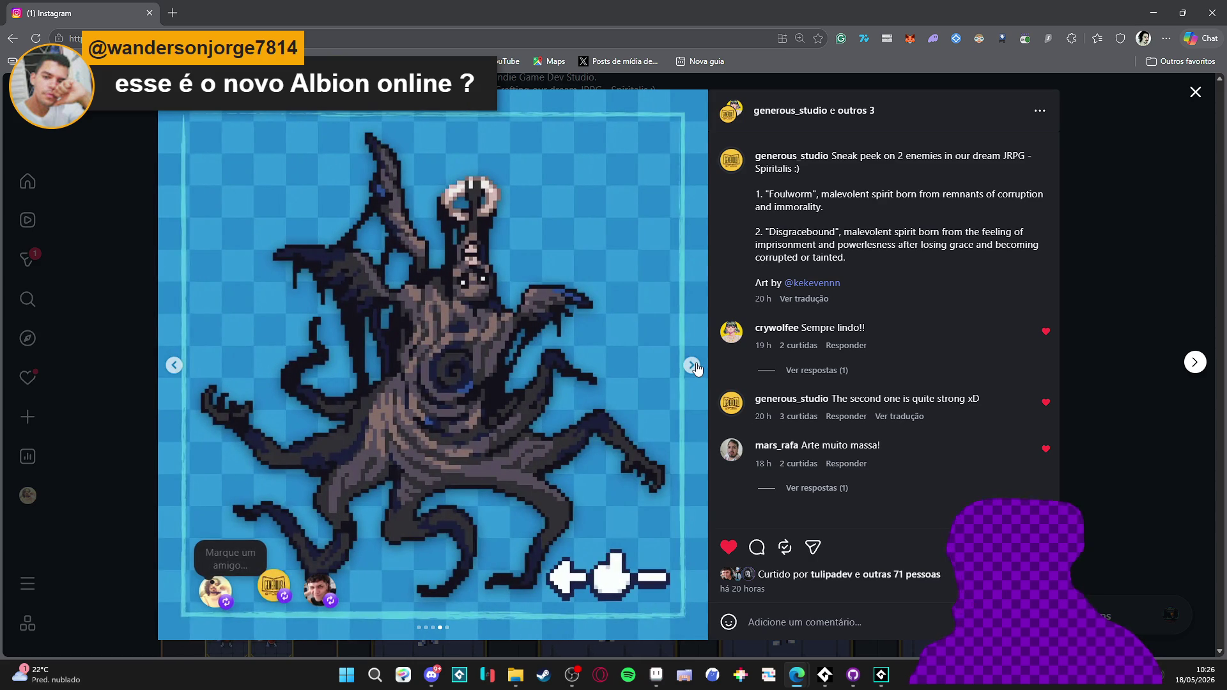
pyautogui.click(693, 366)
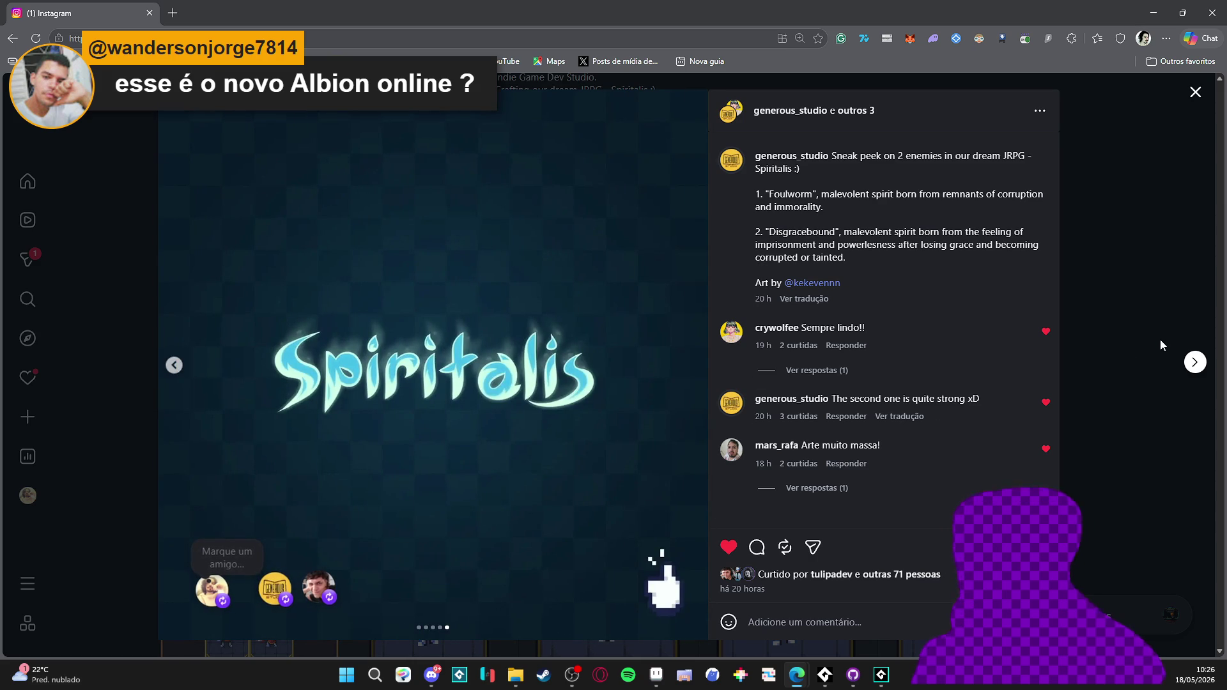
pyautogui.click(1196, 92)
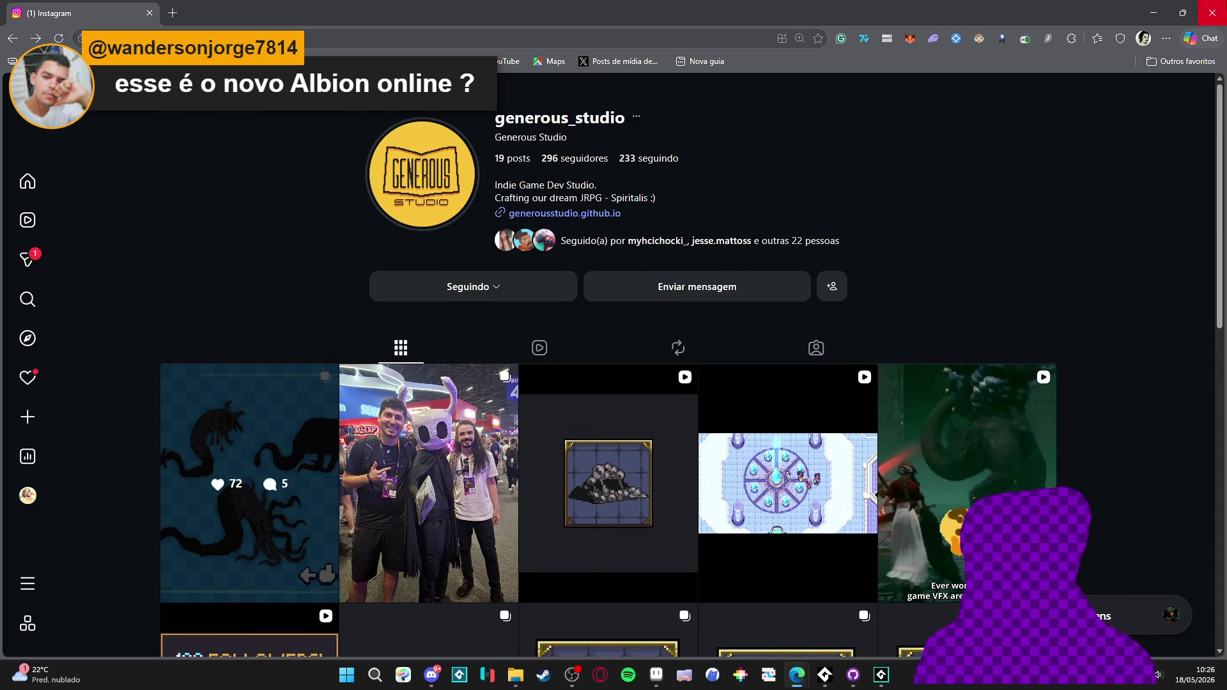
pyautogui.hotkey('alt', 'Tab')
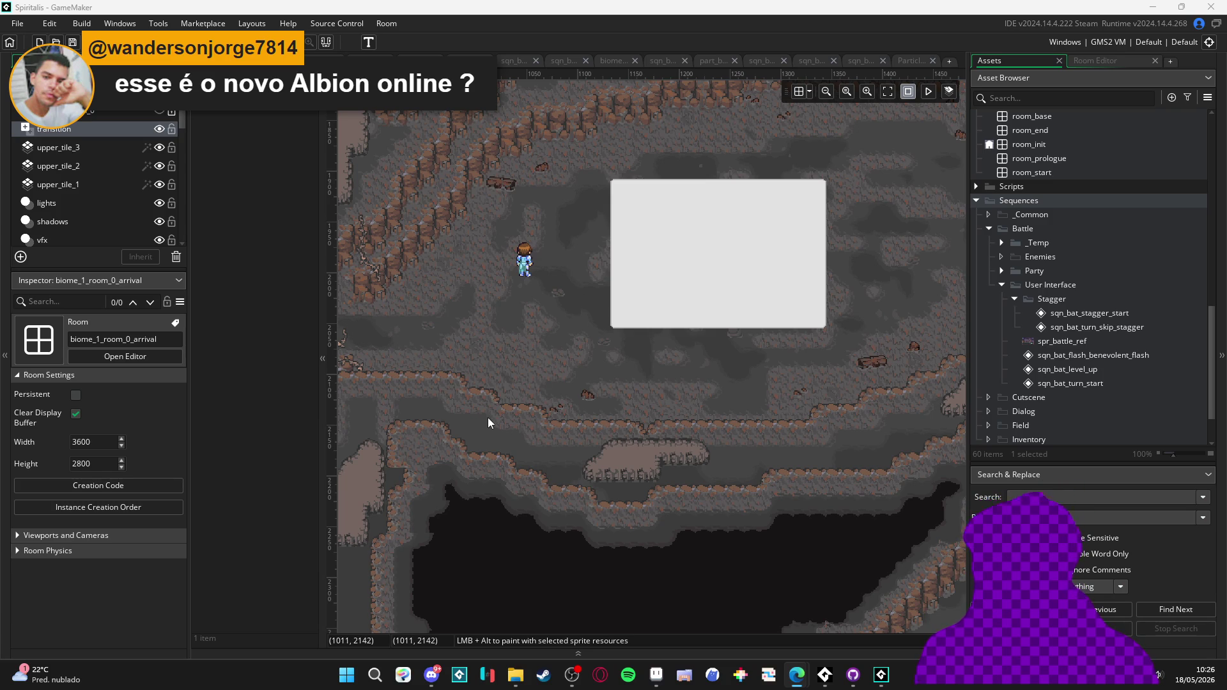
# - Build and run the project with F5
pyautogui.scroll(1, 481, 431)
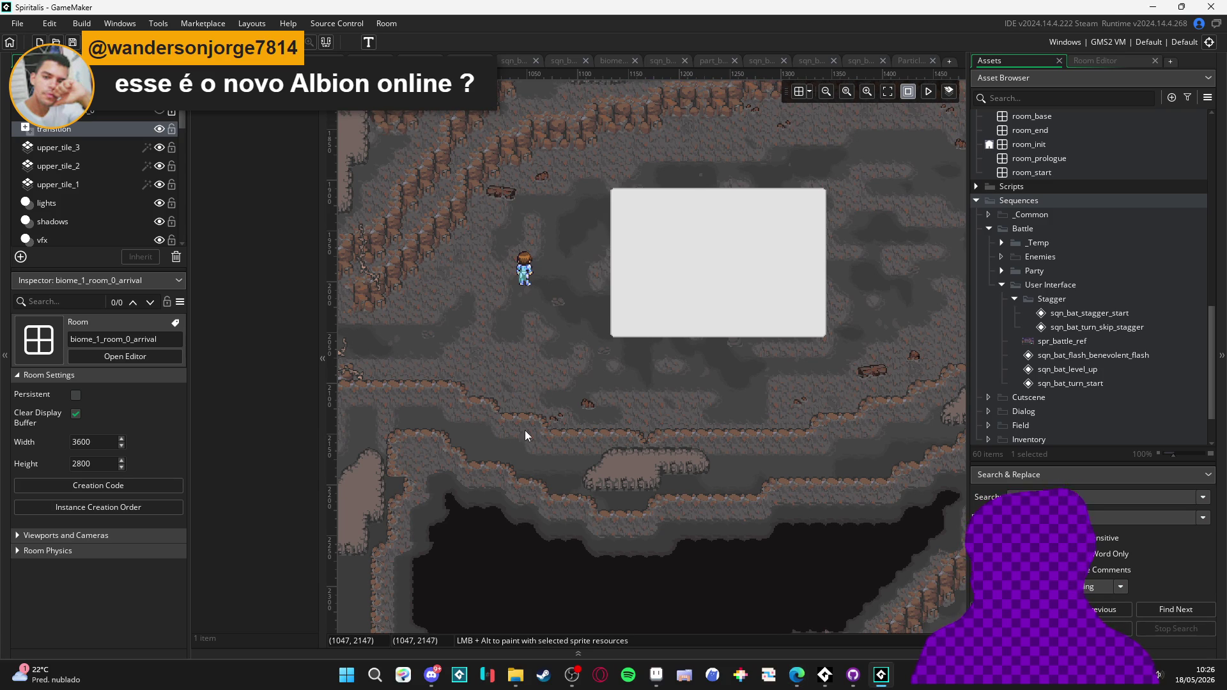
pyautogui.press('F5')
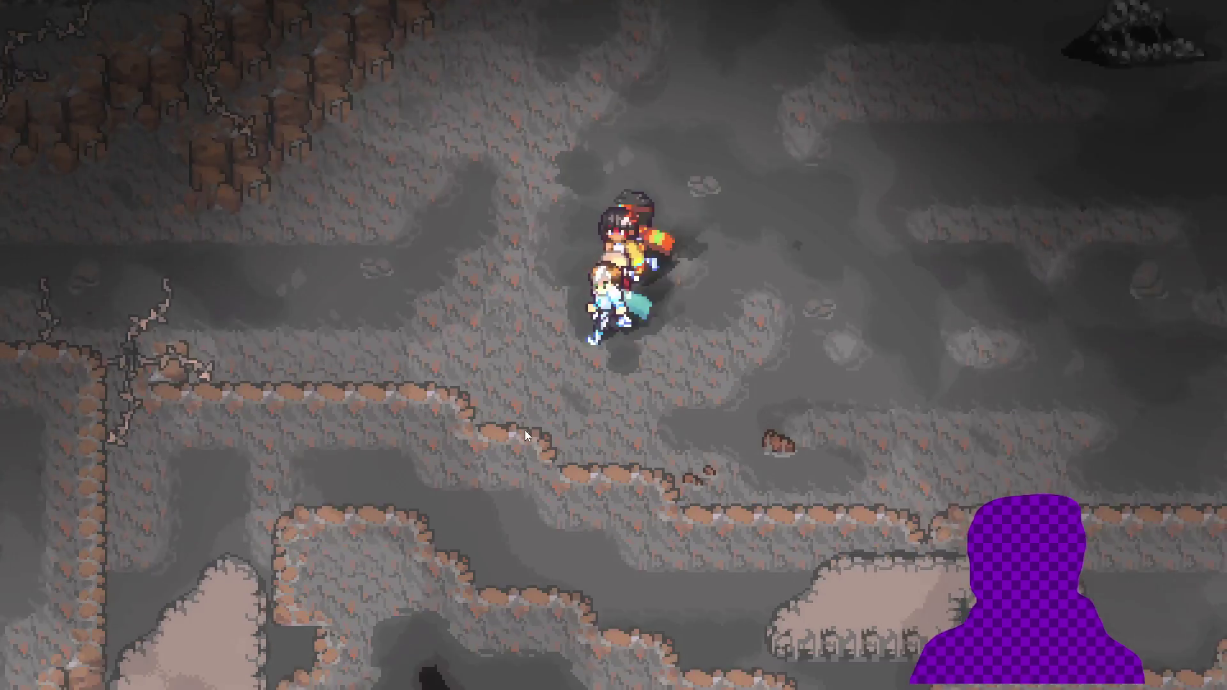
# - Walk into the cave battle and unleash Yara's Nirvana, spending her gauge
pyautogui.press('Down')
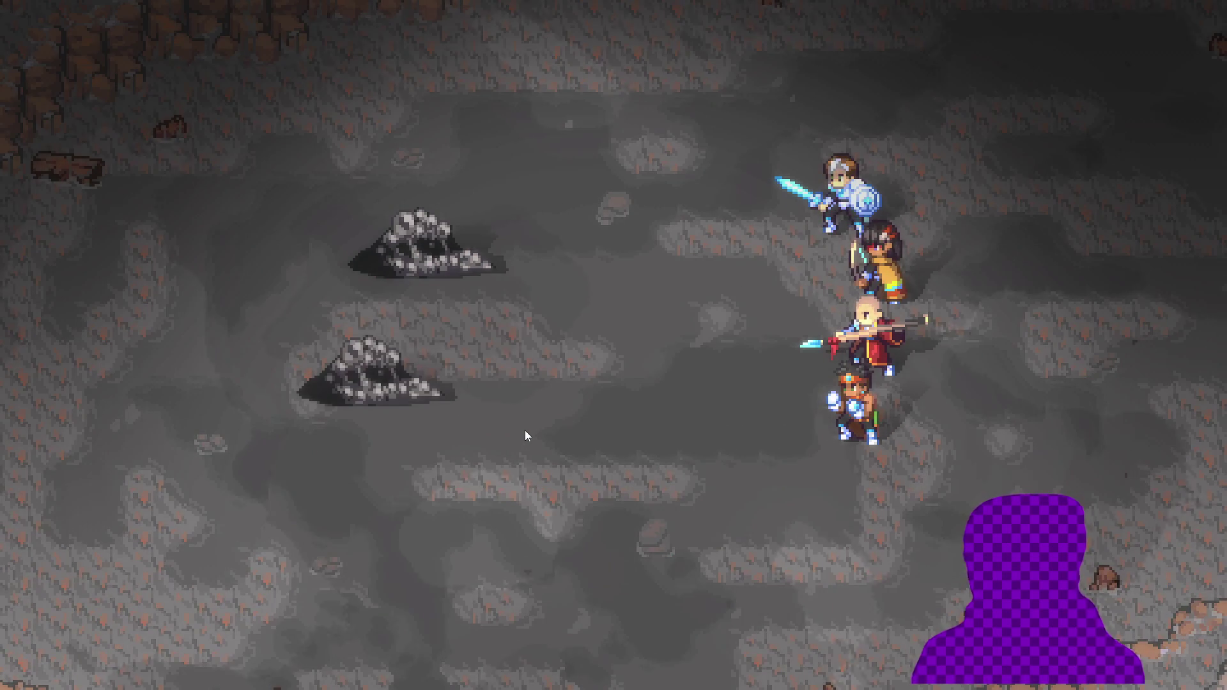
pyautogui.press('Down')
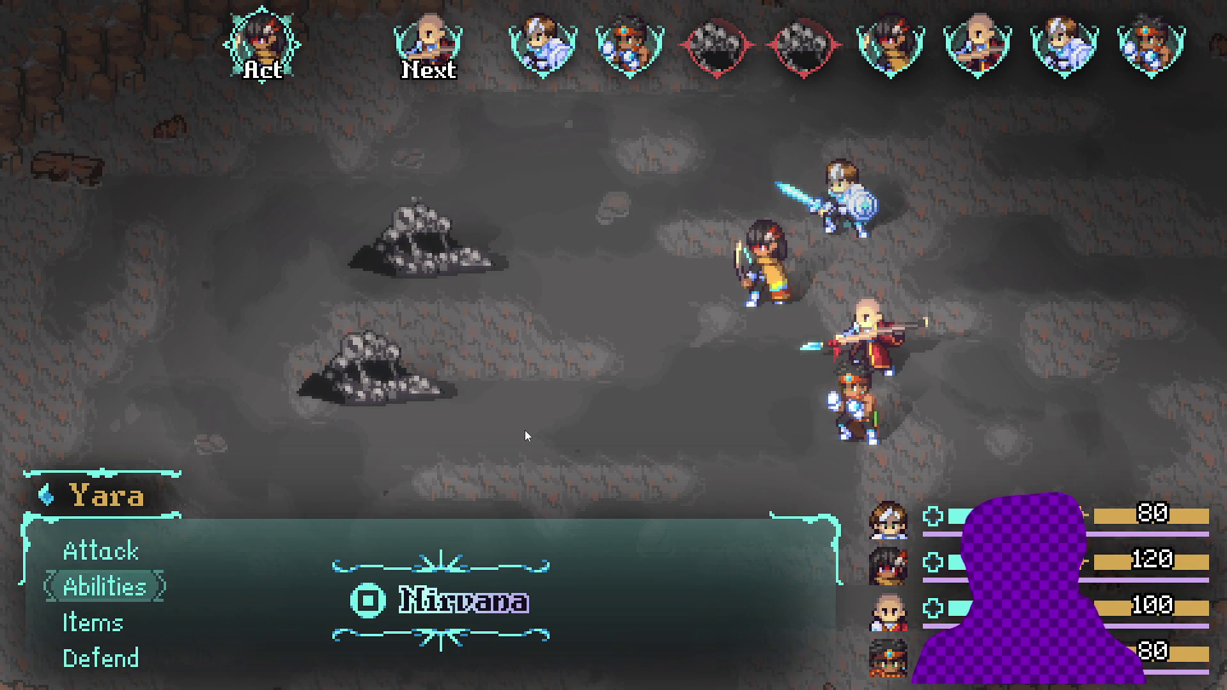
pyautogui.press('Up')
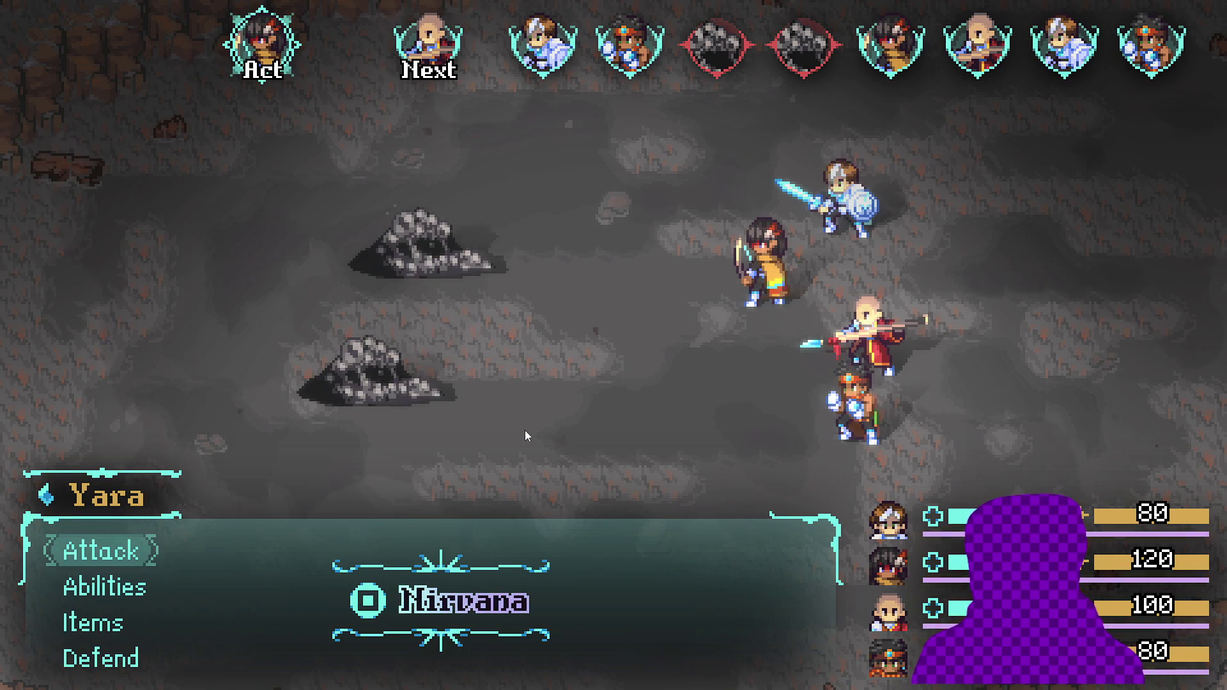
pyautogui.press('Up')
pyautogui.press('space')
# - Choose Yara's Aqua sphere ability and aim it at Sam
pyautogui.press('Up')
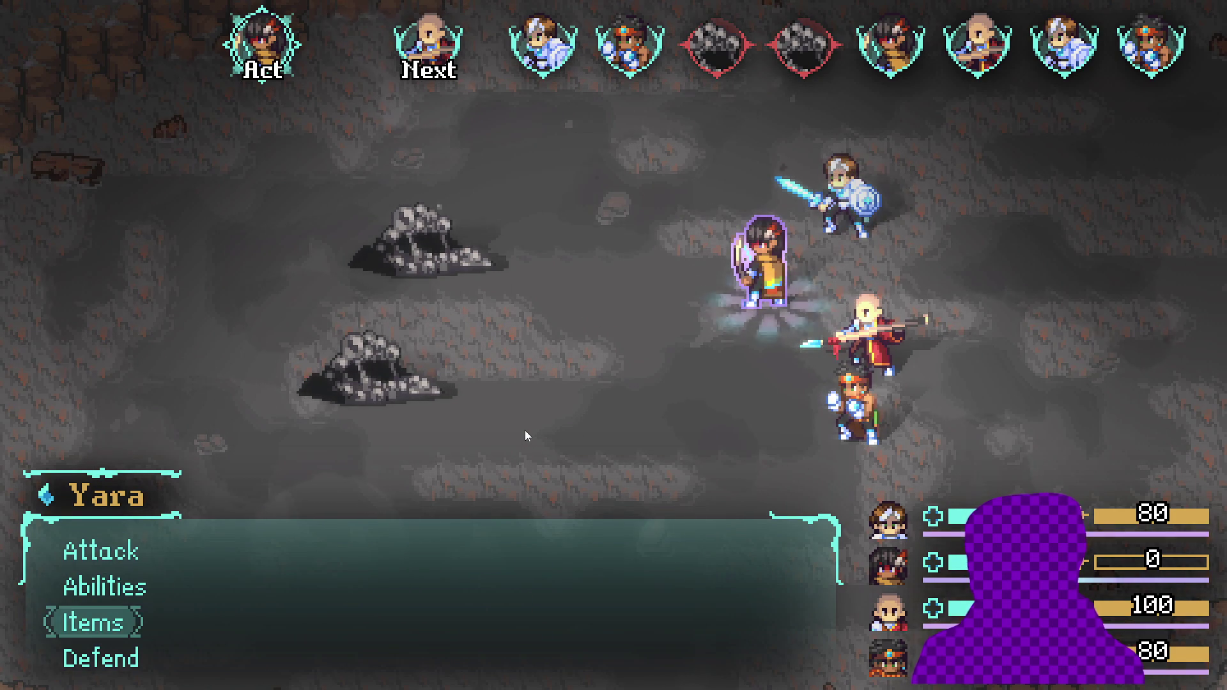
pyautogui.press('Up')
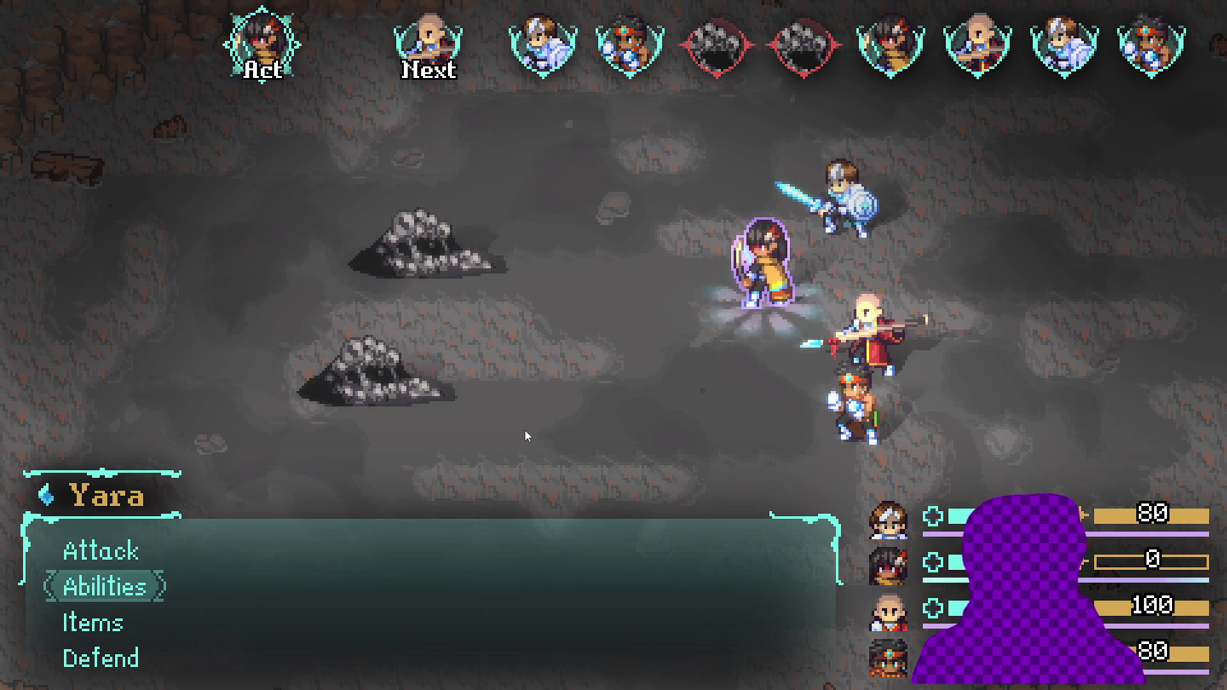
pyautogui.press('Return')
pyautogui.press('Return')
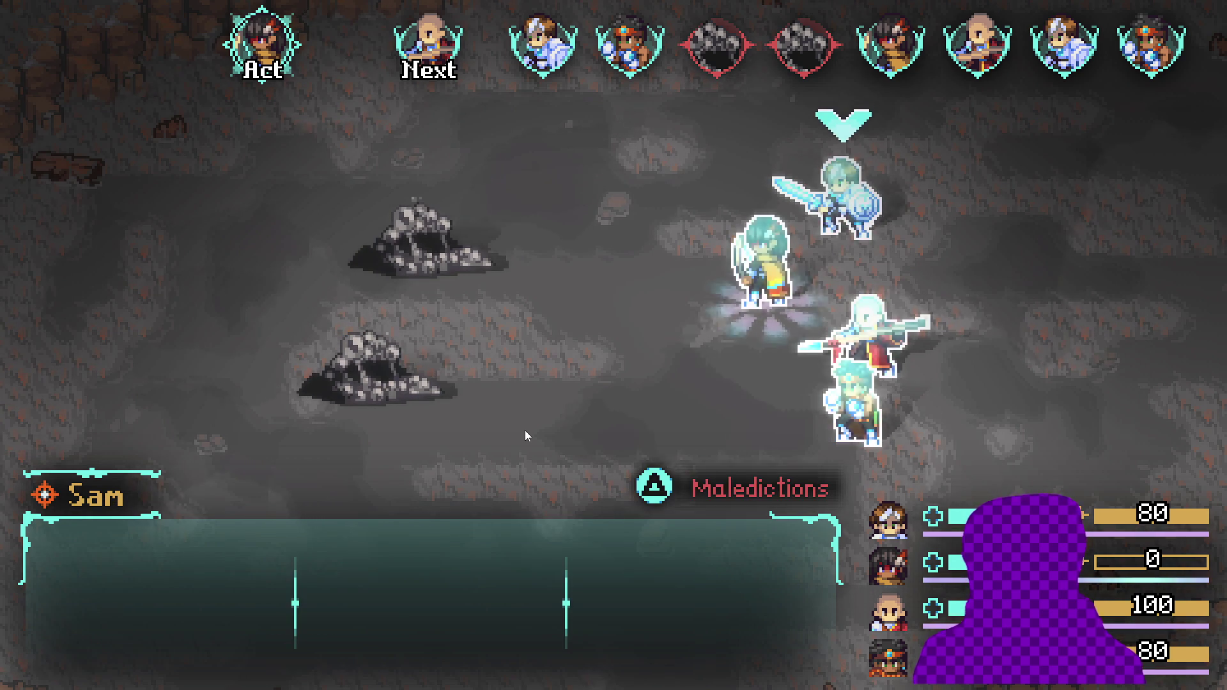
pyautogui.press('Return')
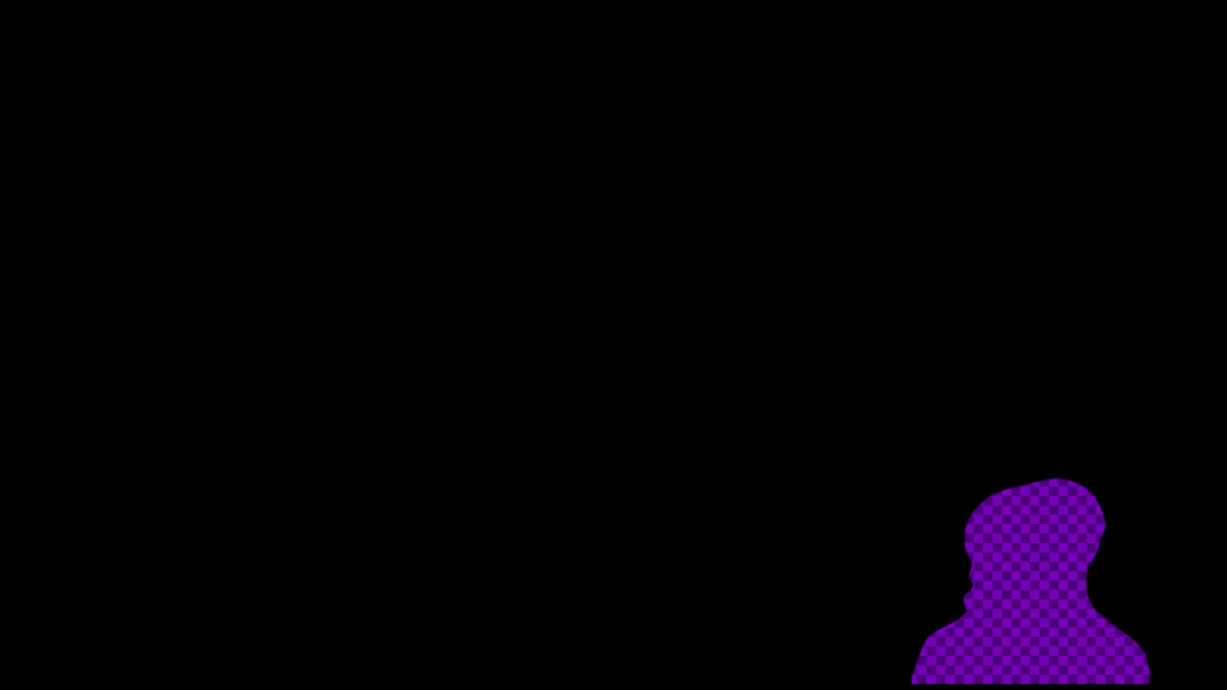
# - Stop the audio test playback, close the running game, and rebuild with F5
pyautogui.press('super')
pyautogui.click(811, 674)
pyautogui.press('space')
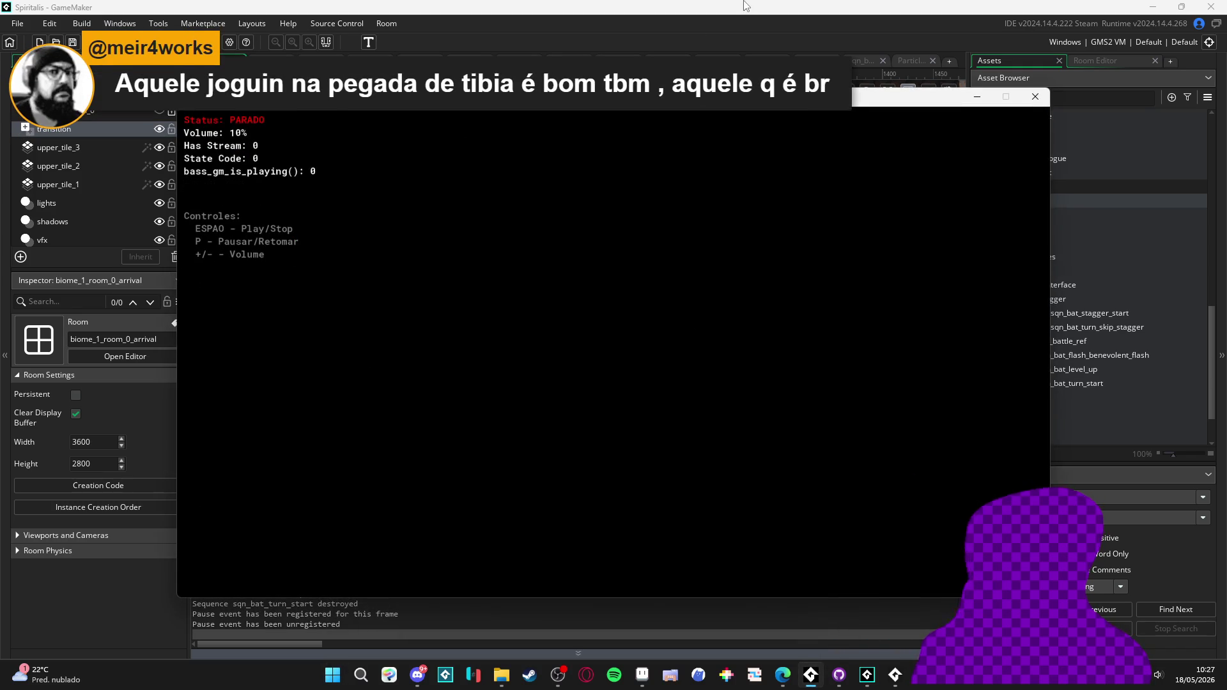
pyautogui.click(745, 6)
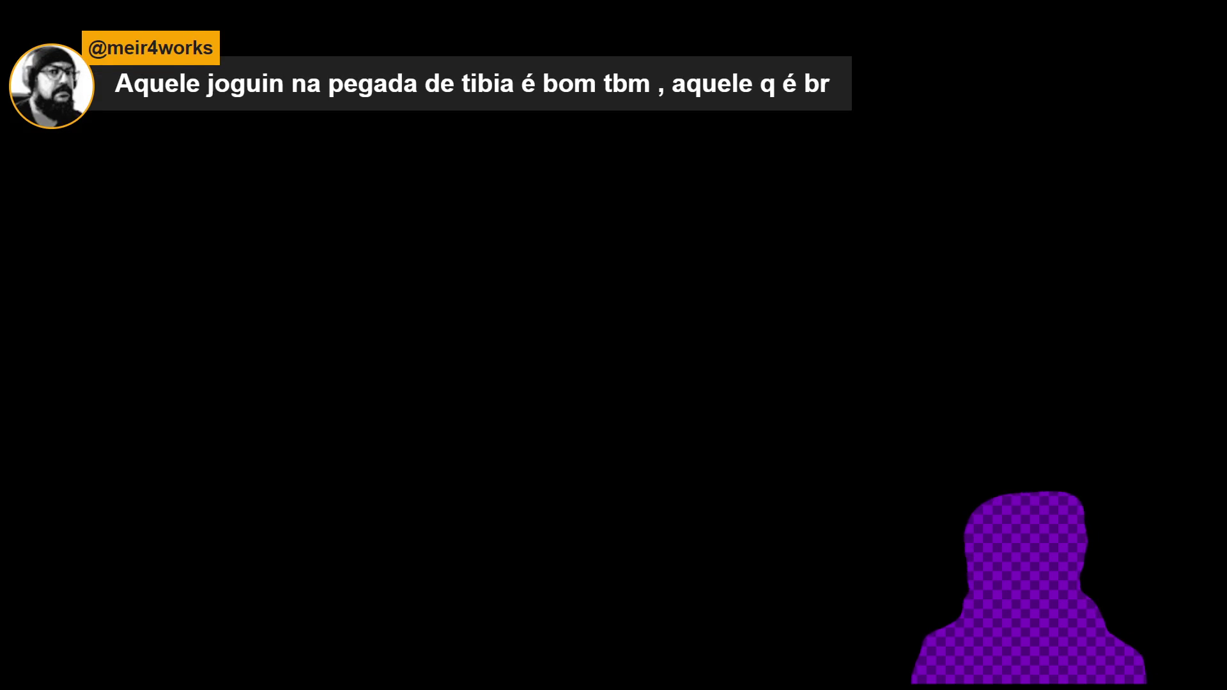
pyautogui.press('Escape')
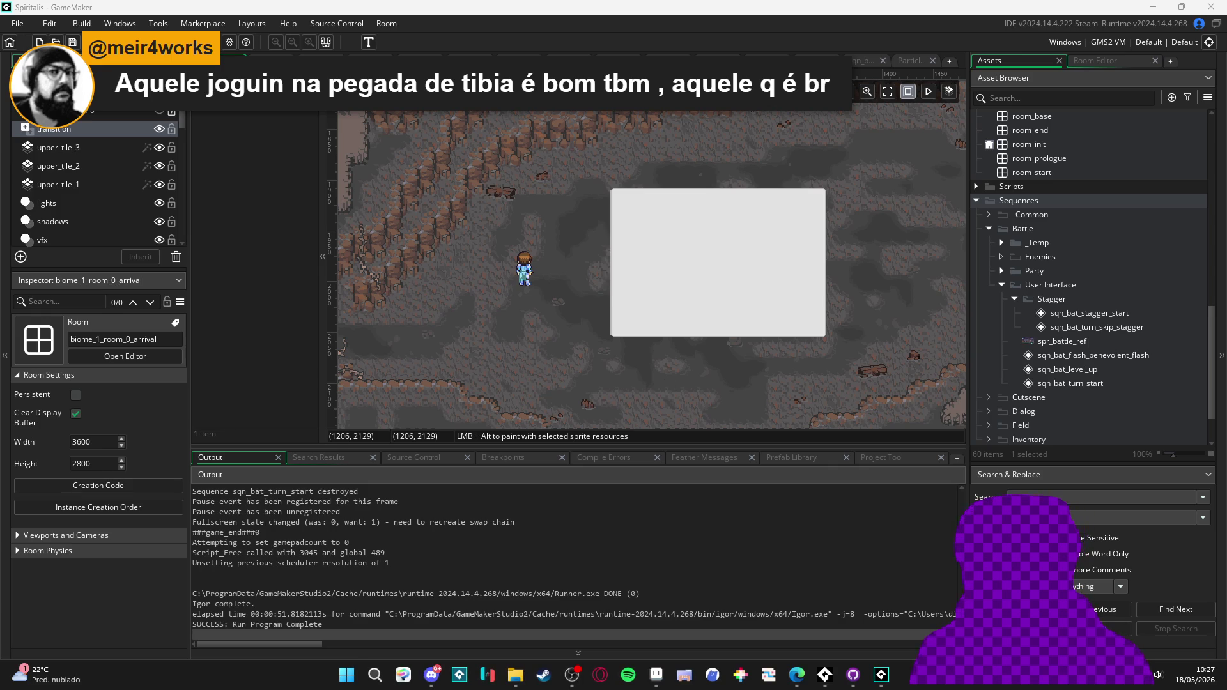
pyautogui.press('F5')
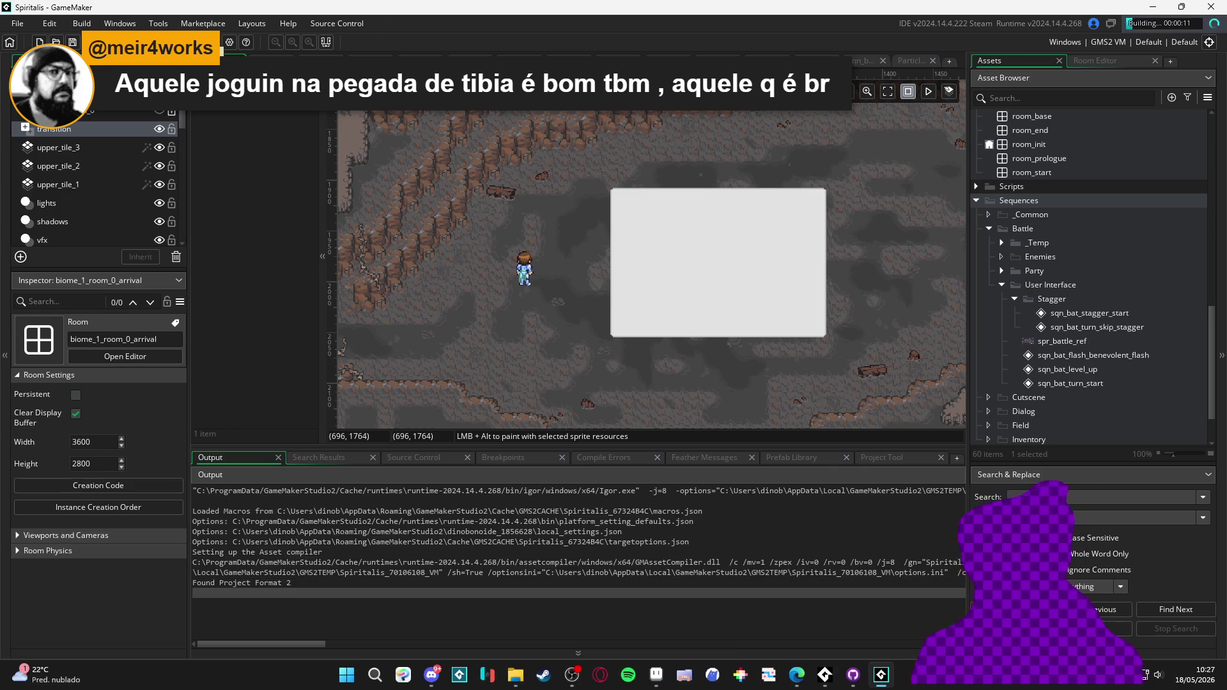